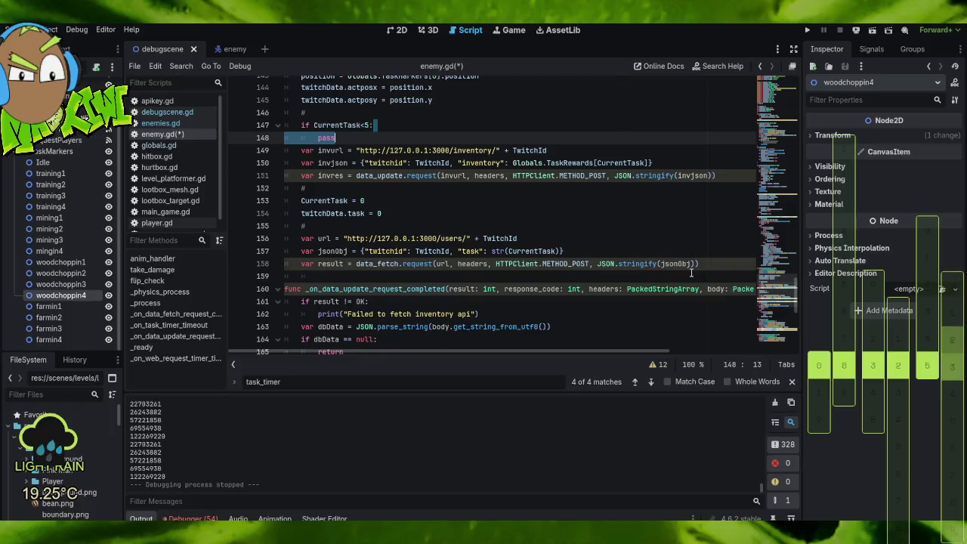
Add an 'else:' line directly after pass.
key("Right")
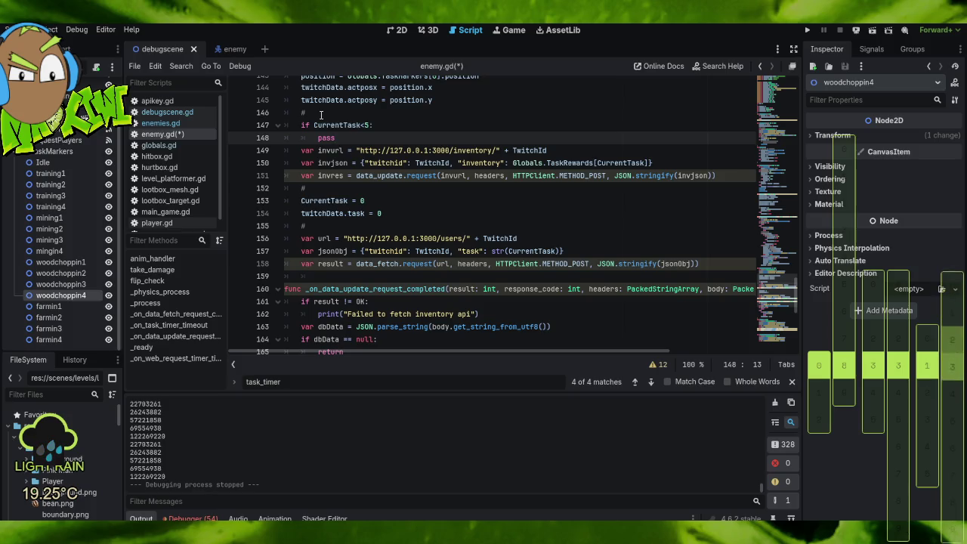
key("Return")
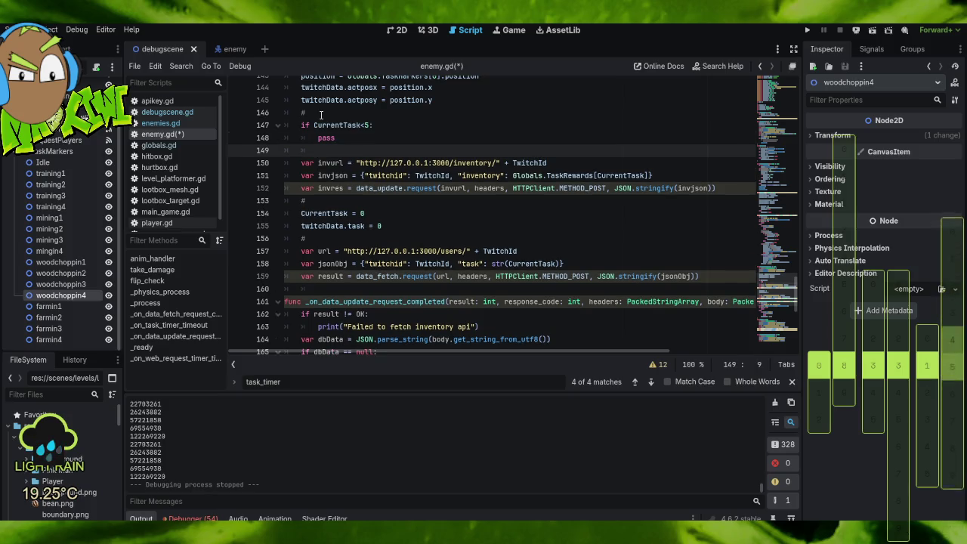
key("BackSpace")
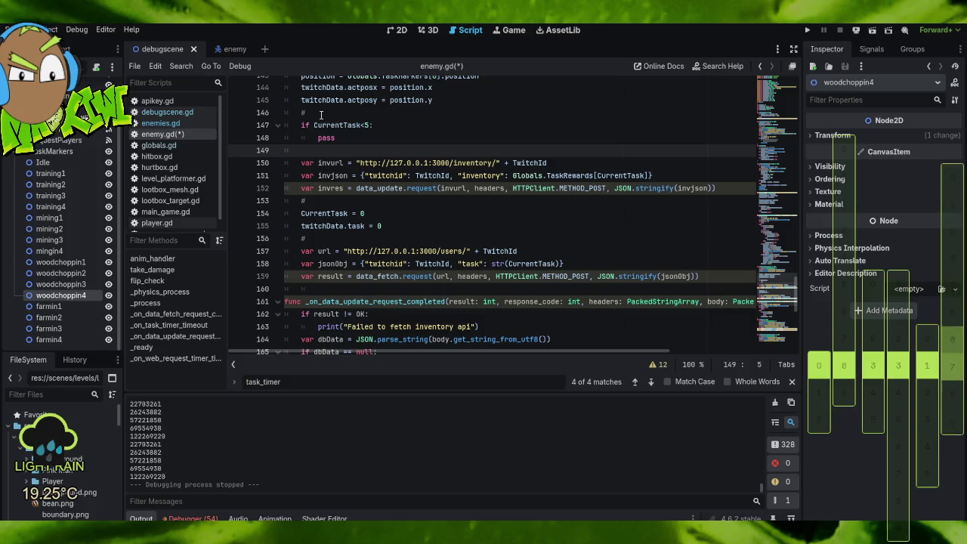
type("else:")
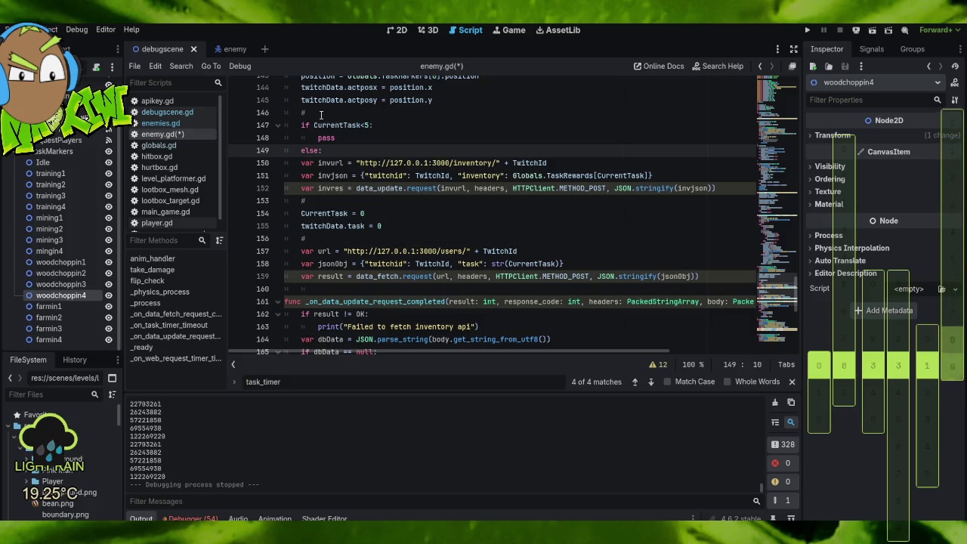
Indent the invurl, invjson and invres lines under the new else.
key("Down")
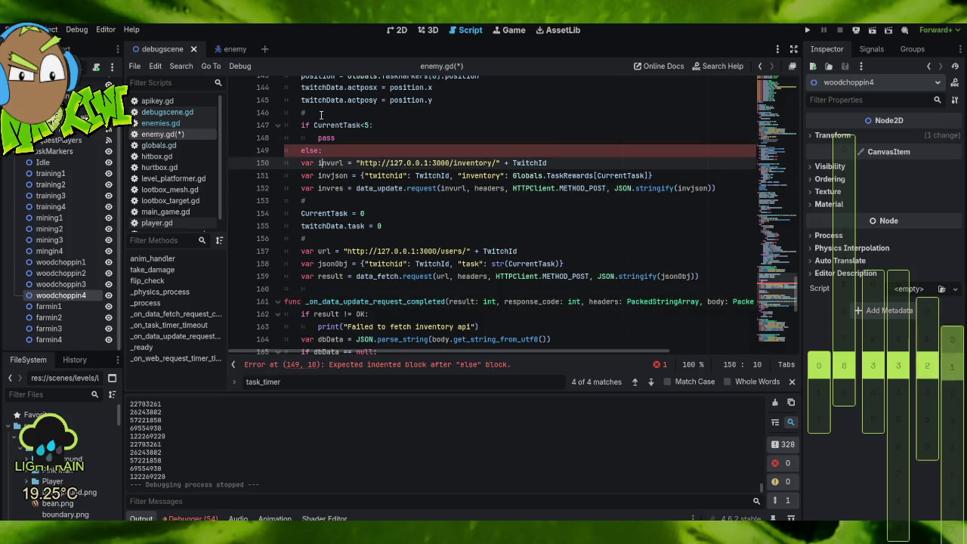
key("shift+Down")
key("shift+Down")
key("shift+Down")
key("shift+Up")
key("Tab")
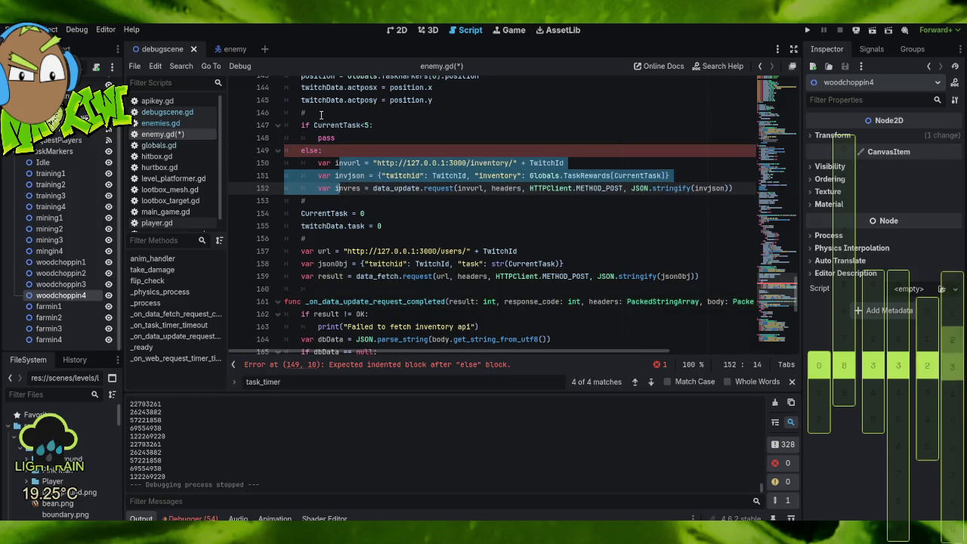
left_click(446, 122)
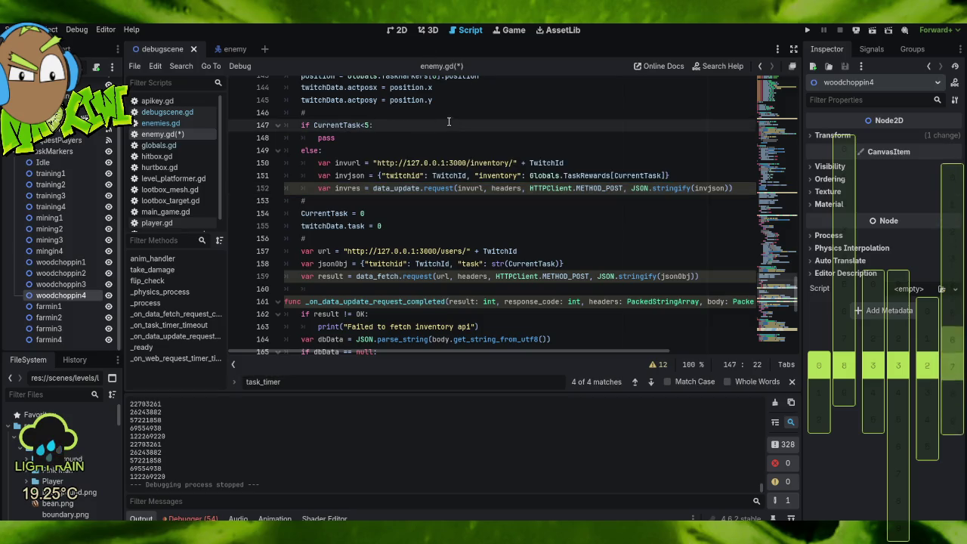
Select the users url, jsonObj and data_fetch request lines for reuse.
mouse_move(333, 156)
left_mouse_down()
mouse_move(650, 173)
mouse_move(742, 188)
left_mouse_up()
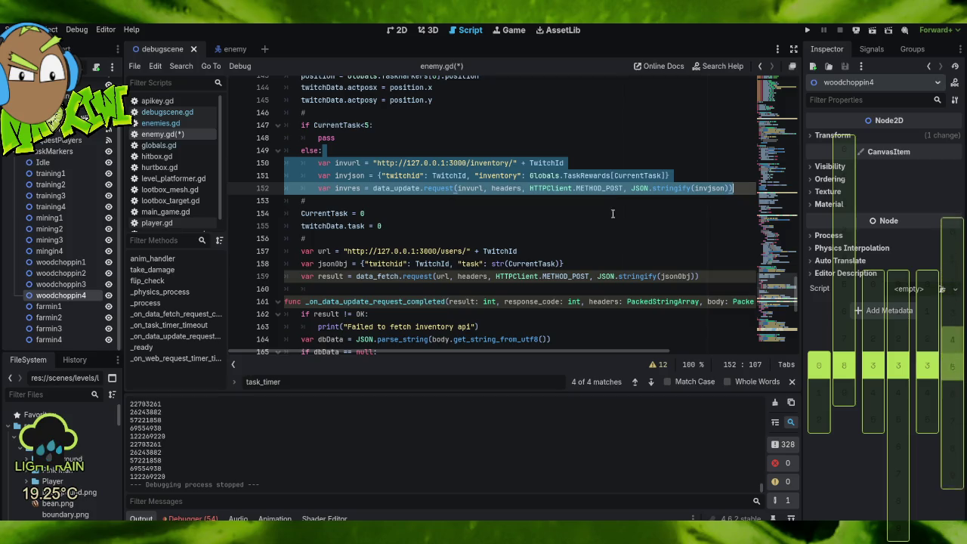
scroll(507, 223, "down", 1)
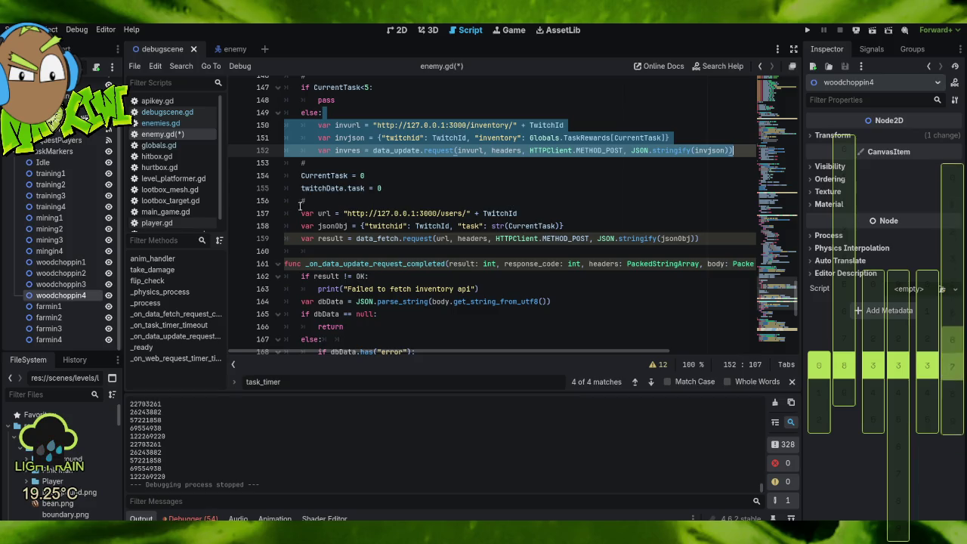
left_click_drag(302, 214, 712, 242)
key("ctrl+c")
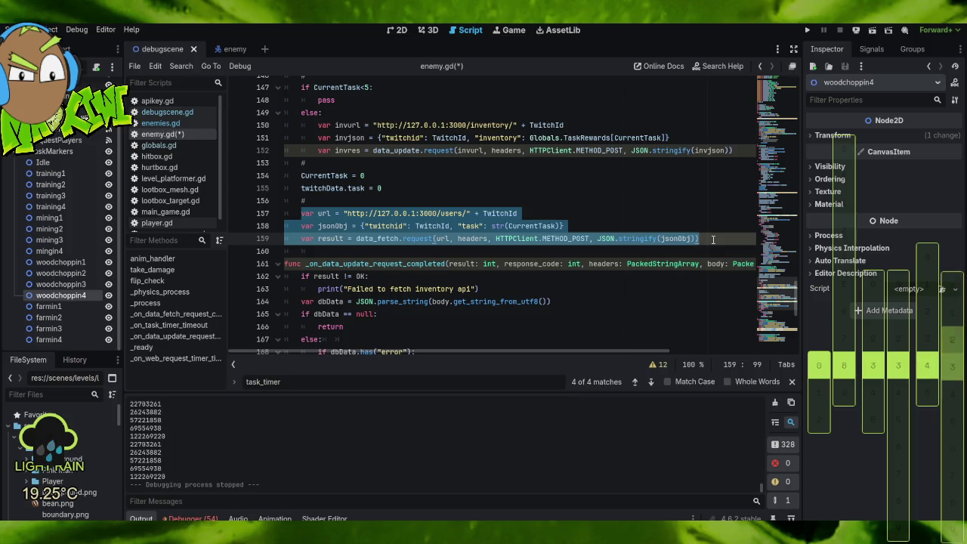
Replace the pass line with the copied users url, jsonObj and request lines.
scroll(399, 139, "up", 1)
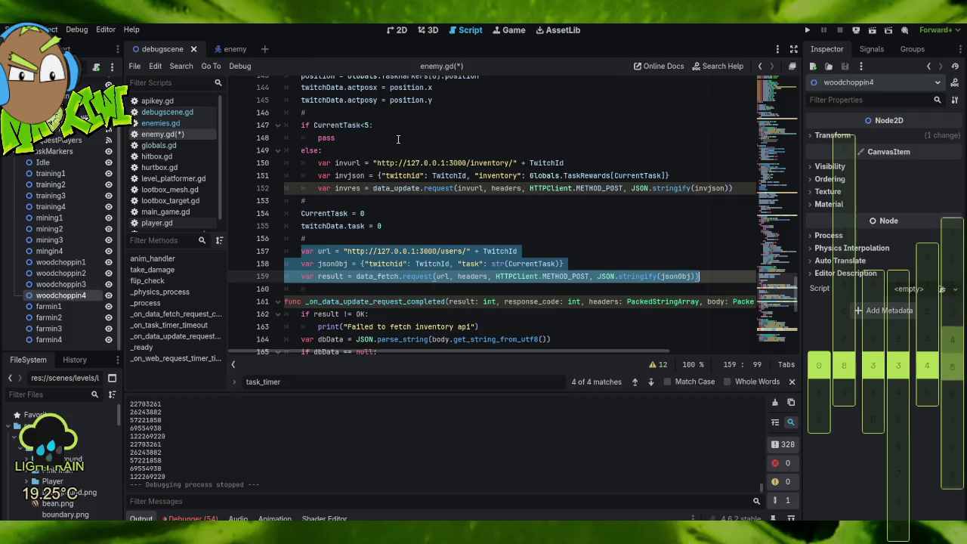
left_click(379, 125)
key("shift+Down")
key("ctrl+v")
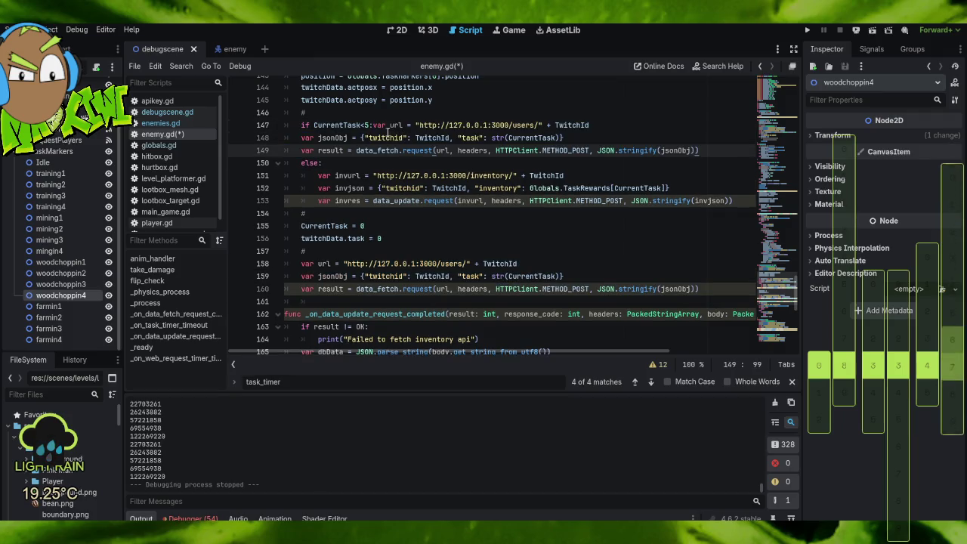
Put the url on its own line under the if and indent the jsonObj and result lines.
left_click(375, 125)
key("Return")
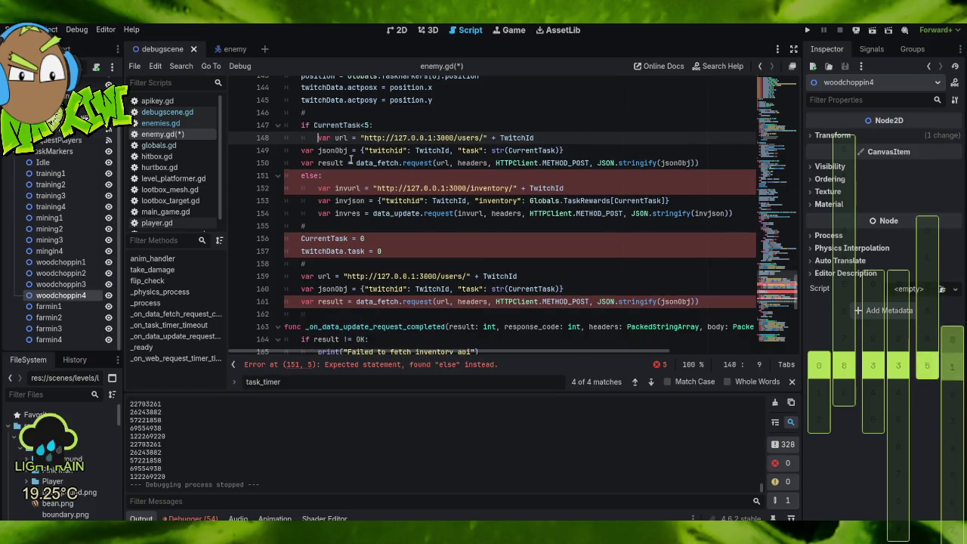
mouse_move(295, 151)
left_mouse_down()
mouse_move(341, 163)
mouse_move(721, 163)
left_mouse_up()
key("Tab")
left_click(575, 125)
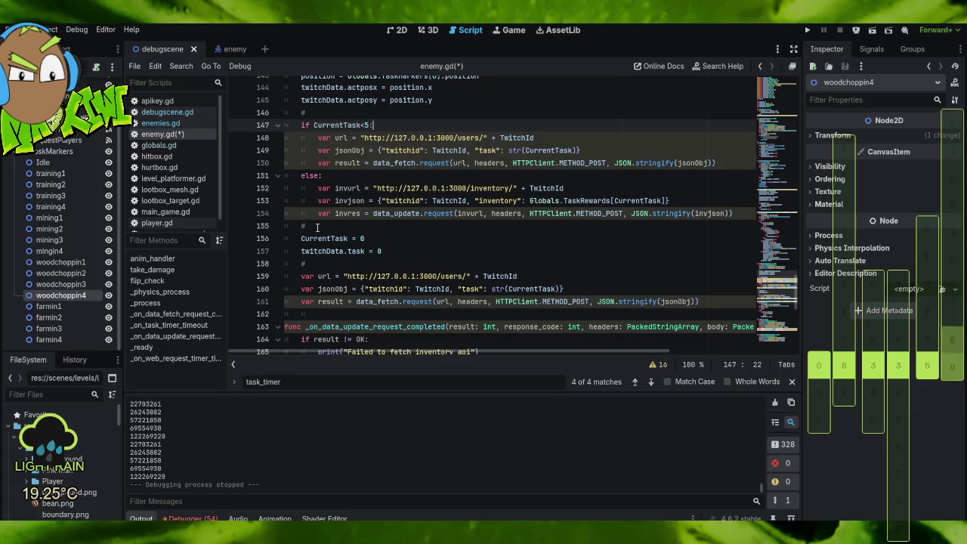
left_click_drag(317, 226, 407, 250)
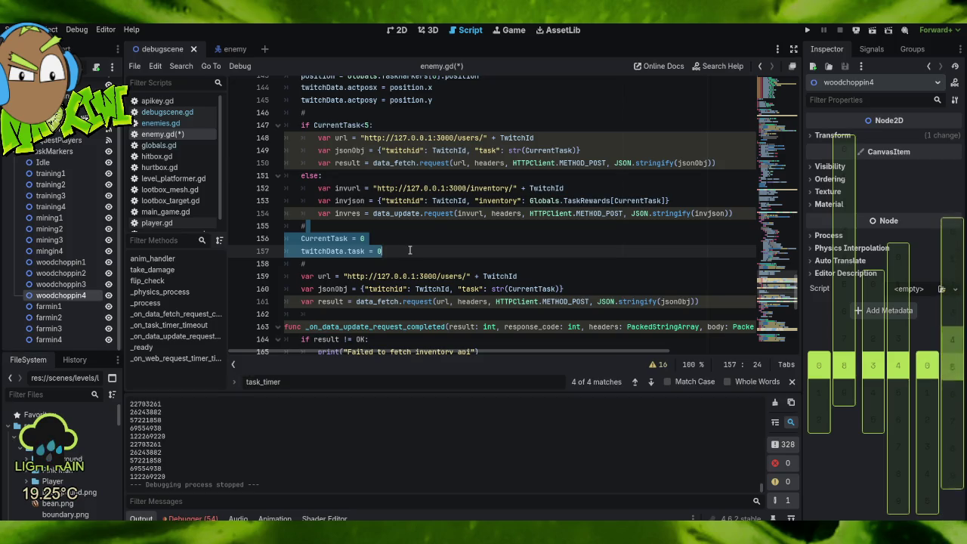
double_click(488, 150)
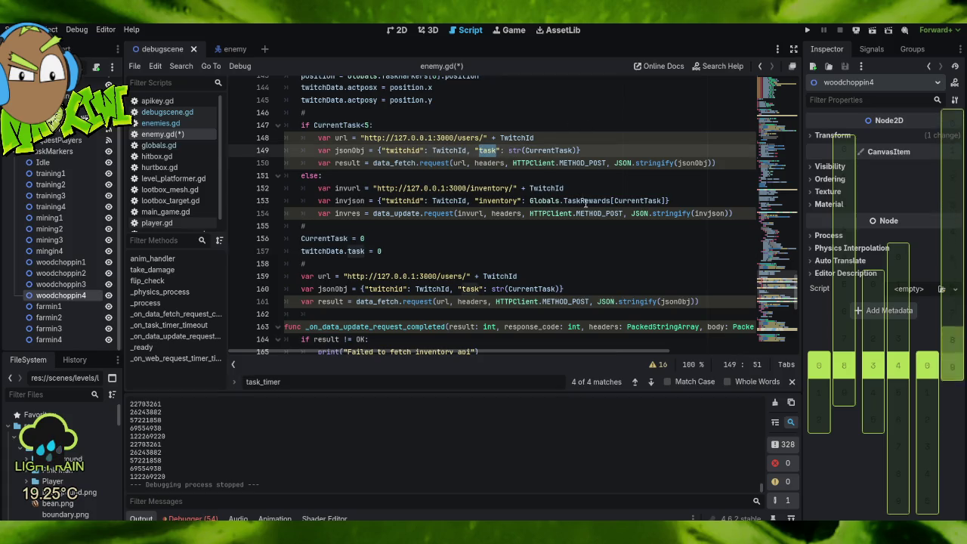
mouse_move(586, 202)
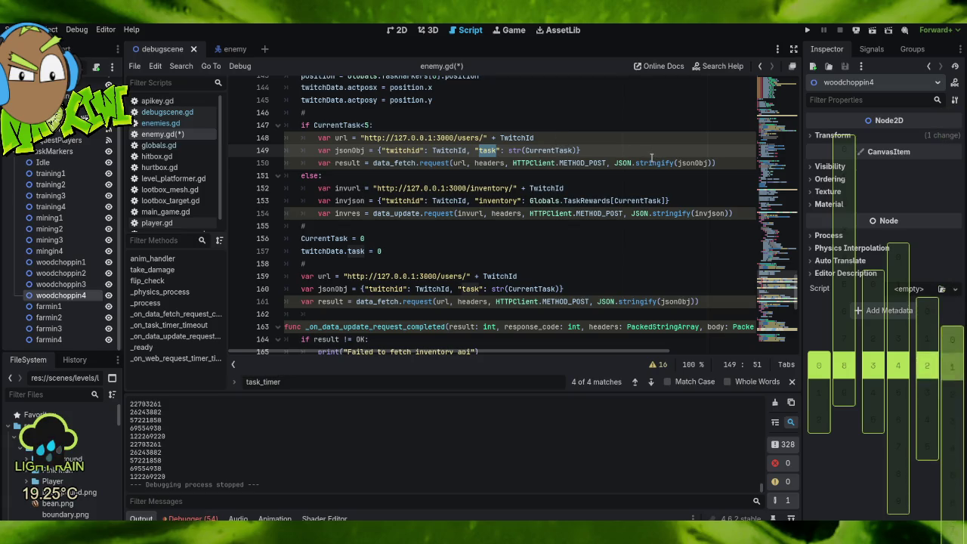
mouse_move(652, 158)
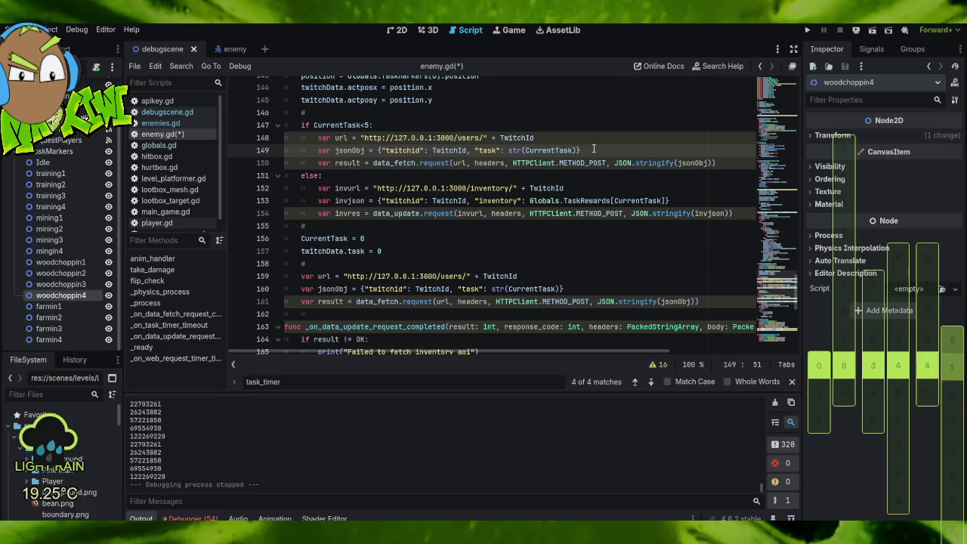
double_click(488, 149)
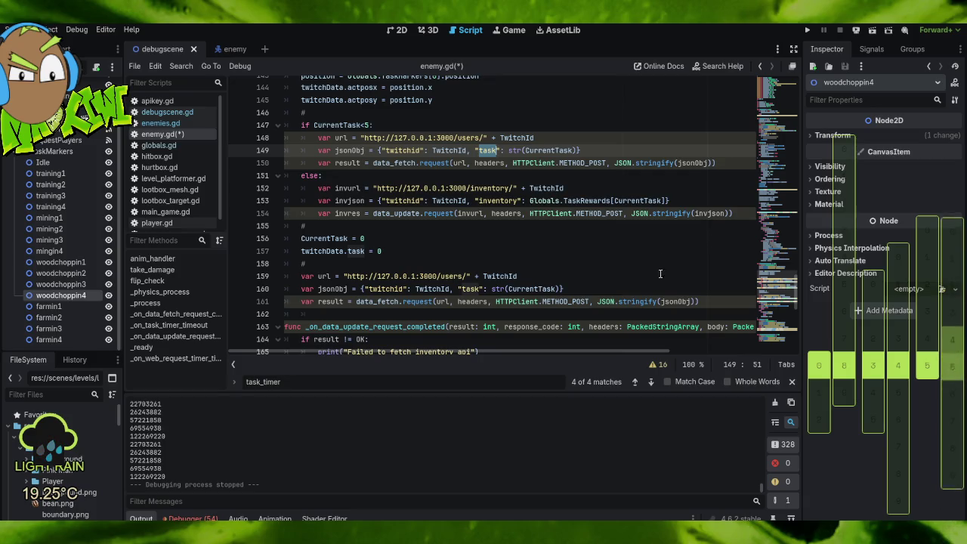
mouse_move(538, 538)
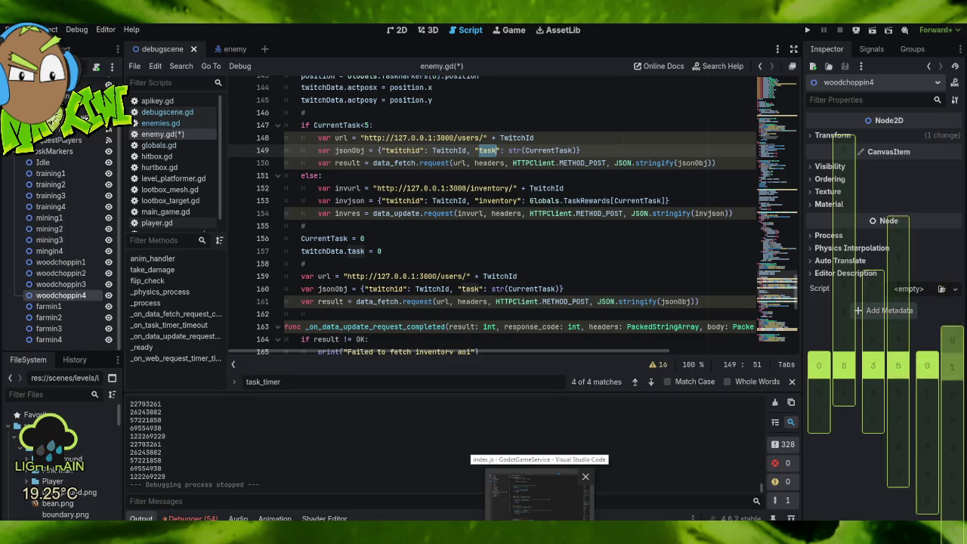
Add an 'if CurrentTask == 1:' line under the users url line.
left_click(578, 139)
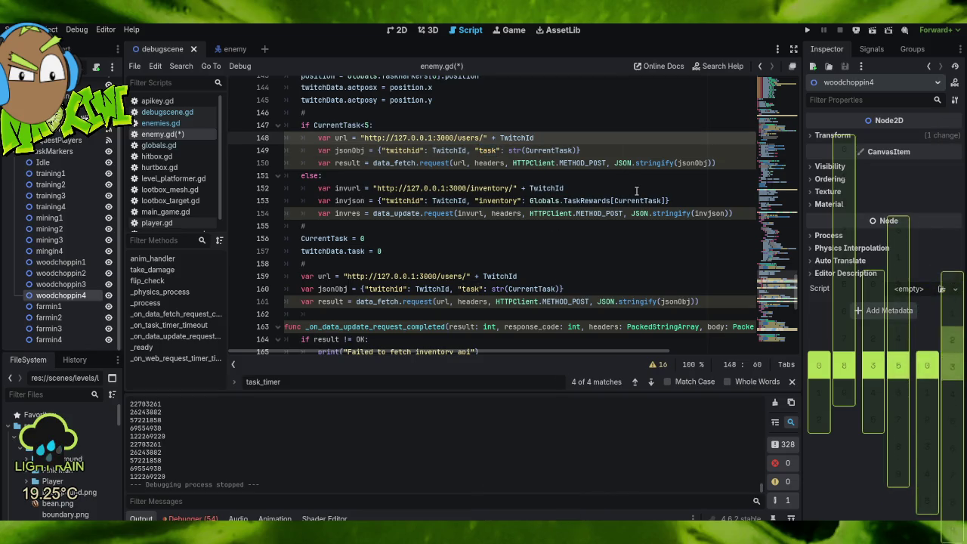
key("Return")
type("if ")
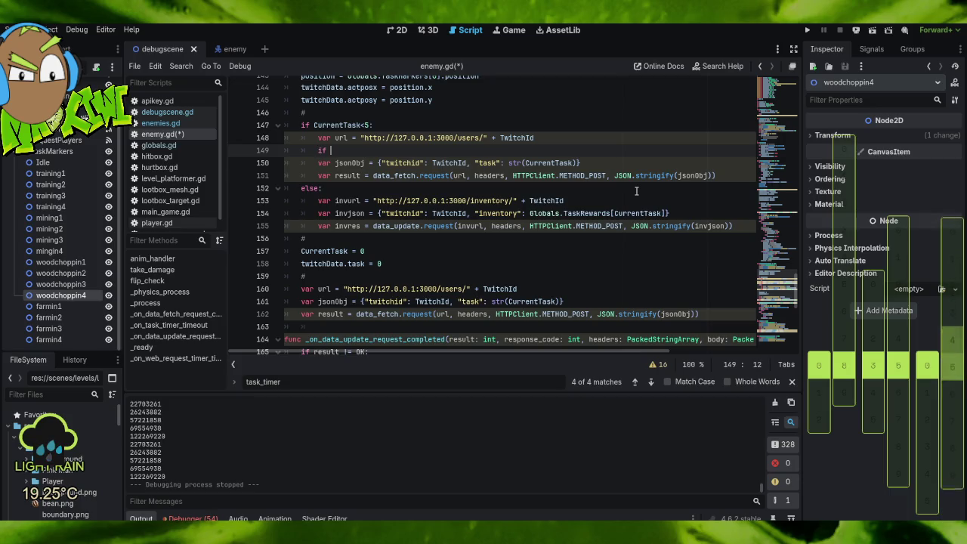
type("CurrentTask ")
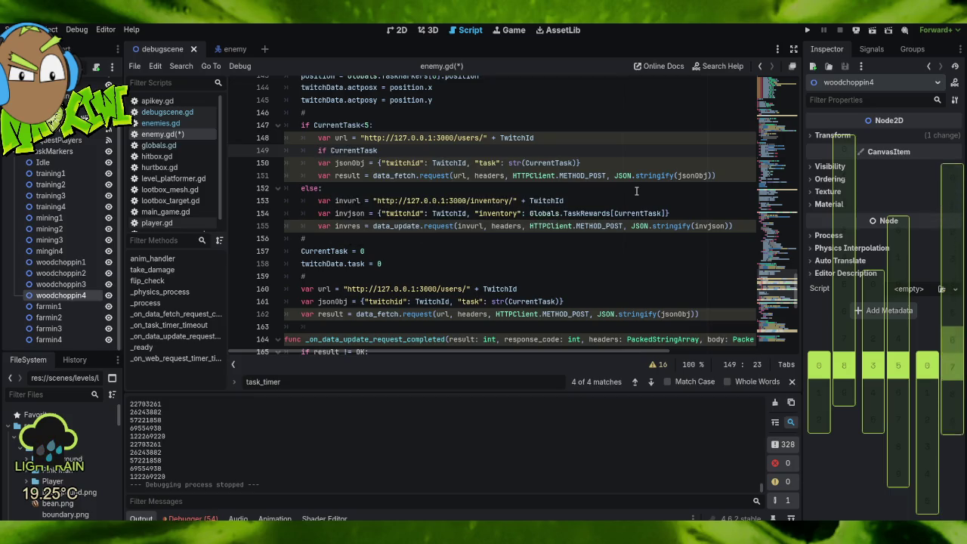
type("== ")
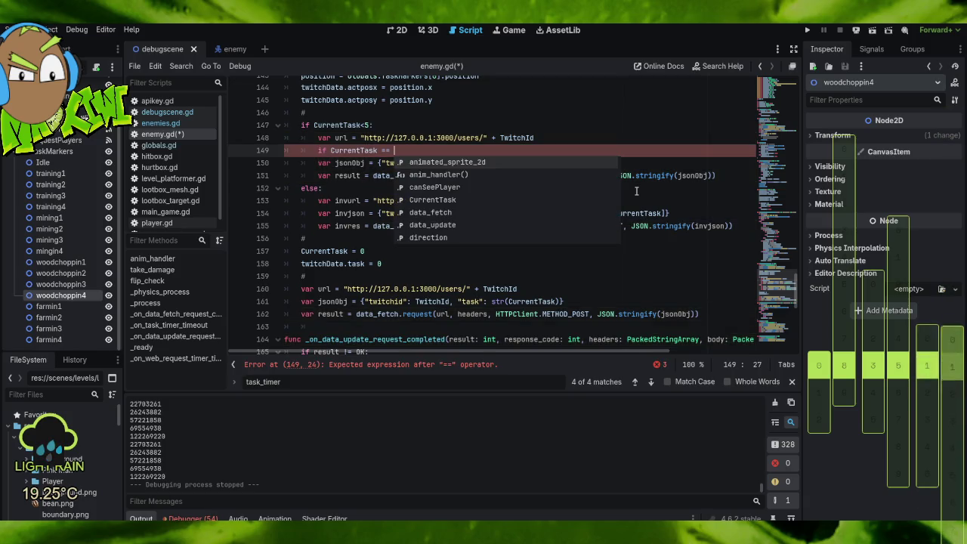
type("1:")
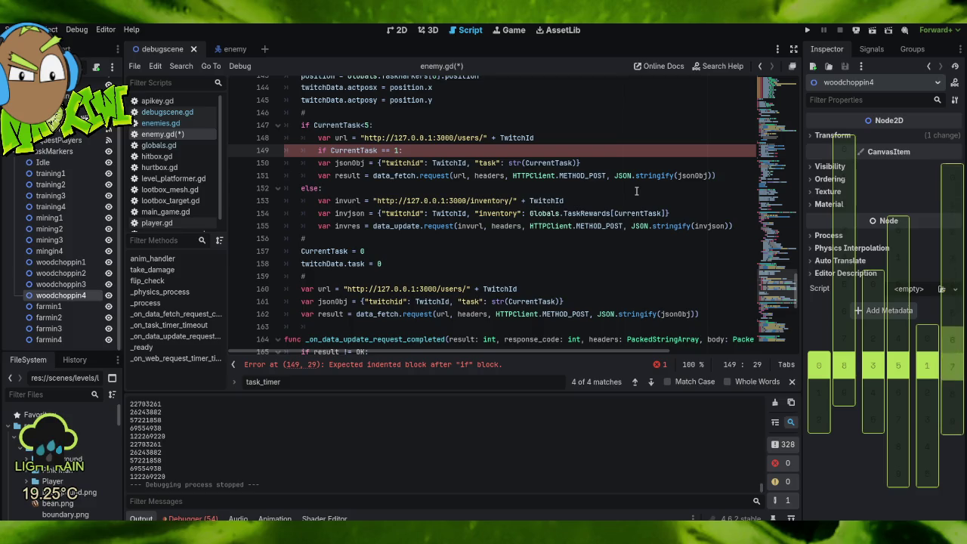
Indent the jsonObj line under that check, comment it as attack, and bring up index.js.
left_click(313, 167)
key("Tab")
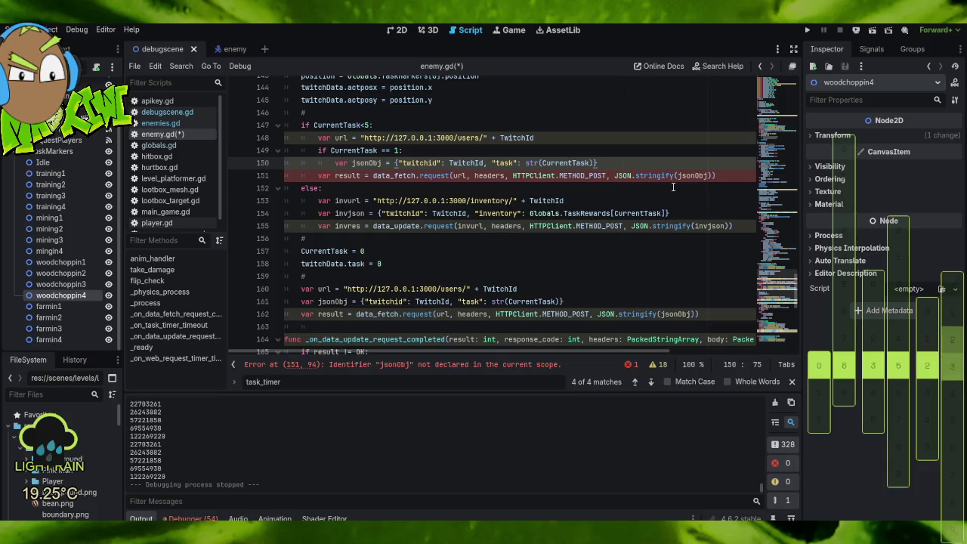
key("Up")
type("# ")
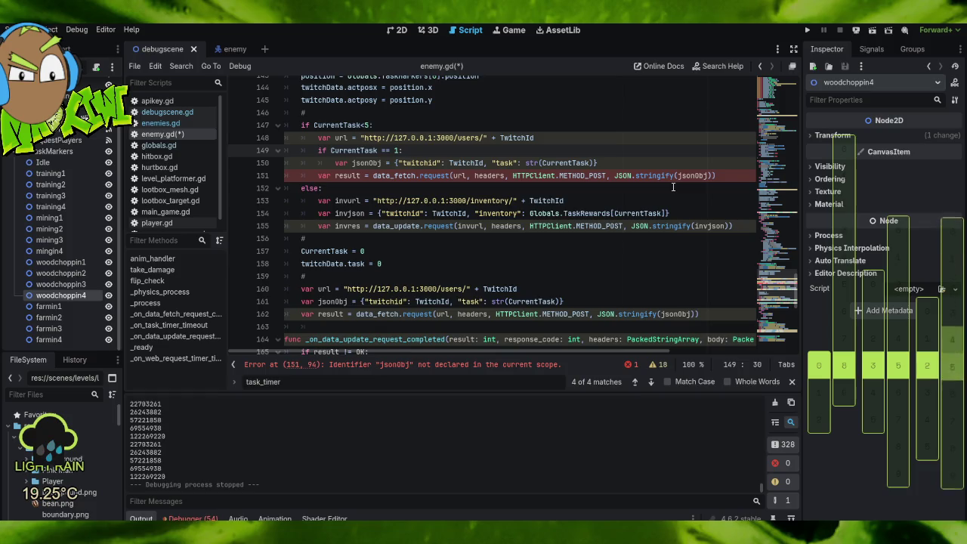
type("s")
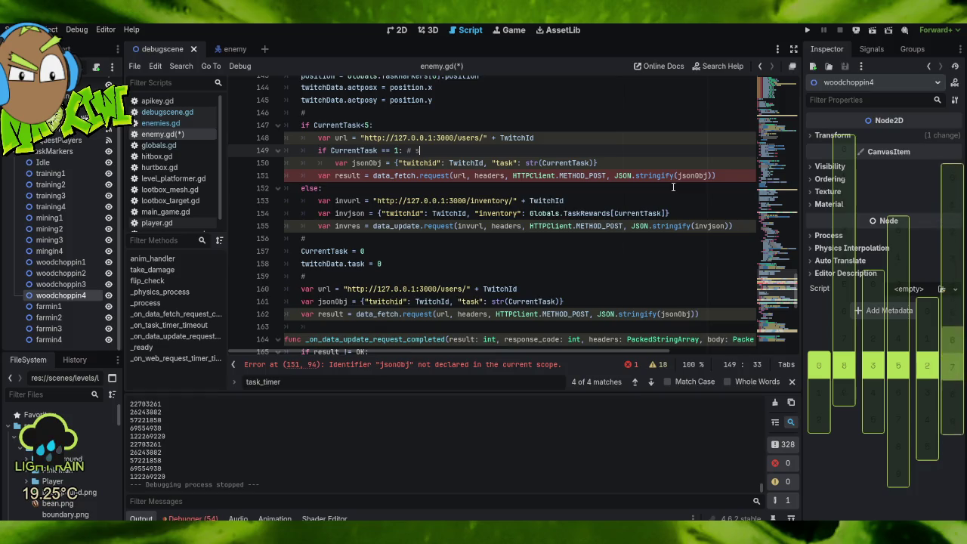
key("BackSpace")
type("attack")
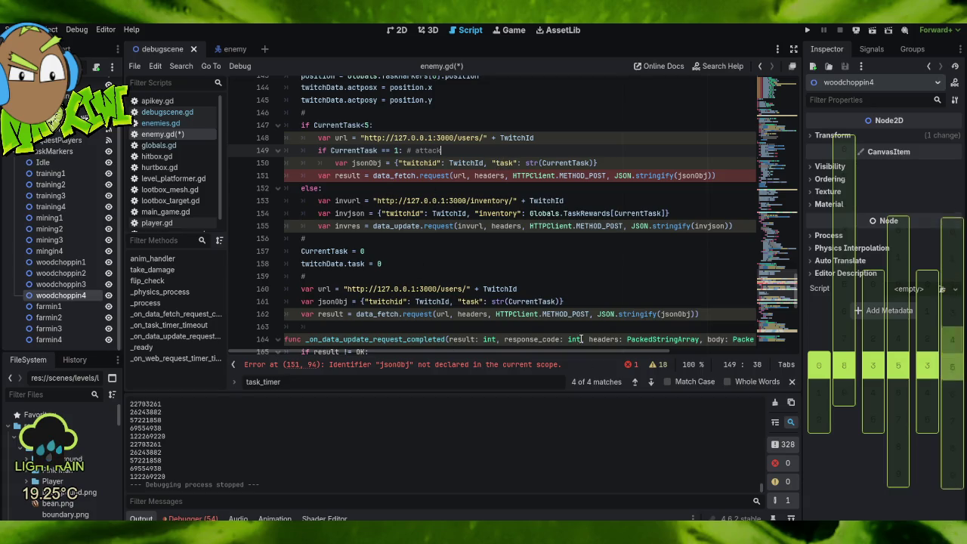
key("alt+Tab")
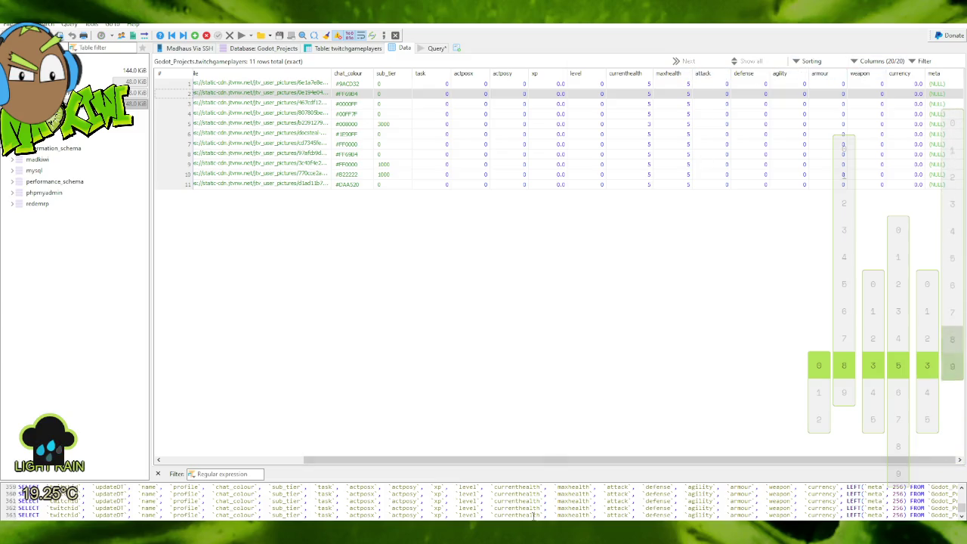
key("alt+Tab")
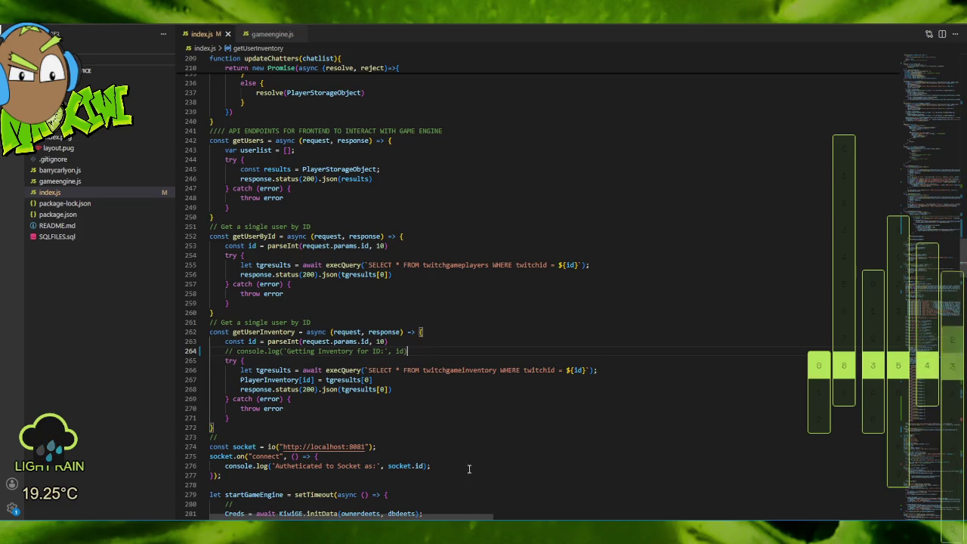
Scroll through the /users routes in index.js, then go back to enemy.gd in Godot.
scroll(478, 466, "down", 15)
scroll(474, 391, "down", 20)
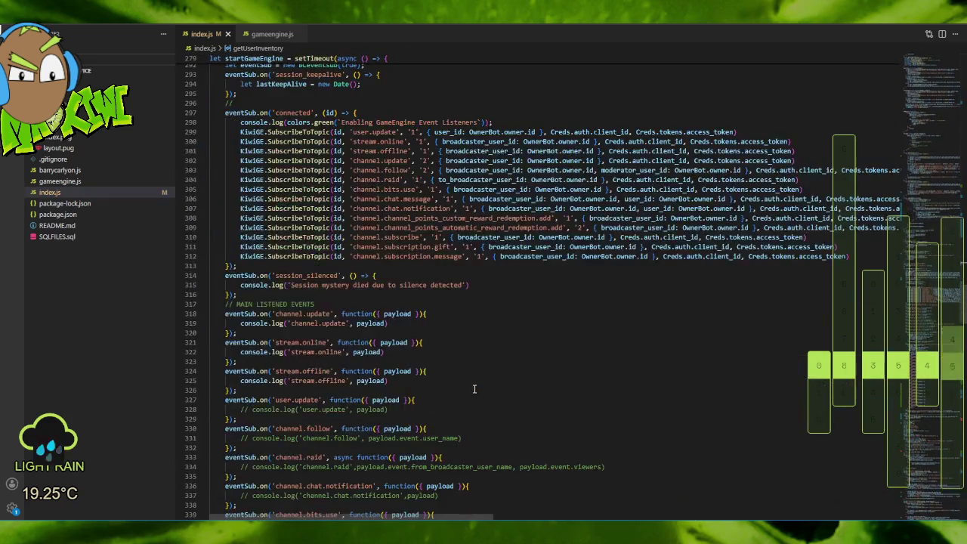
scroll(472, 391, "down", 20)
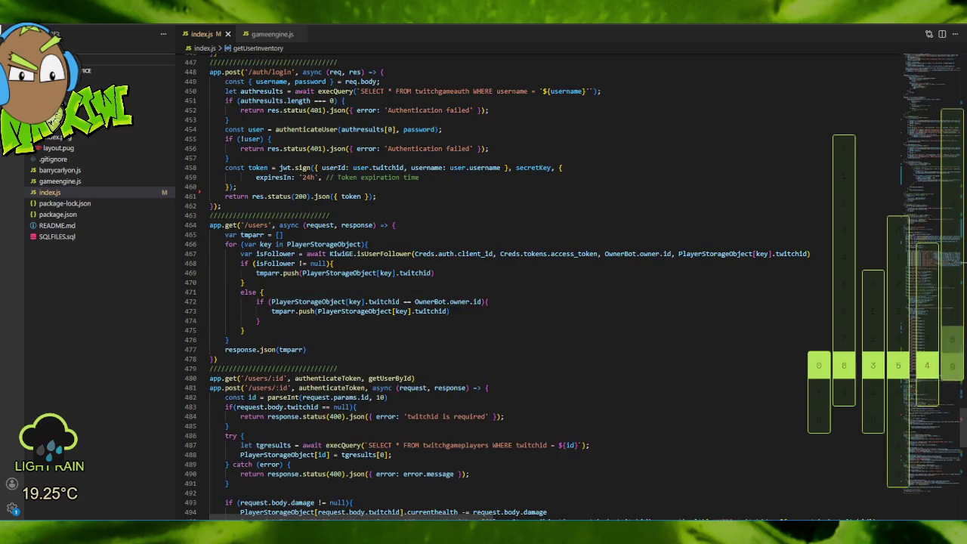
key("alt+Tab")
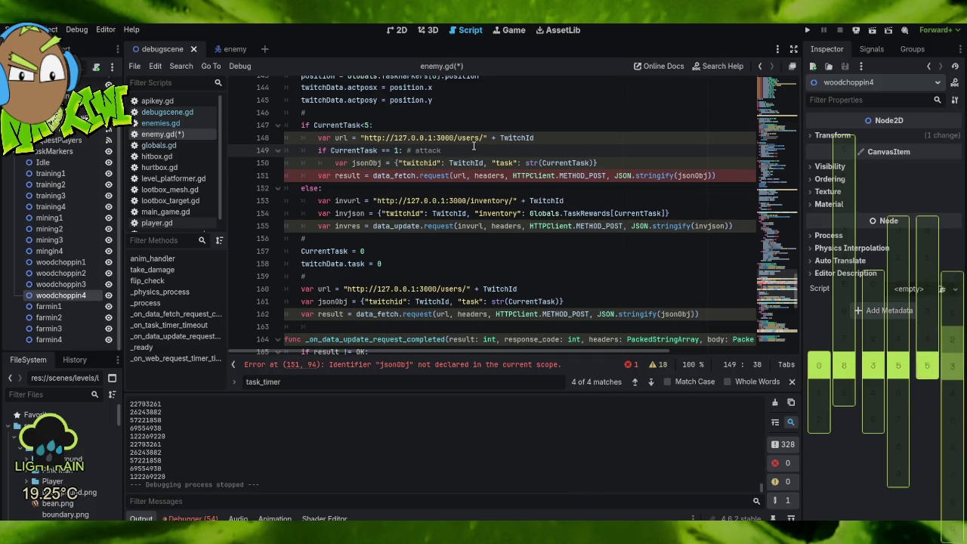
Make the task request's jsonObj send "attack": 1.
double_click(505, 162)
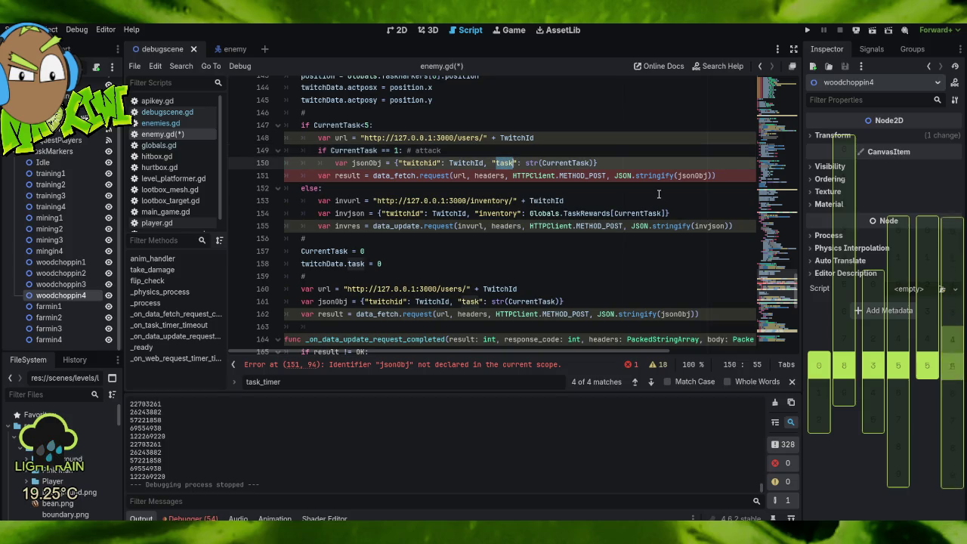
type("attack")
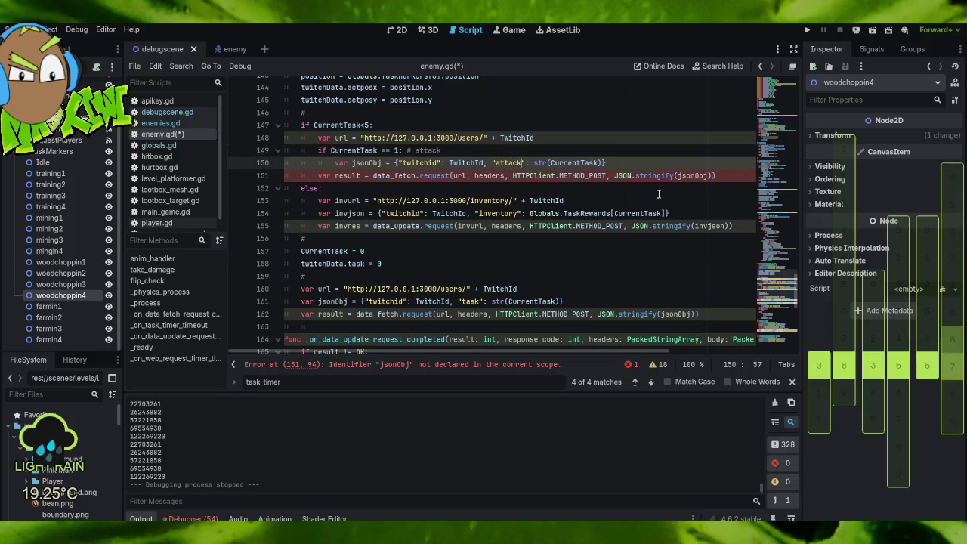
key("Right")
key("Delete")
key("Delete")
key("Delete")
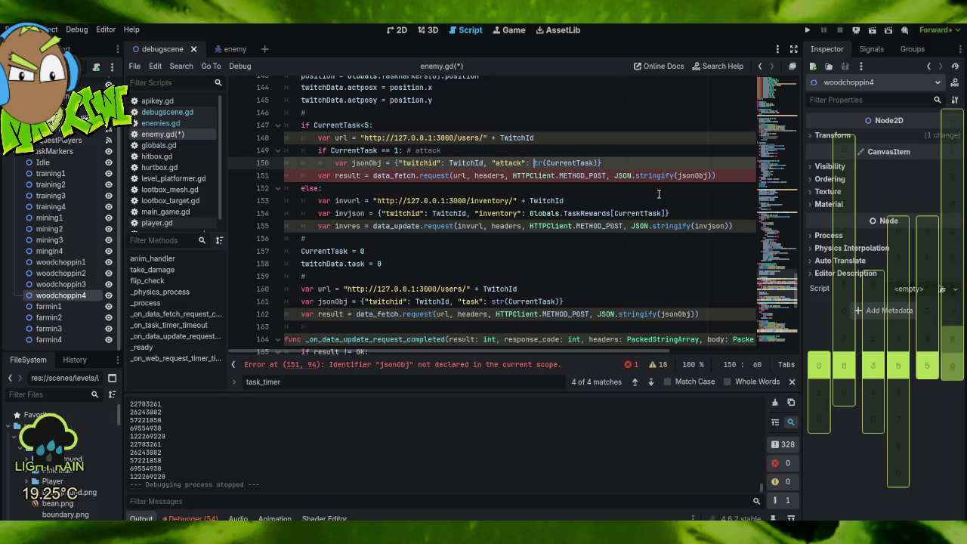
key("Delete")
key("Delete")
key("Delete")
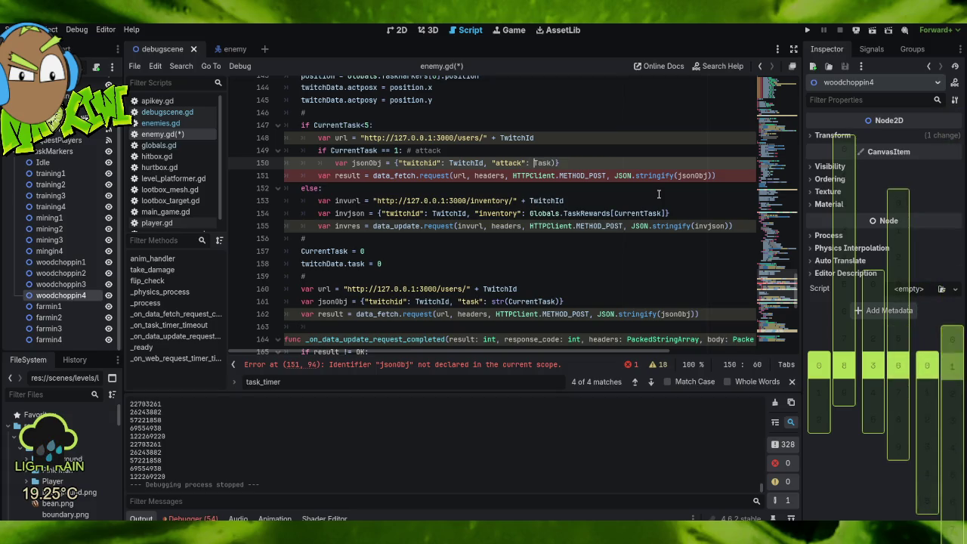
key("Delete")
key("Delete")
key("Delete")
key("Delete")
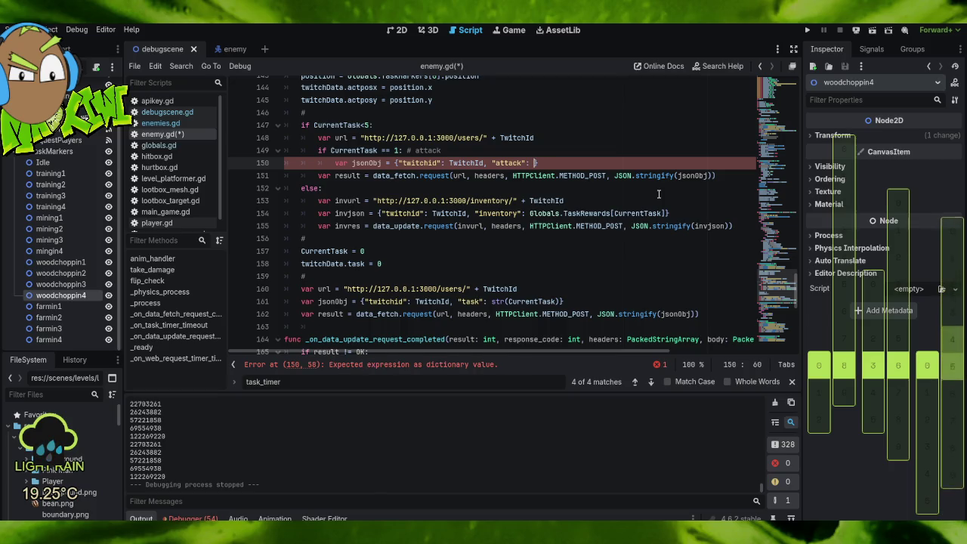
type("1")
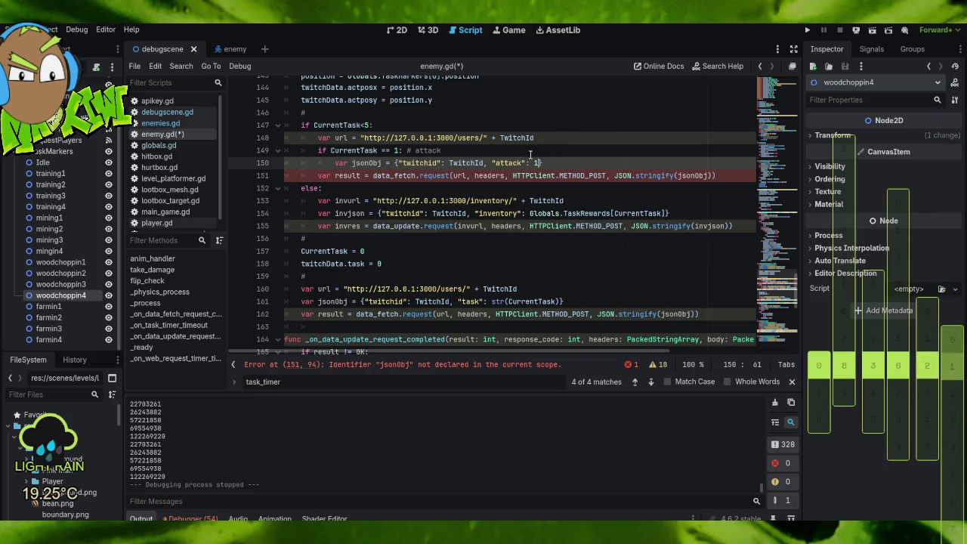
Move the attack jsonObj line into place and delete the stray duplicate.
left_click_drag(562, 156, 563, 162)
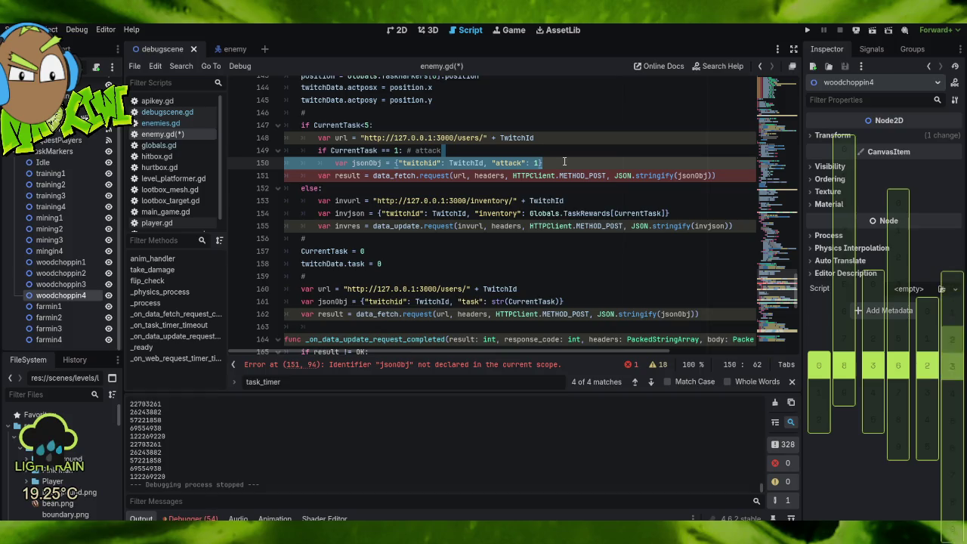
key("ctrl+c")
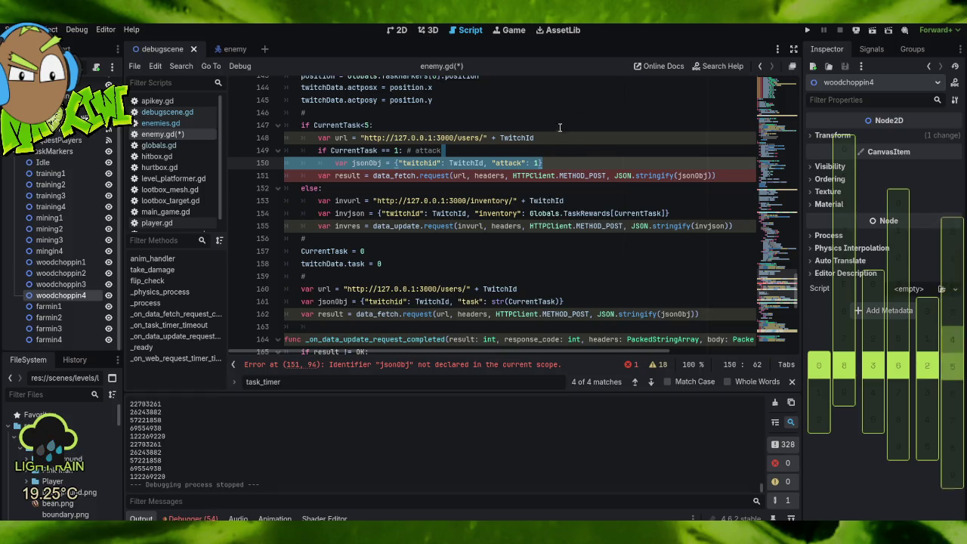
left_click(551, 138)
key("ctrl+v")
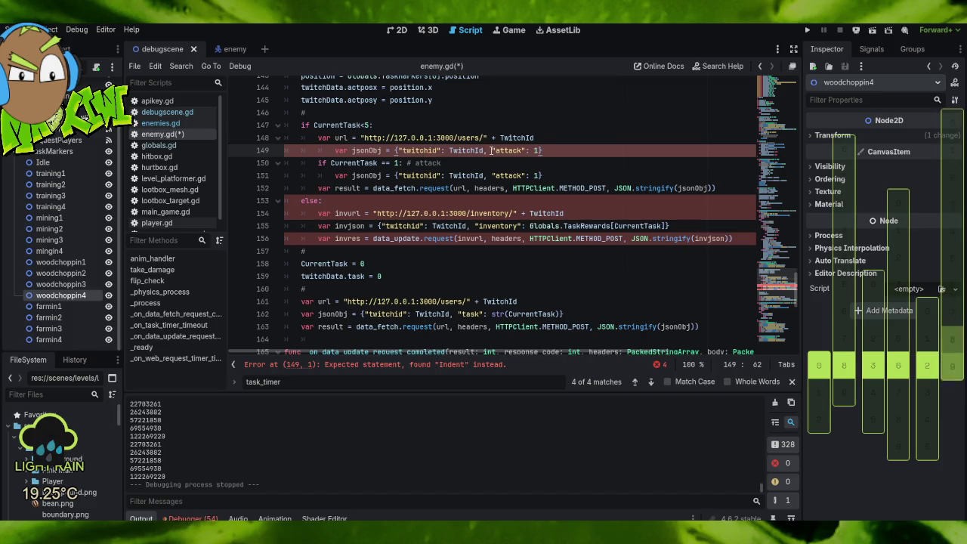
left_click_drag(491, 150, 534, 152)
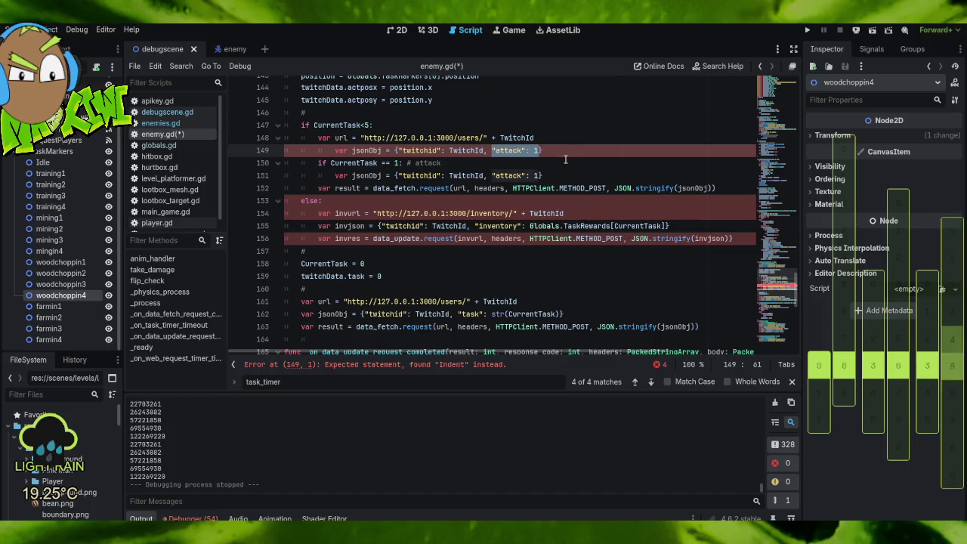
key("ctrl+shift+k")
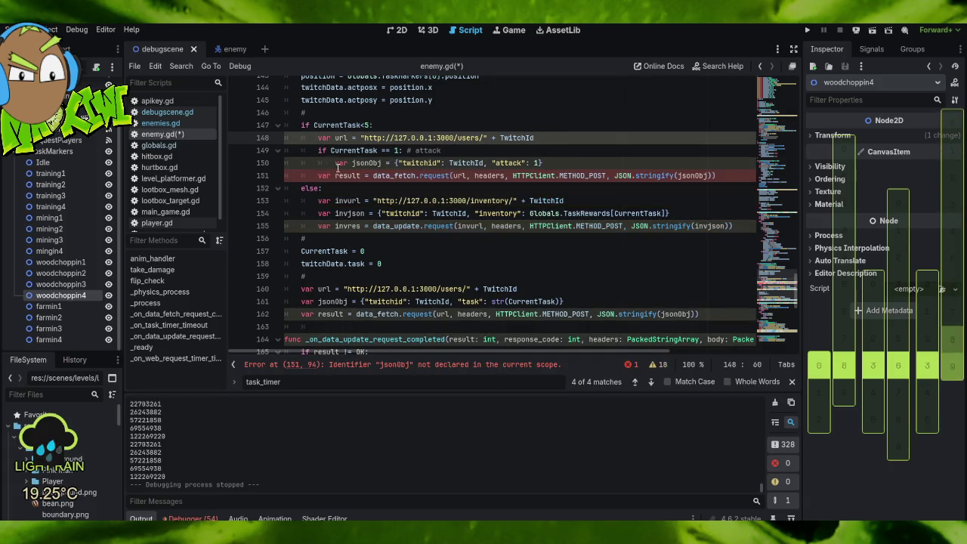
Duplicate the CurrentTask == 1 attack check block twice below it.
left_click_drag(544, 144, 556, 163)
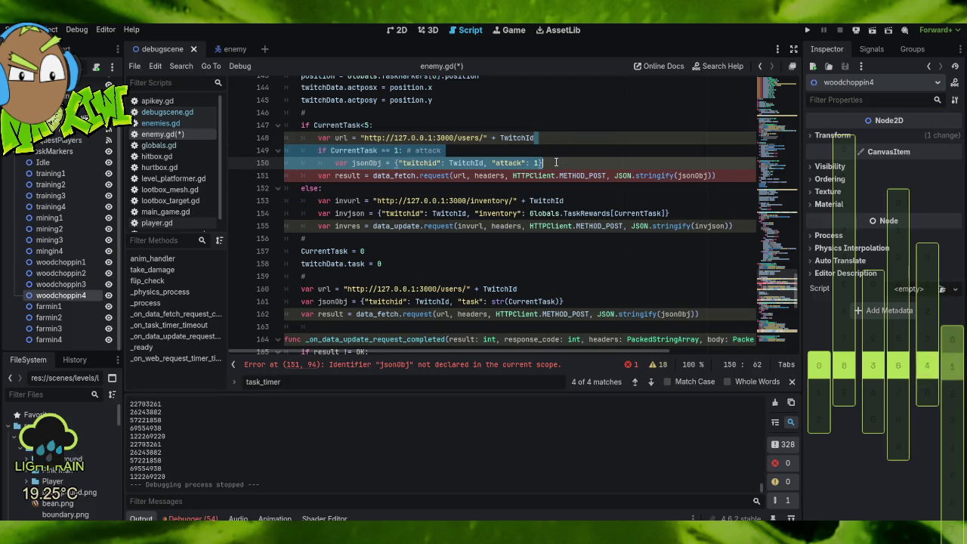
key("ctrl+c")
left_click(557, 163)
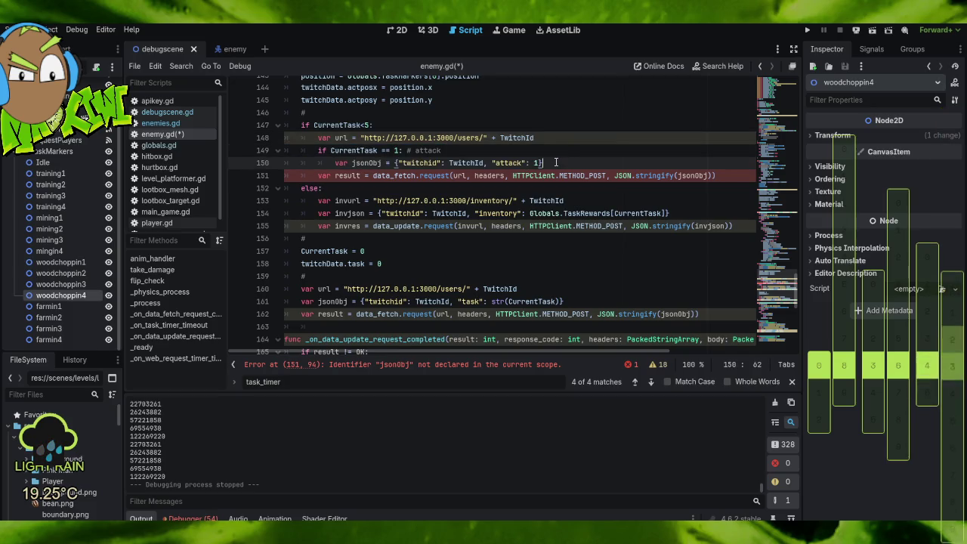
key("ctrl+v")
key("ctrl+v")
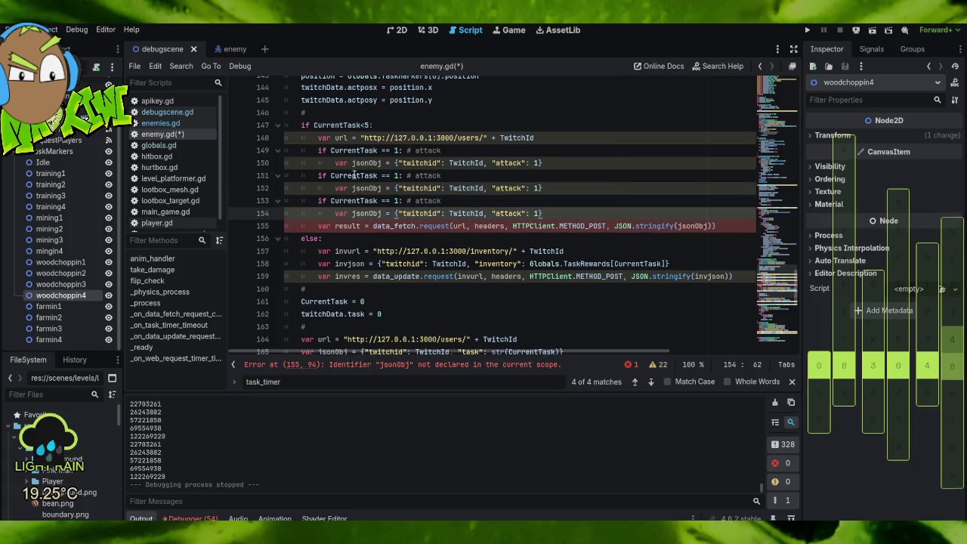
Renumber the second check to 2 commented defense, and comment the third check agility.
left_click(396, 176)
left_click_drag(396, 175, 393, 175)
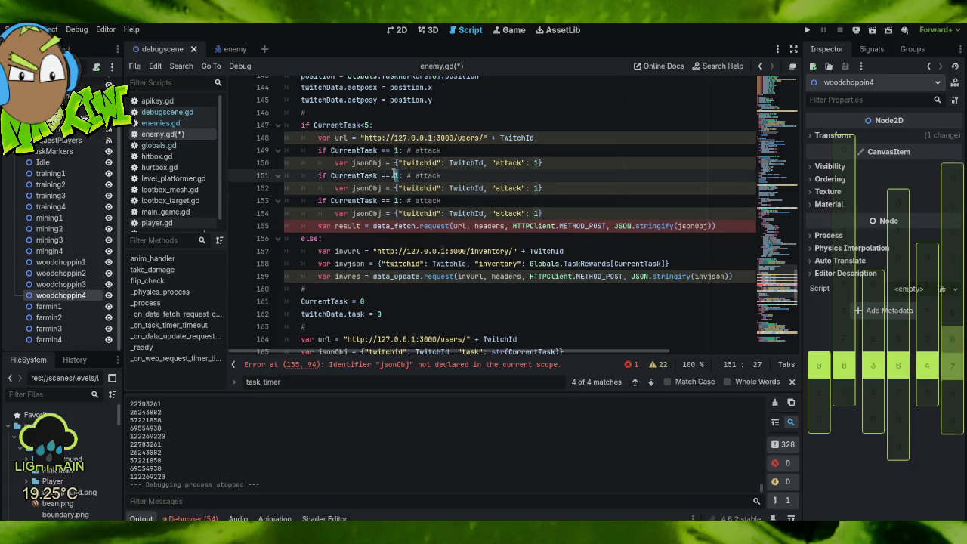
type("2")
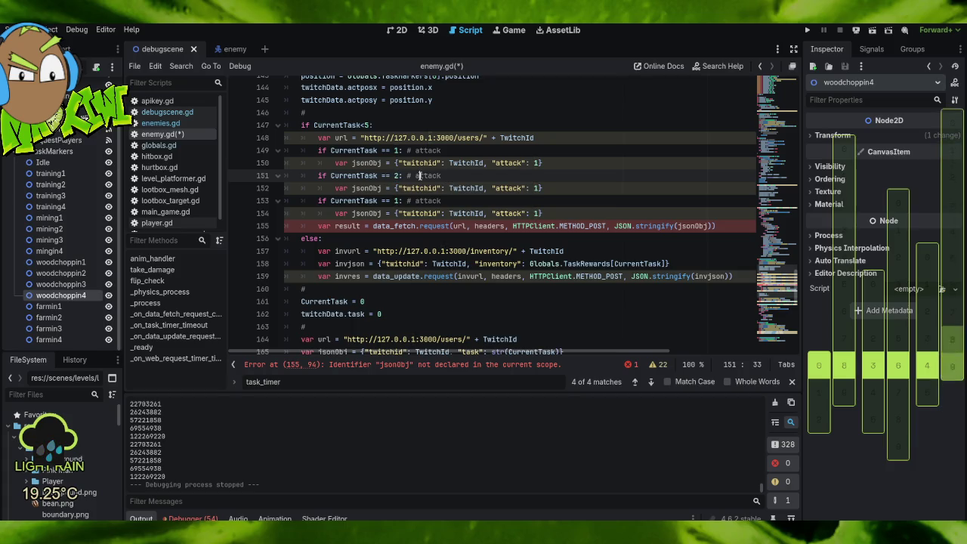
double_click(418, 176)
type("defense")
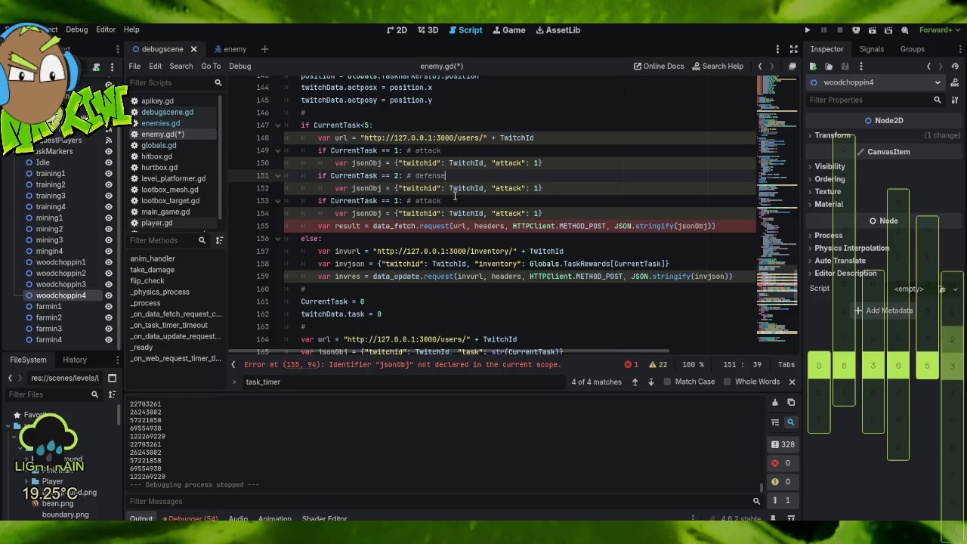
double_click(427, 201)
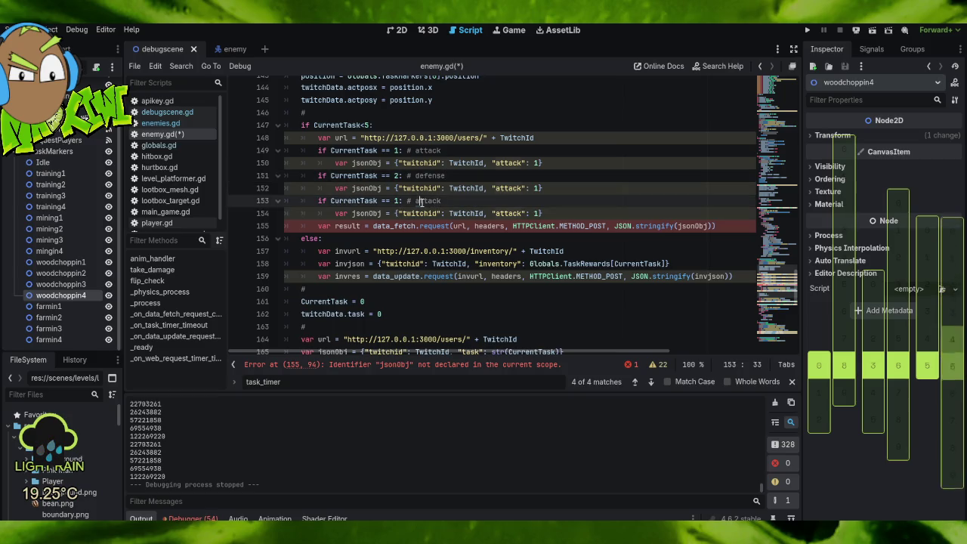
type("d")
type("ility")
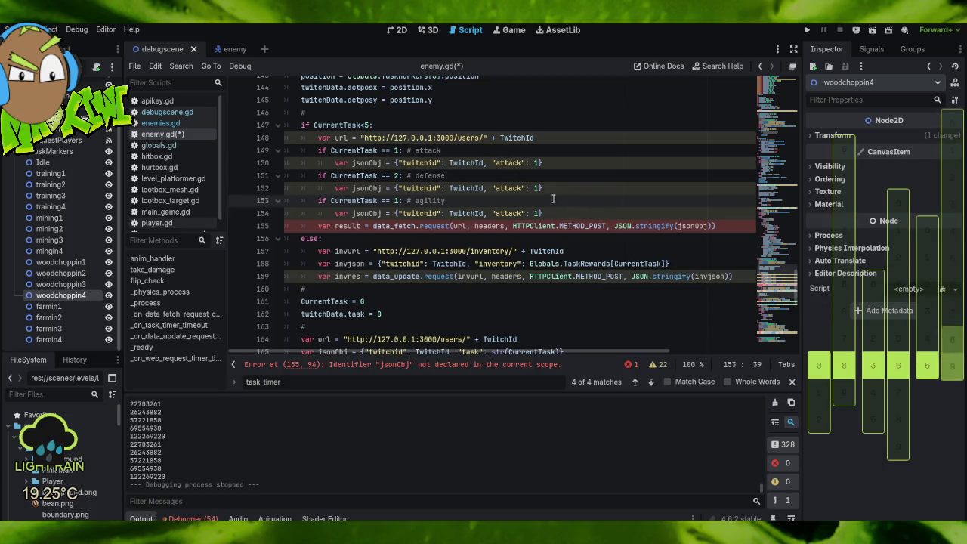
Copy the agility block as a fourth check commented maxhealth.
left_click_drag(546, 189, 561, 212)
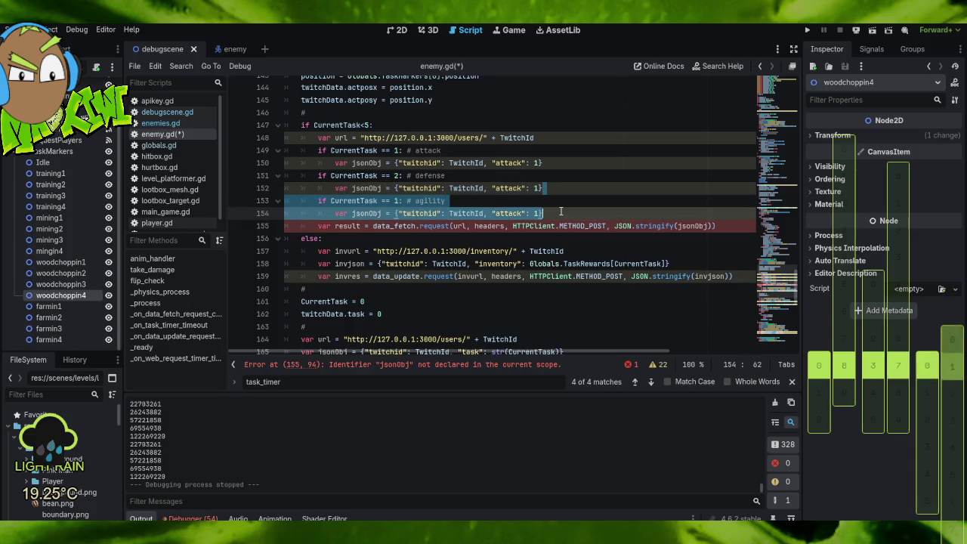
key("ctrl+c")
left_click(561, 212)
key("ctrl+v")
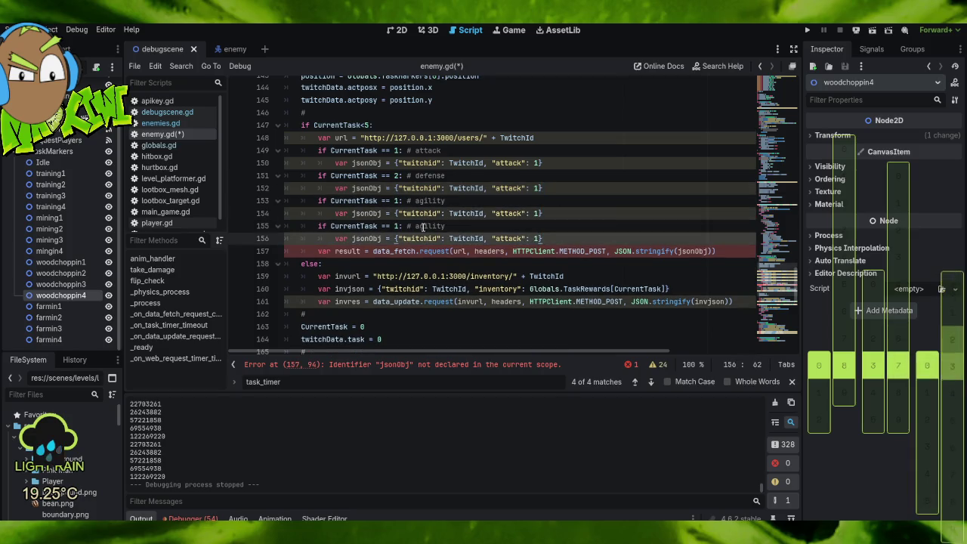
double_click(424, 226)
type("maxhe")
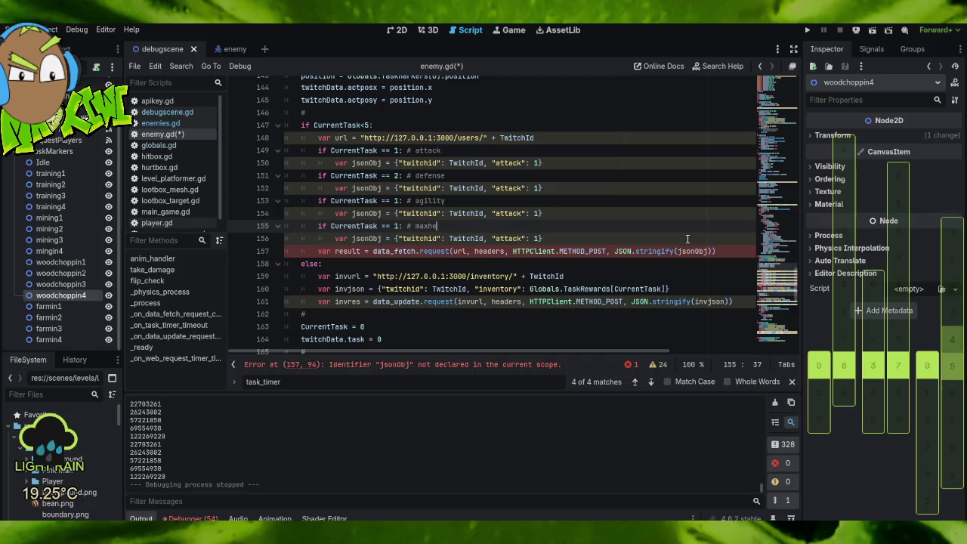
type("alth")
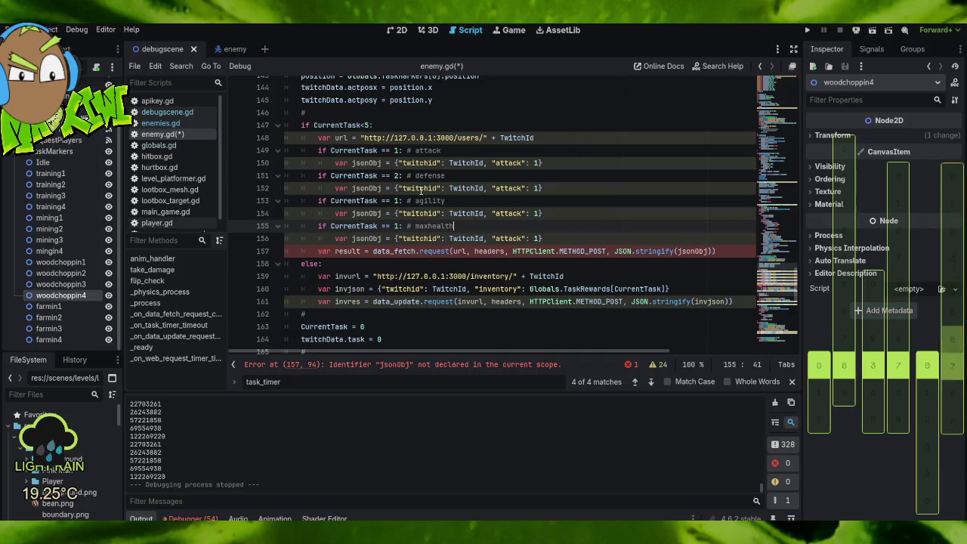
Fix the task numbers on the third and fourth checks.
left_click(395, 201)
type("2")
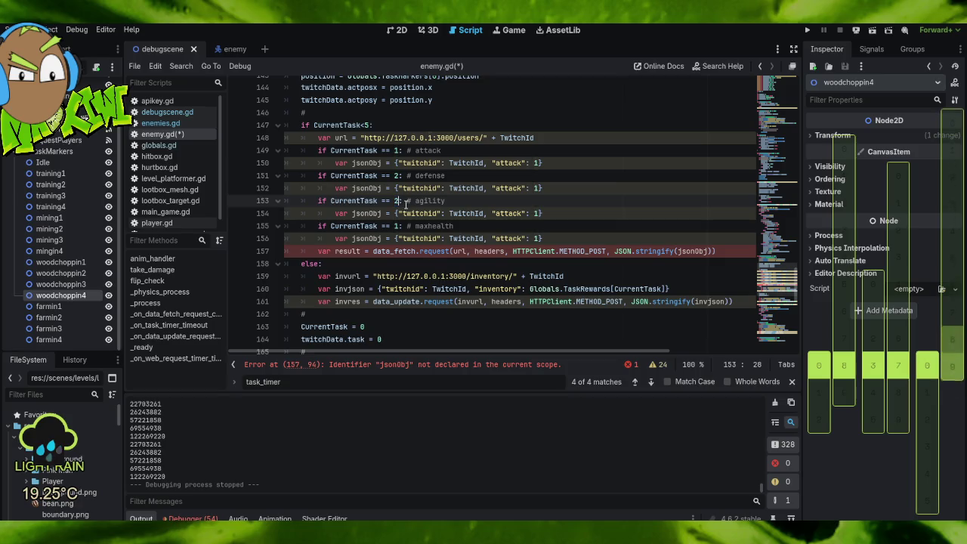
left_click(393, 226)
left_click(395, 201)
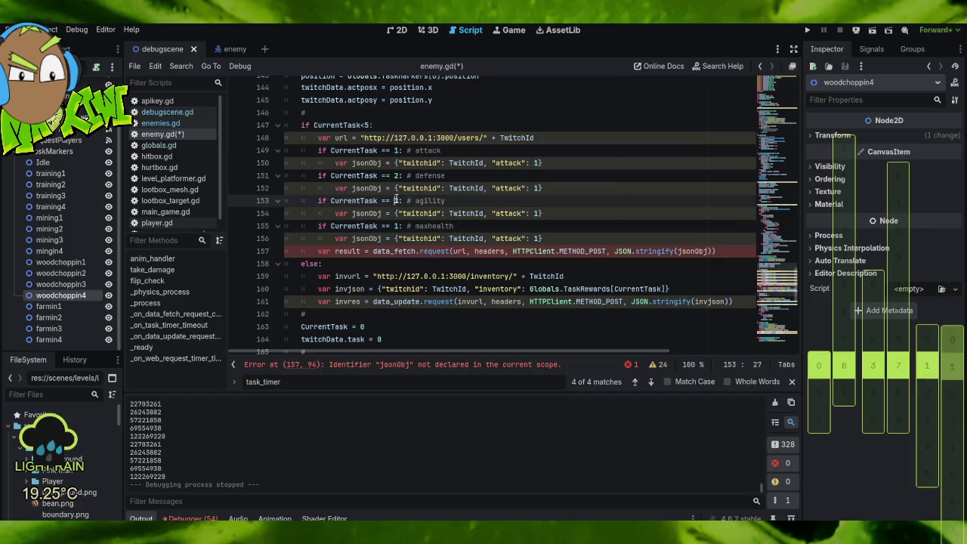
type("3")
left_click(394, 226)
type("4")
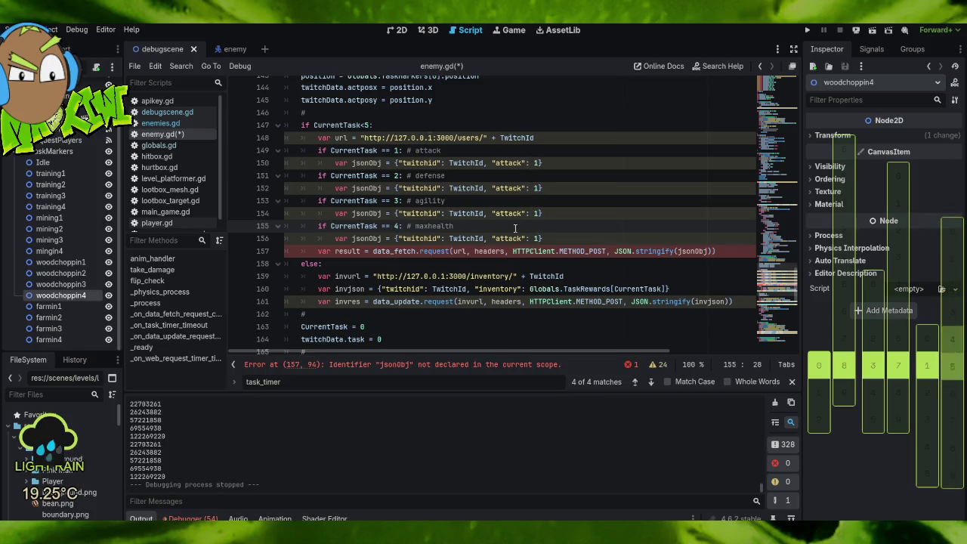
Replace attack with defense and agility in the second and third branch requests.
double_click(430, 175)
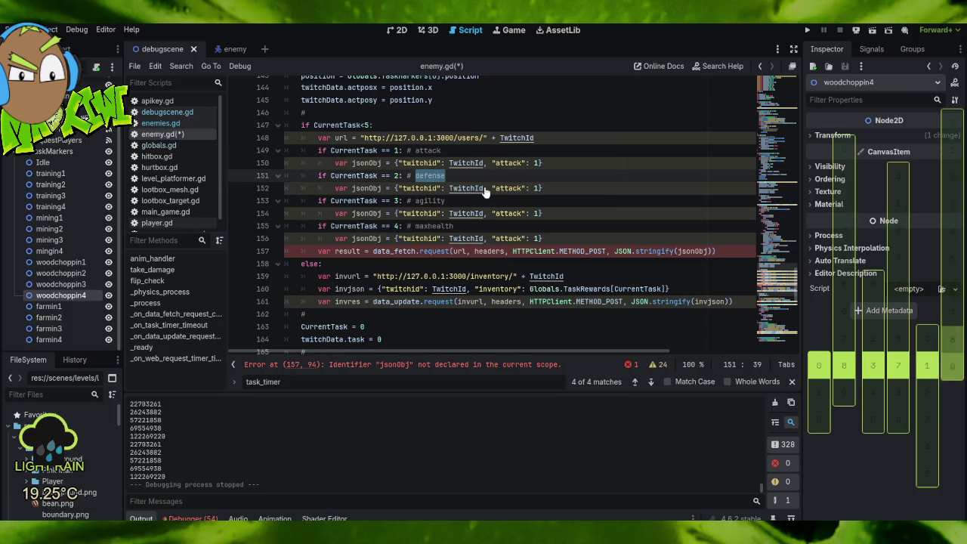
key("ctrl+c")
double_click(509, 188)
key("ctrl+v")
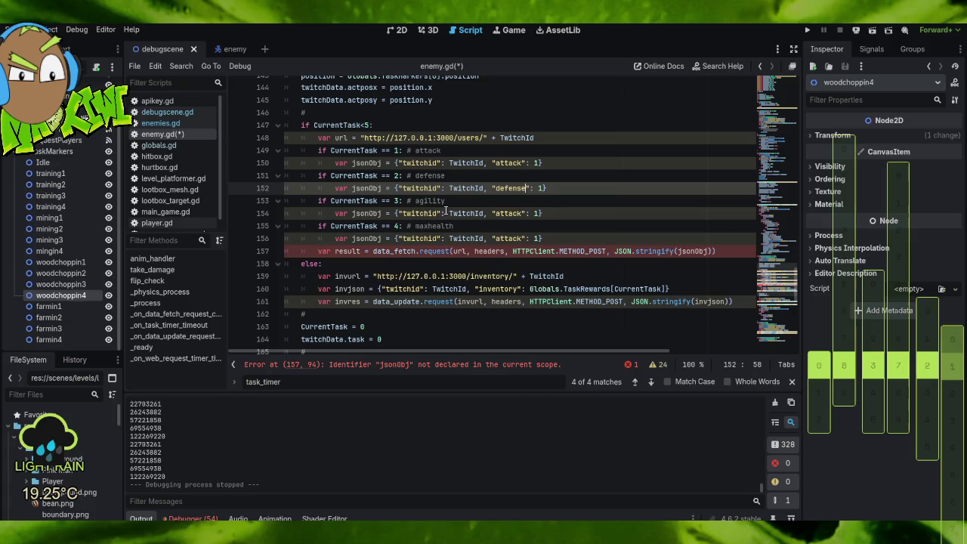
left_click(418, 215)
left_click(417, 201)
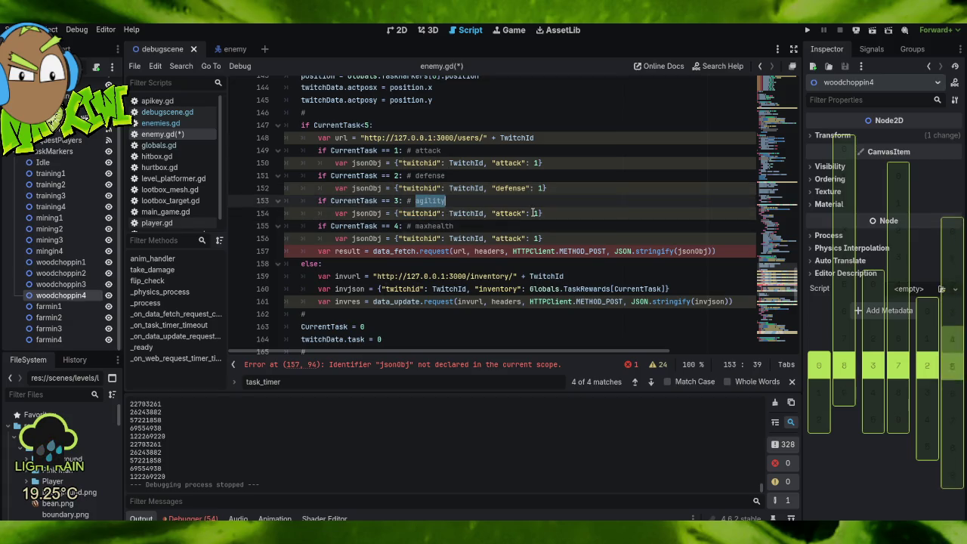
double_click(508, 213)
key("ctrl+v")
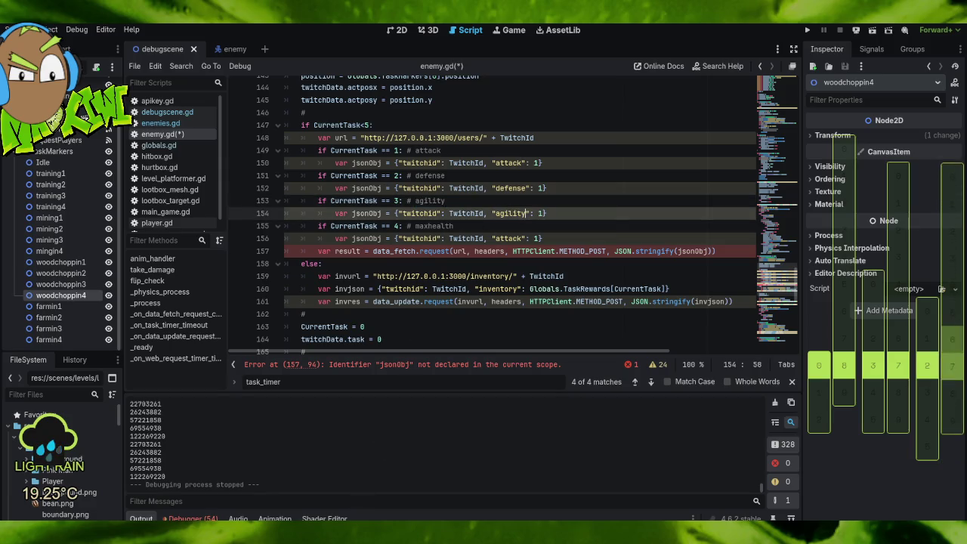
key("alt+Tab")
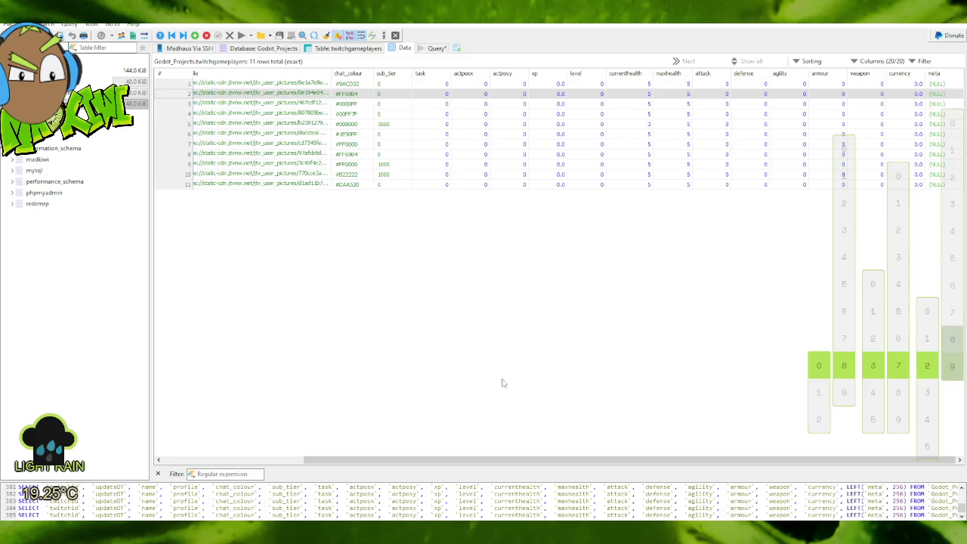
Sort the twitchgameplayers rows by the maxhealth column, then return to enemy.gd.
left_click(668, 76)
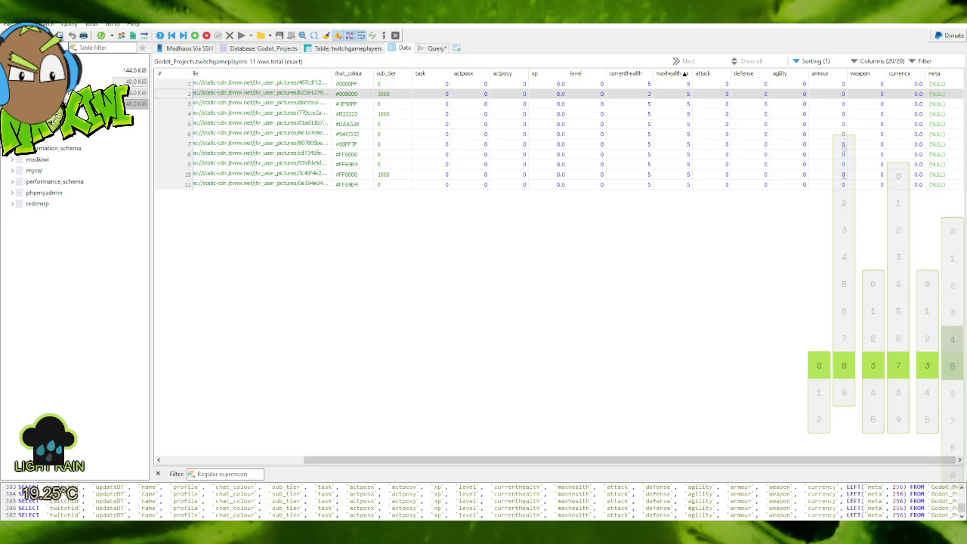
key("alt+Tab")
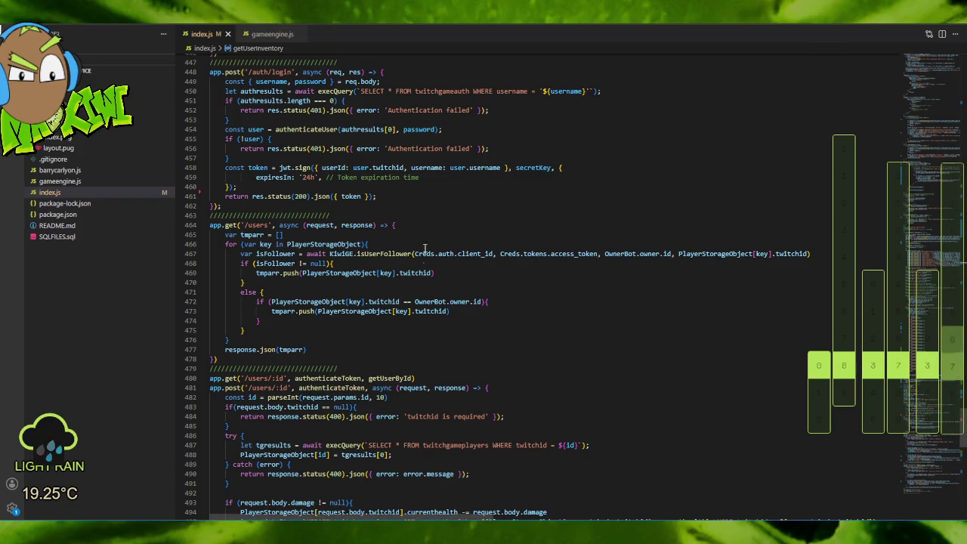
key("alt+Tab")
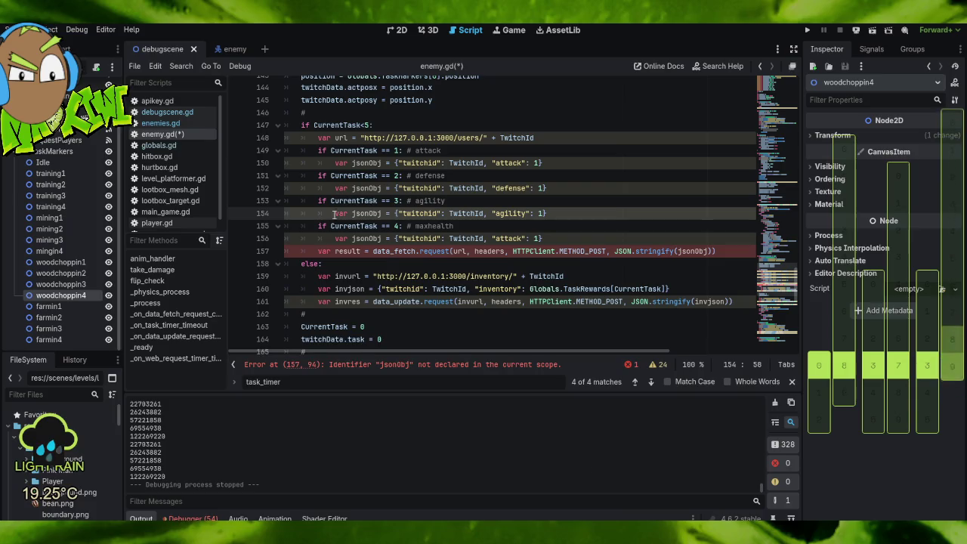
Paste maxhealth over attack in the fourth branch's jsonObj request.
double_click(429, 225)
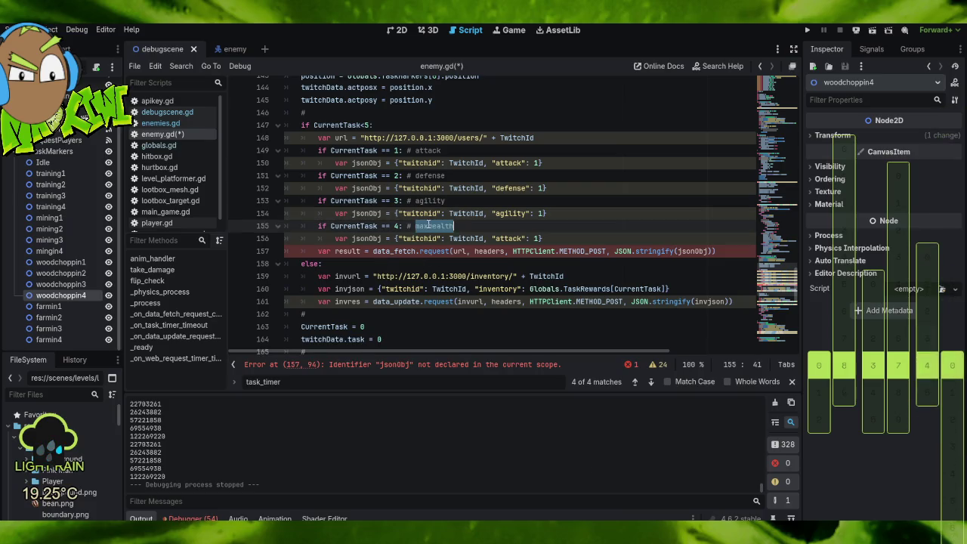
double_click(512, 237)
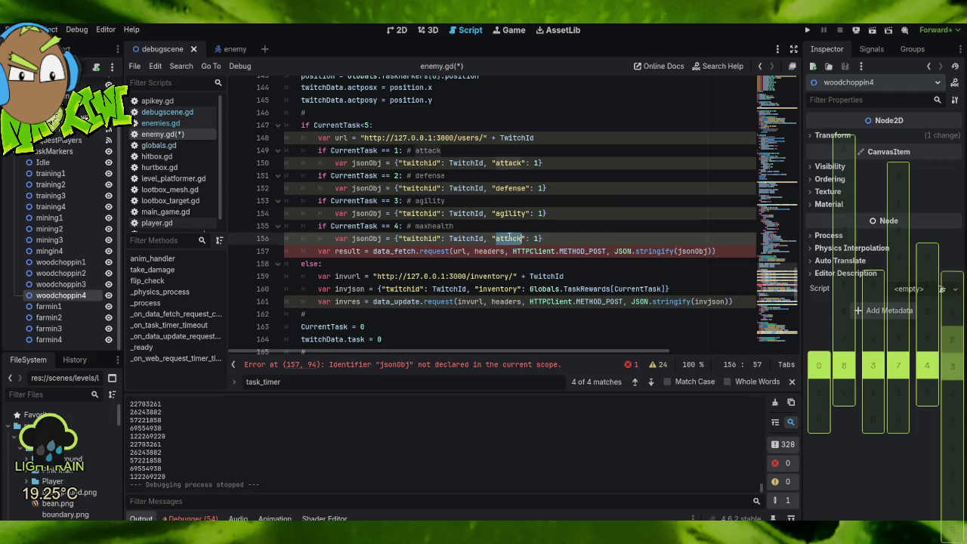
key("ctrl+v")
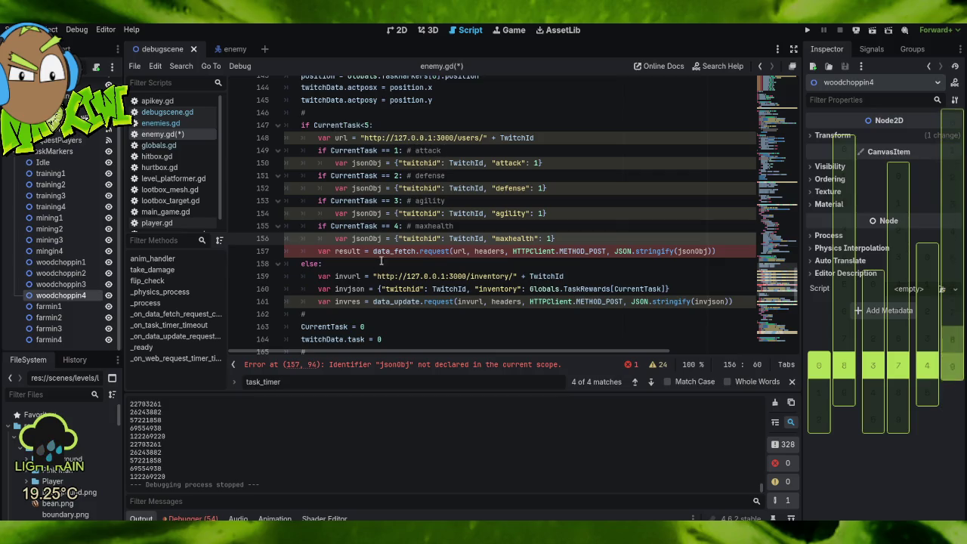
Select the shared url line, then the whole data_fetch request line.
mouse_move(421, 251)
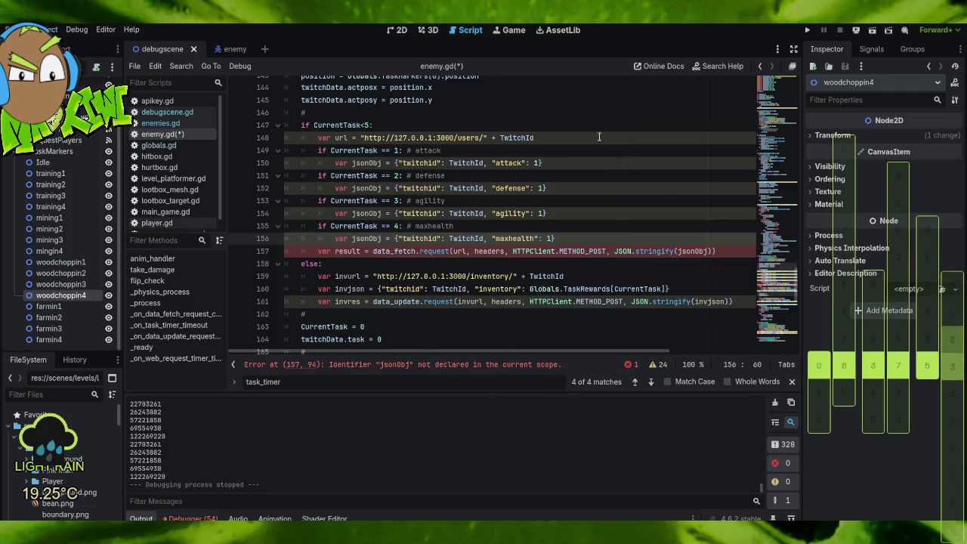
triple_click(539, 136)
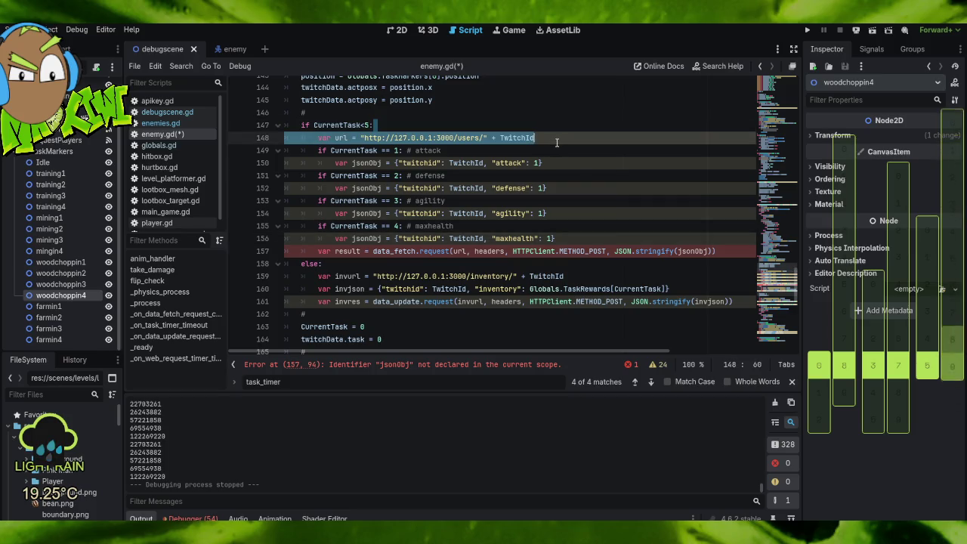
triple_click(733, 253)
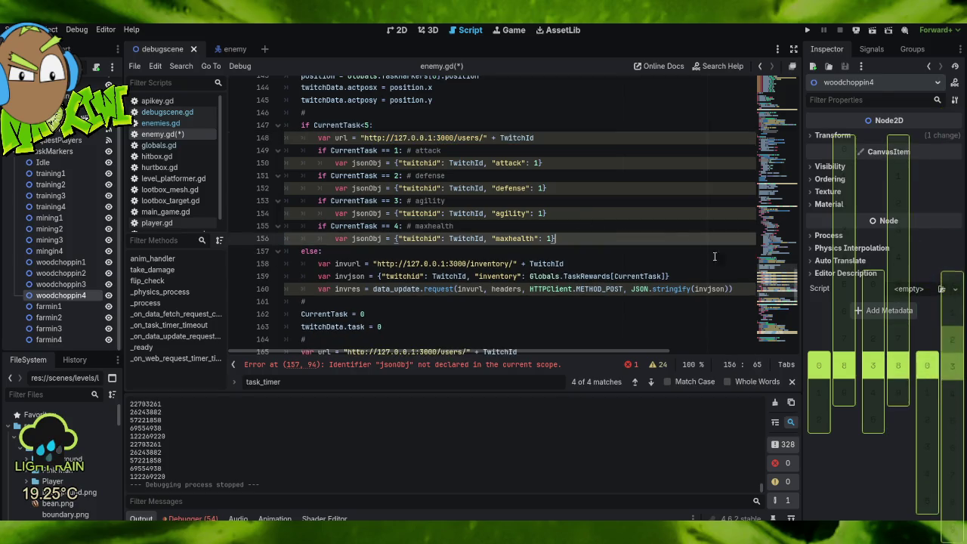
Cut the data_fetch request and paste it under the attack, defense, agility and maxhealth lines.
key("ctrl+x")
left_click(568, 166)
key("ctrl+v")
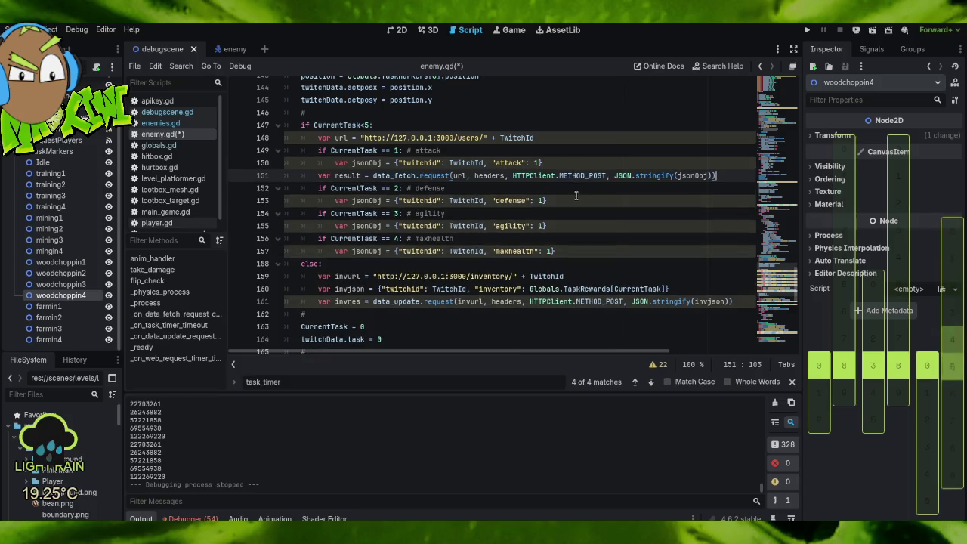
left_click(563, 201)
key("ctrl+v")
left_click(574, 239)
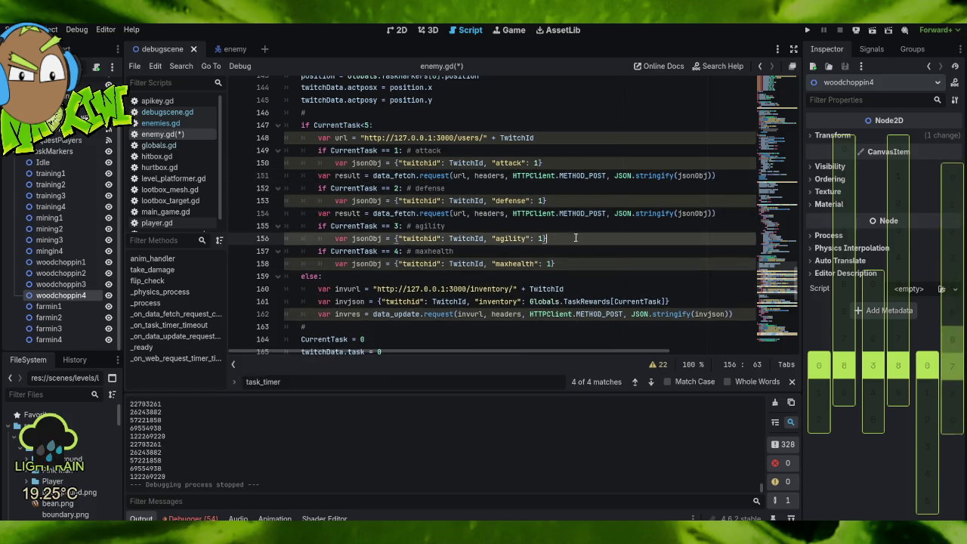
key("ctrl+v")
left_click(565, 276)
key("ctrl+v")
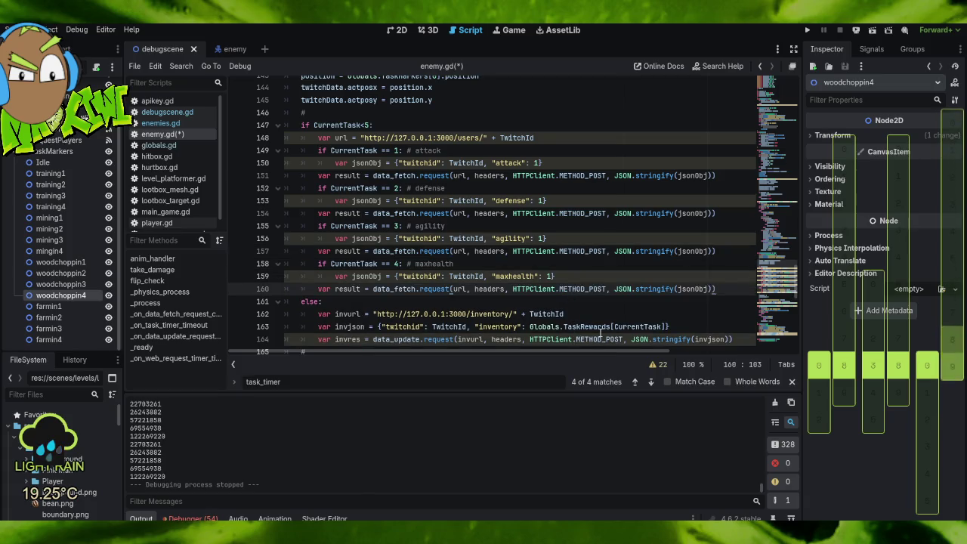
Indent each of the four pasted data_fetch requests into its branch.
key("Tab")
left_click(323, 252)
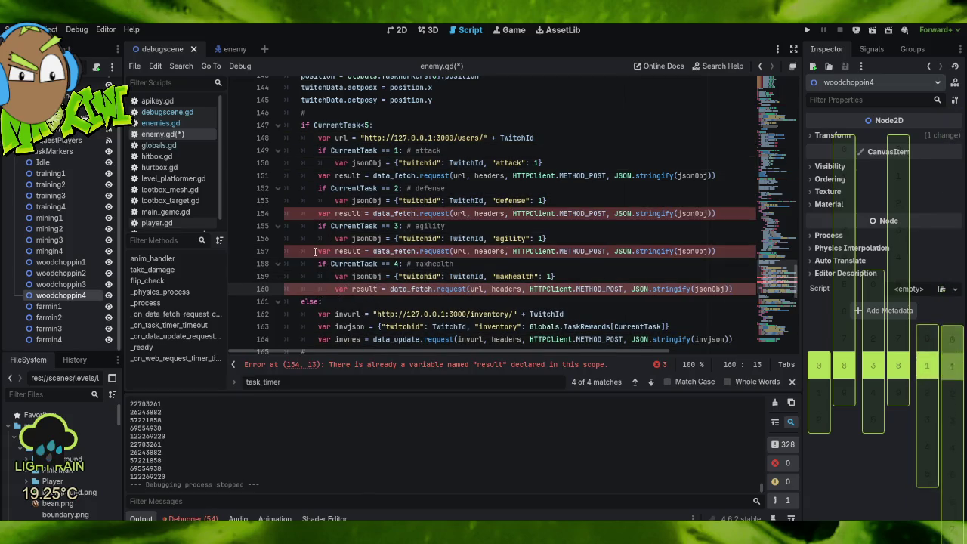
key("Tab")
left_click(323, 215)
key("Tab")
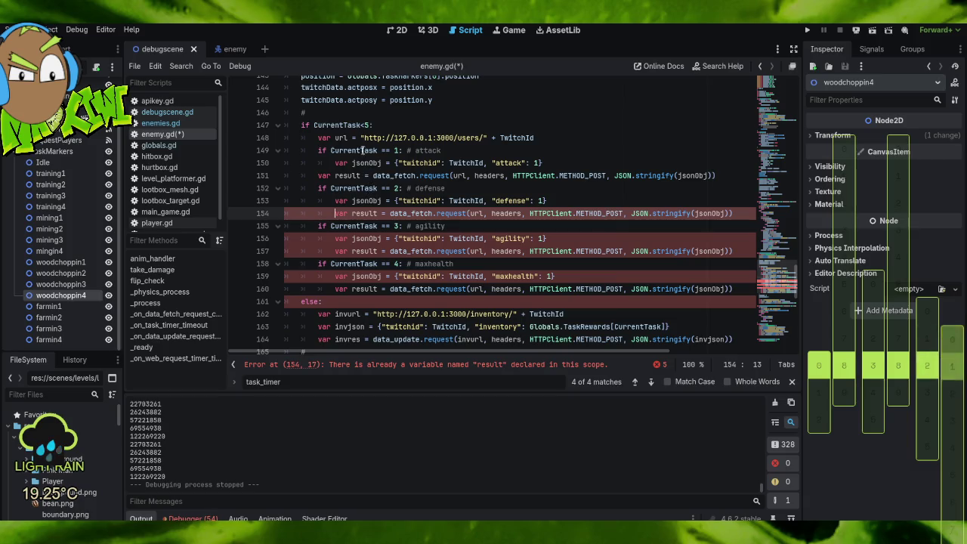
left_click(320, 176)
key("Tab")
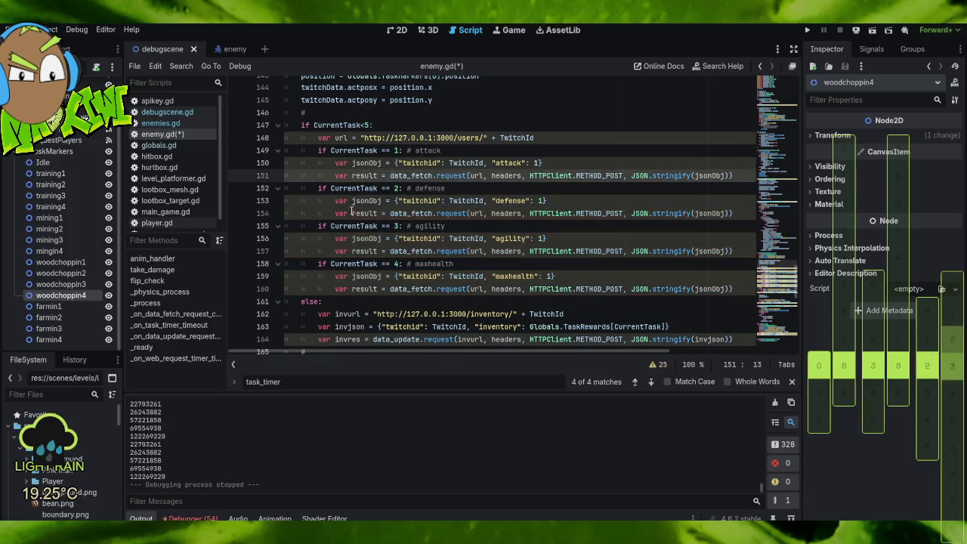
left_click(537, 238)
scroll(582, 247, "down", 4)
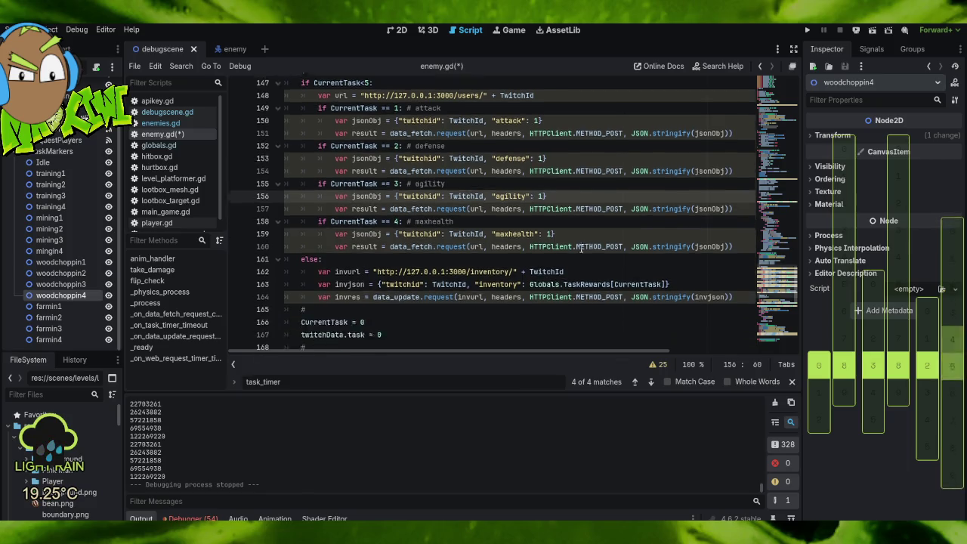
scroll(582, 247, "up", 2)
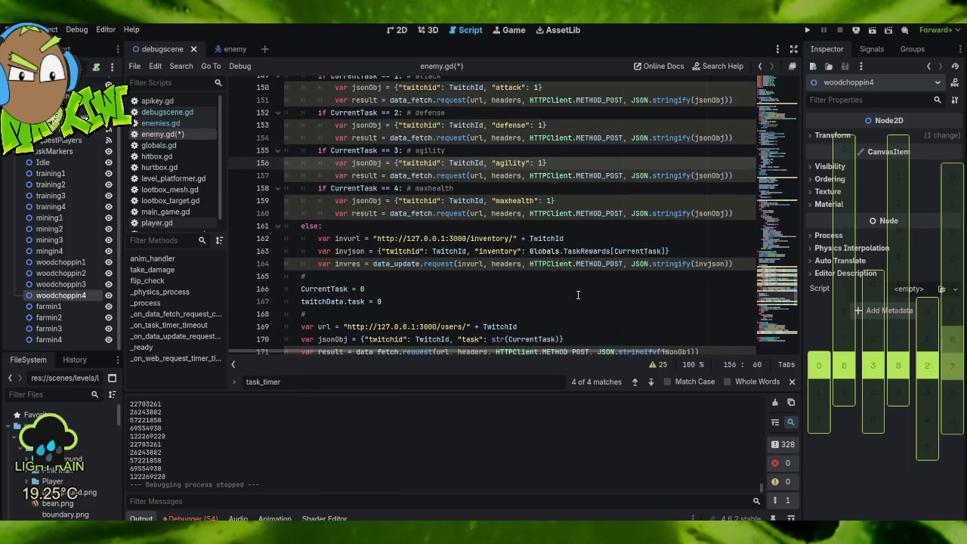
scroll(564, 300, "up", 1)
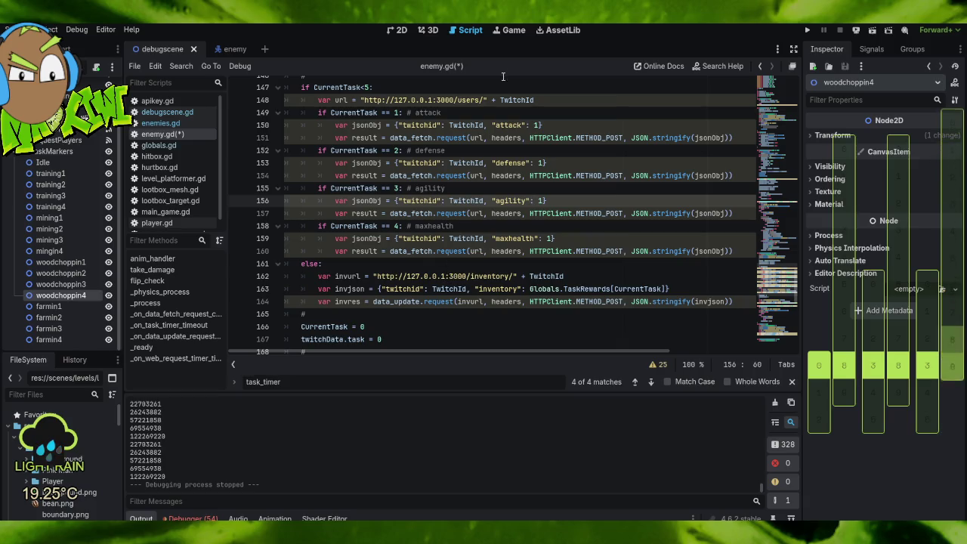
Save enemy.gd from the Scene menu, then switch to index.js.
left_click(15, 29)
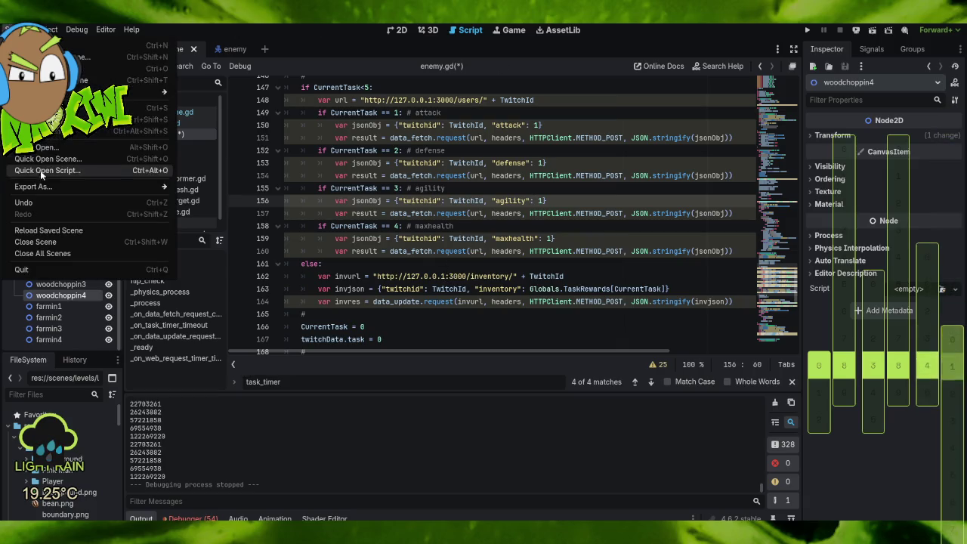
left_click(41, 109)
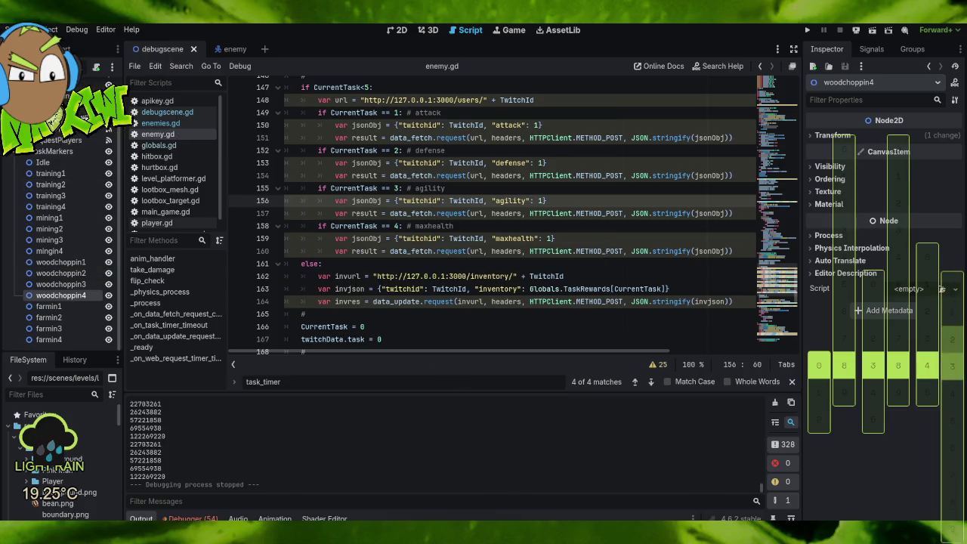
key("alt+Tab")
scroll(419, 357, "down", 5)
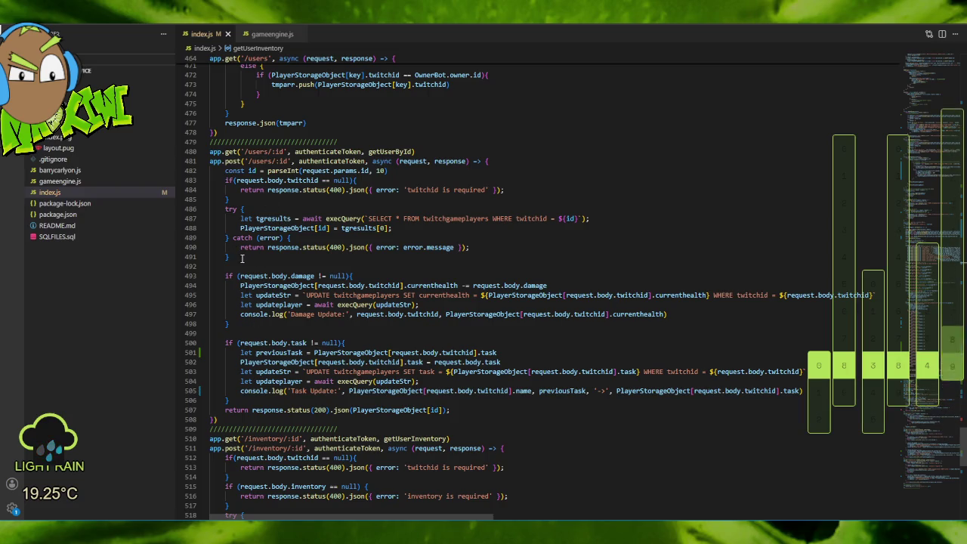
Add an empty request.body.attack null check below the task block, based on the damage check.
left_click_drag(226, 276, 385, 274)
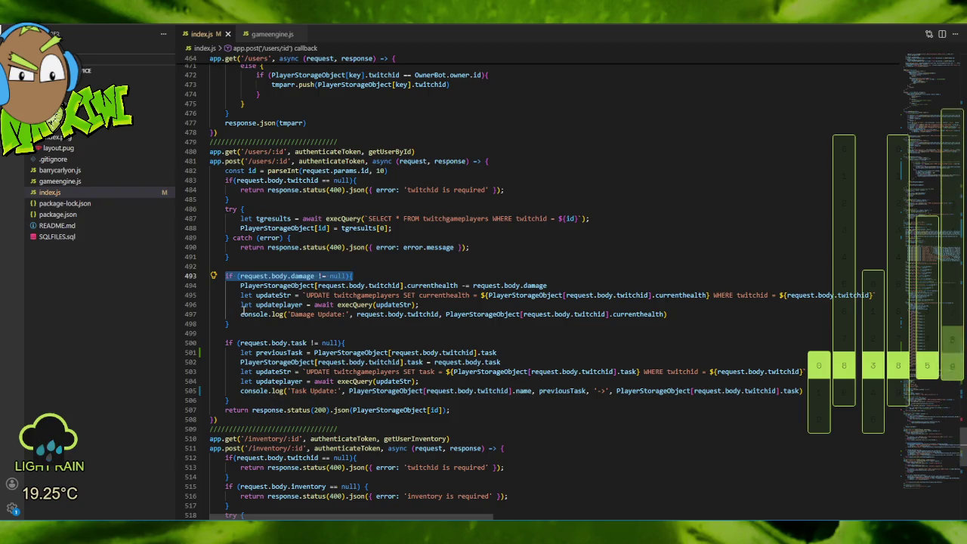
left_click(237, 323)
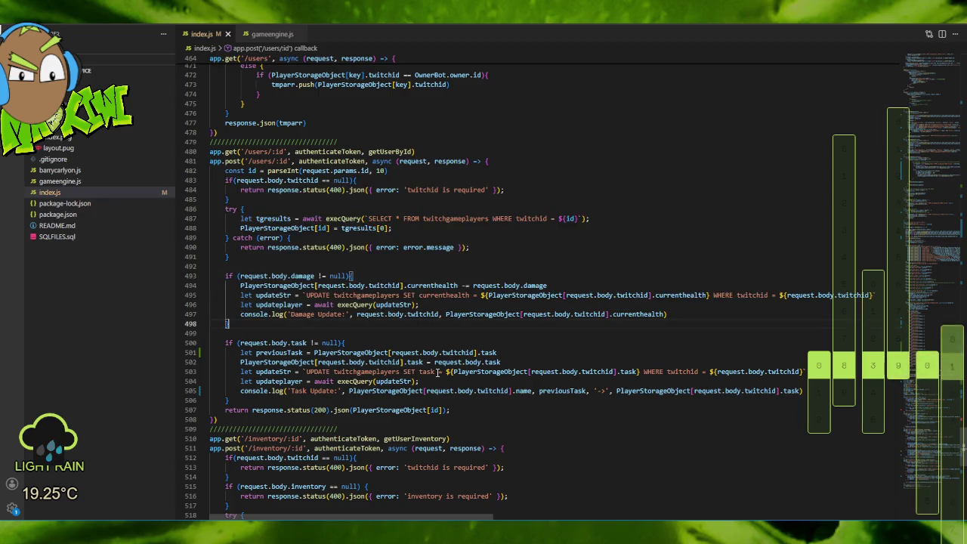
key("Down")
key("Down")
key("Down")
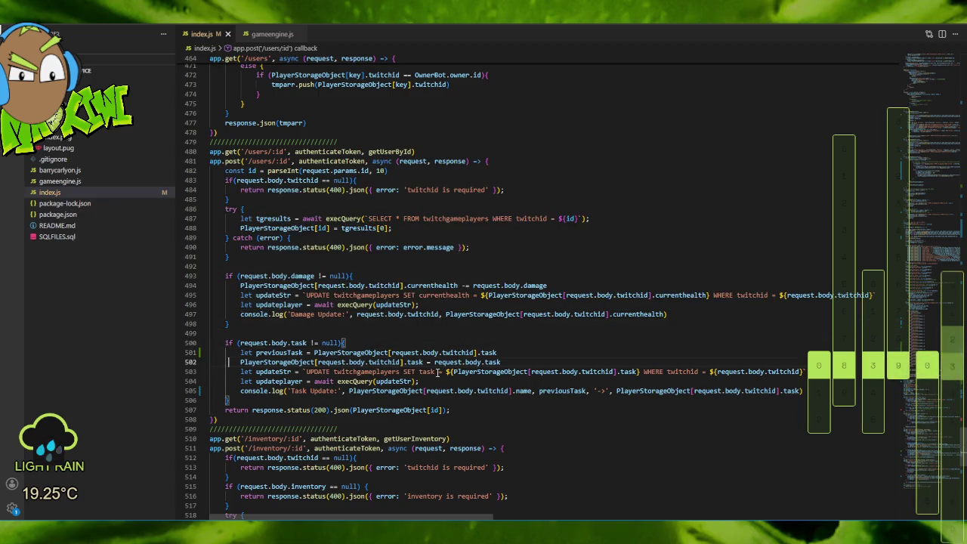
key("Return")
key("Return")
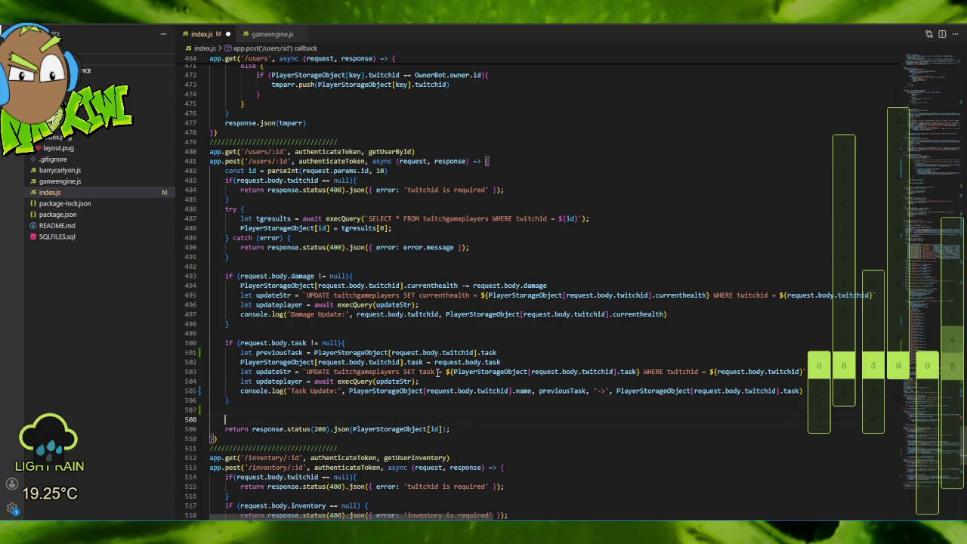
key("Up")
key("Up")
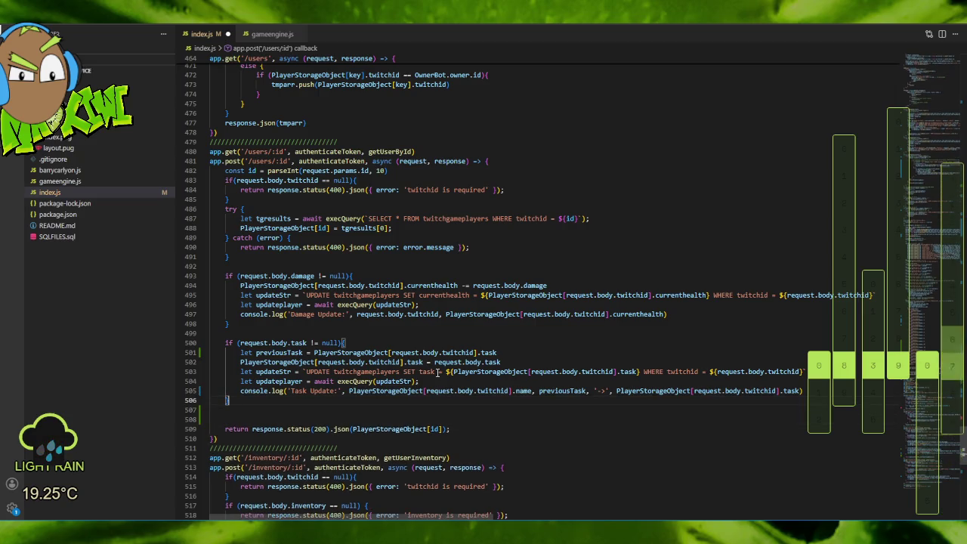
key("Down")
key("ctrl+v")
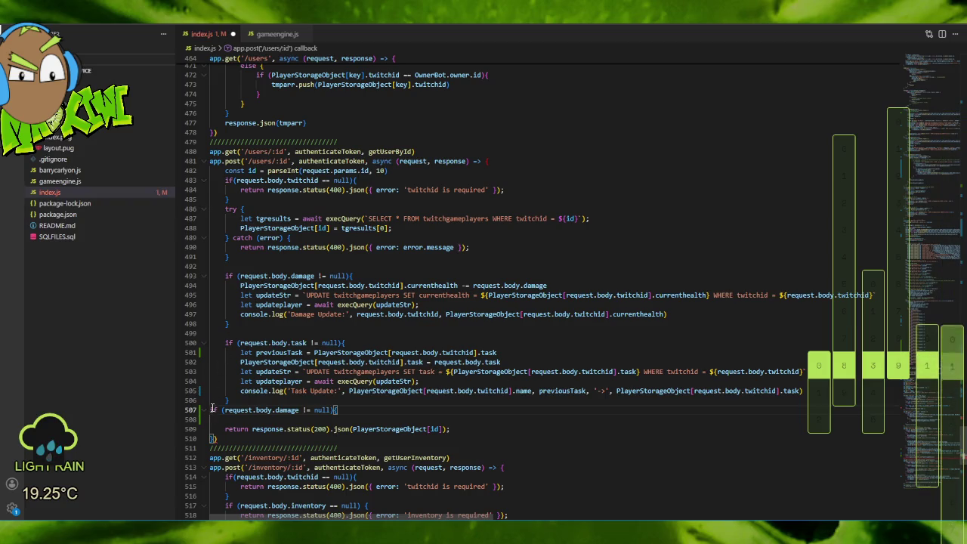
key("Tab")
left_click(367, 410)
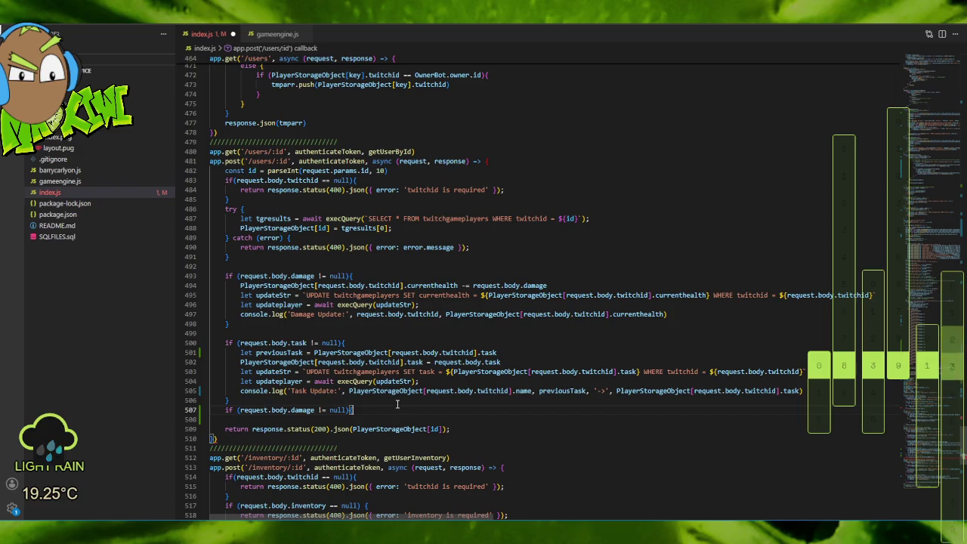
key("Return")
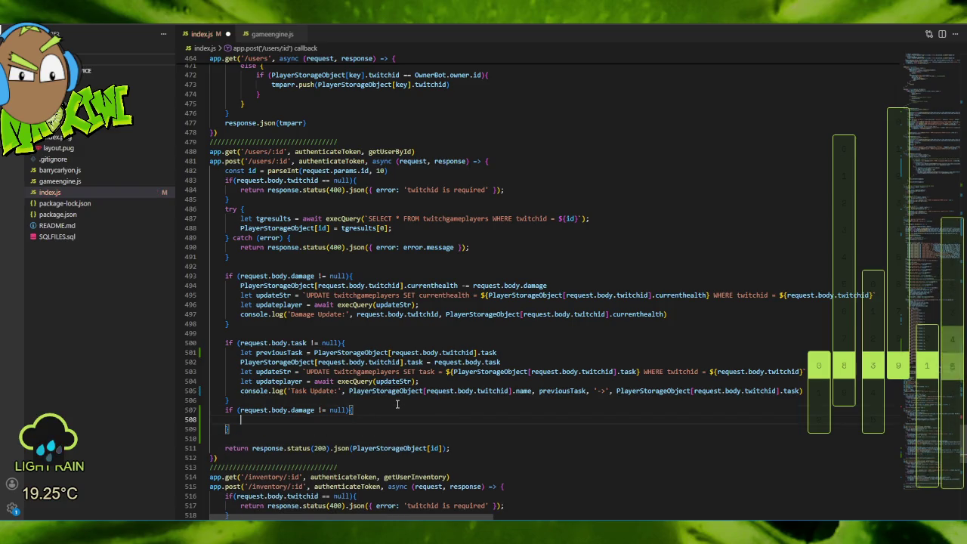
double_click(302, 410)
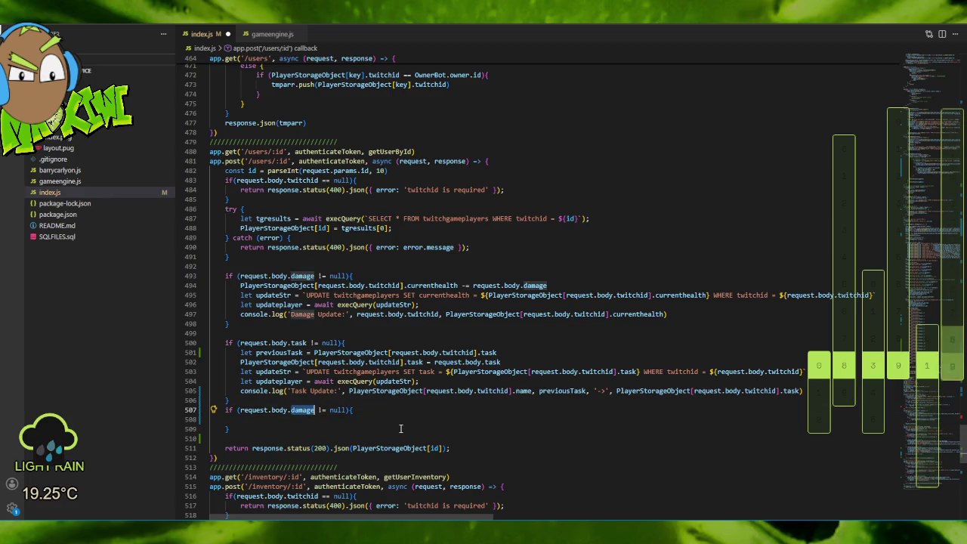
type("attack")
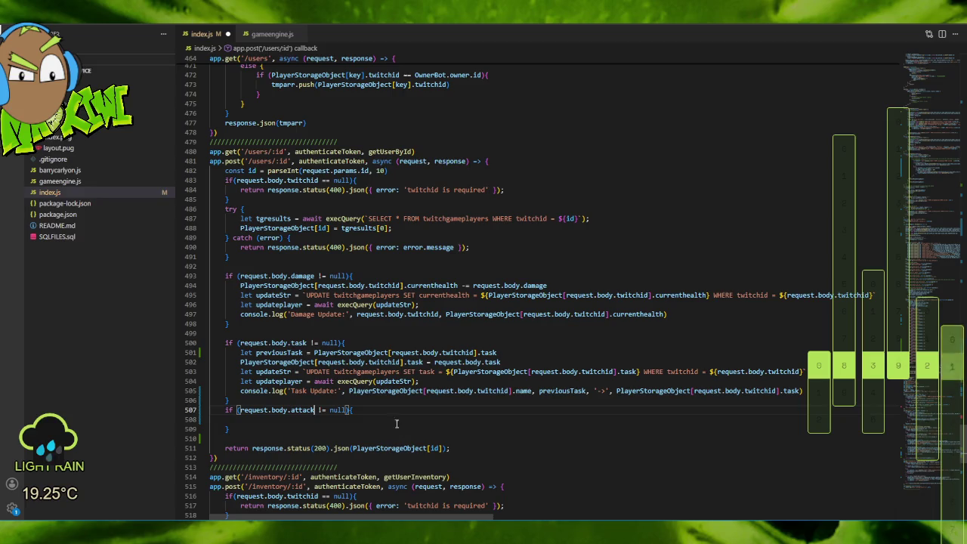
Duplicate the attack check into empty defense and agility checks.
left_click_drag(274, 403, 280, 430)
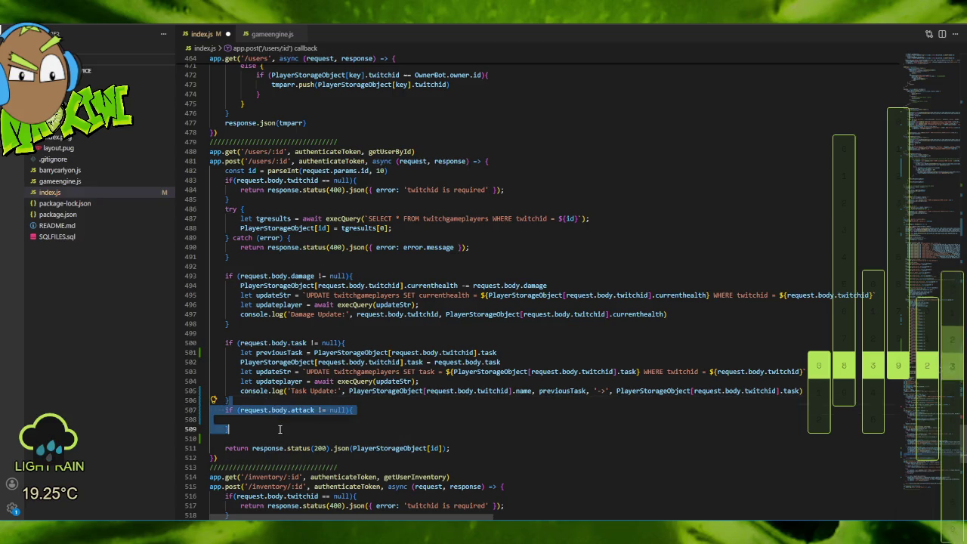
key("ctrl+c")
left_click(280, 429)
key("ctrl+v")
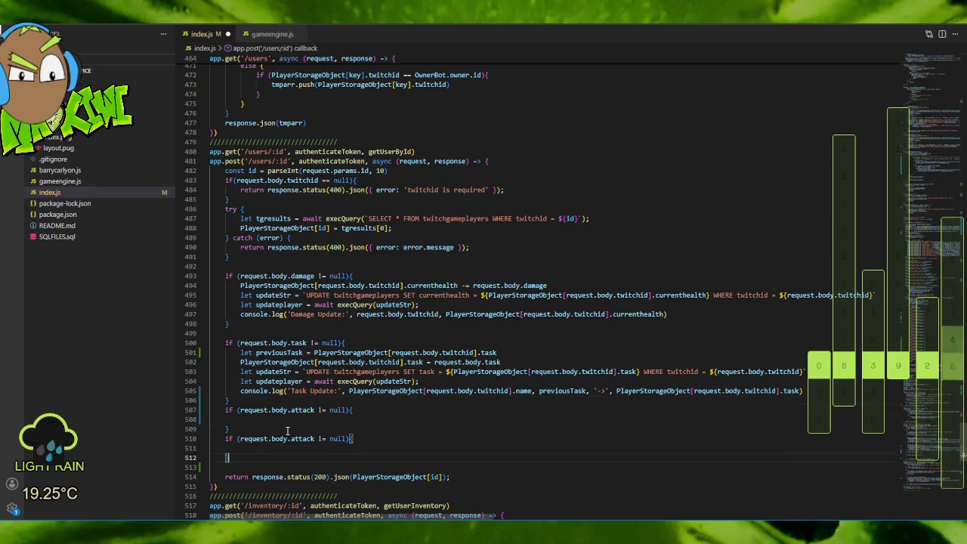
double_click(301, 439)
type("def")
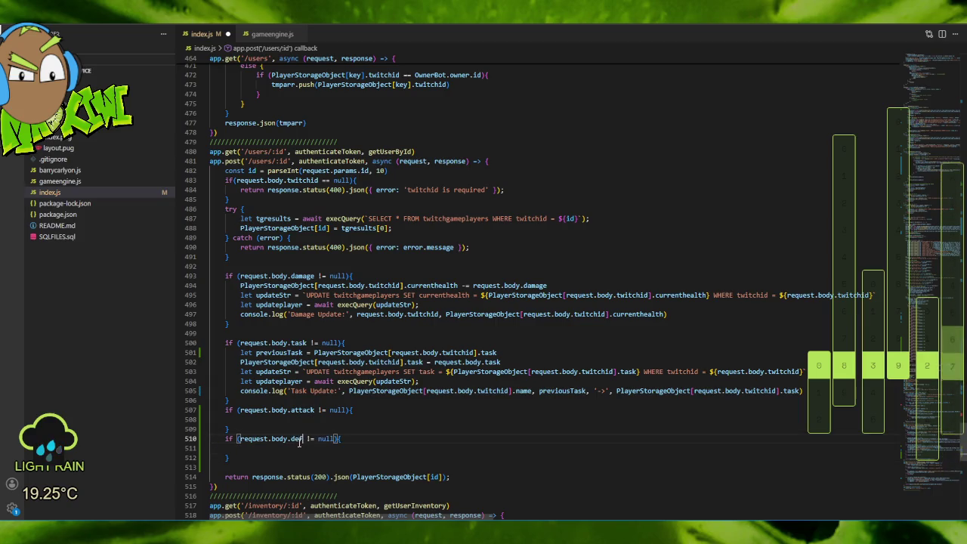
type("ense")
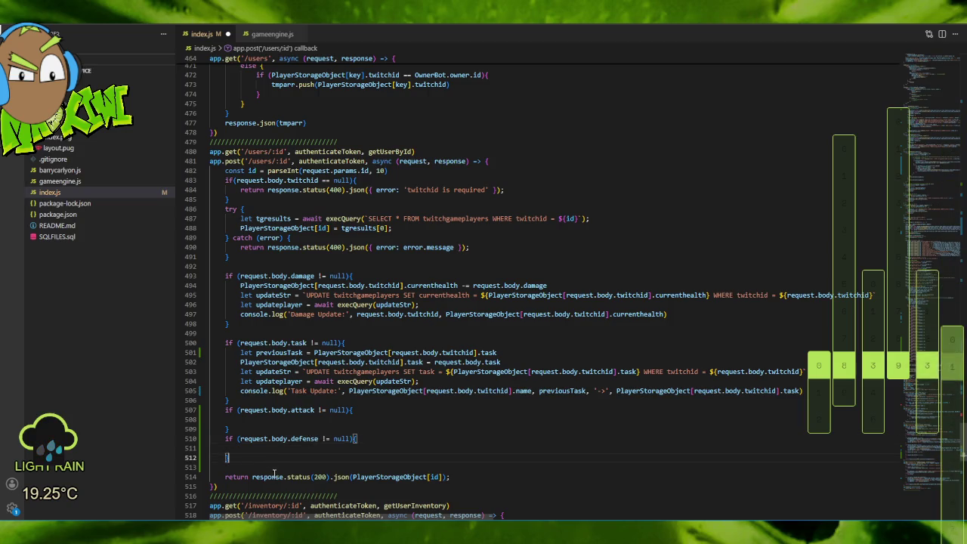
key("End")
key("Return")
type("if (request.body.attack != null){")
key("Return")
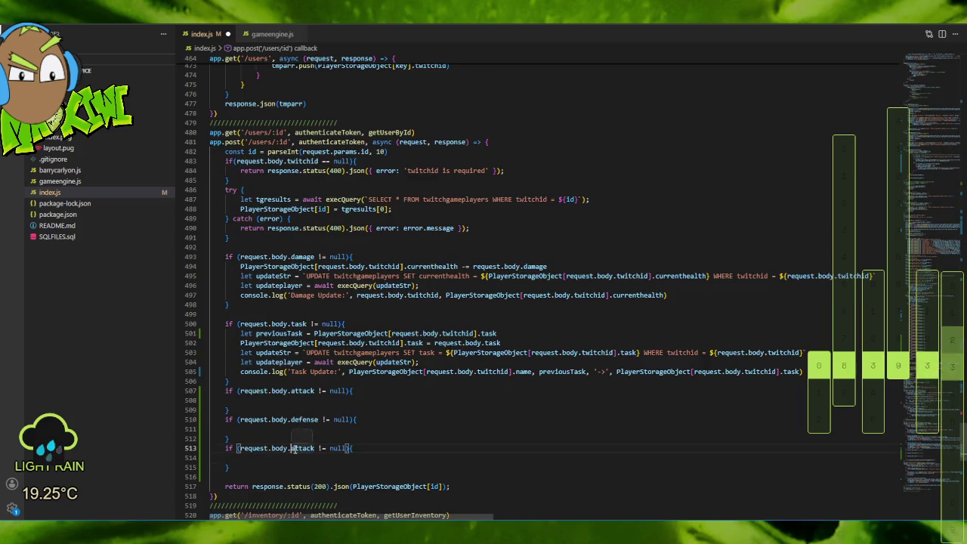
double_click(301, 448)
type("ag")
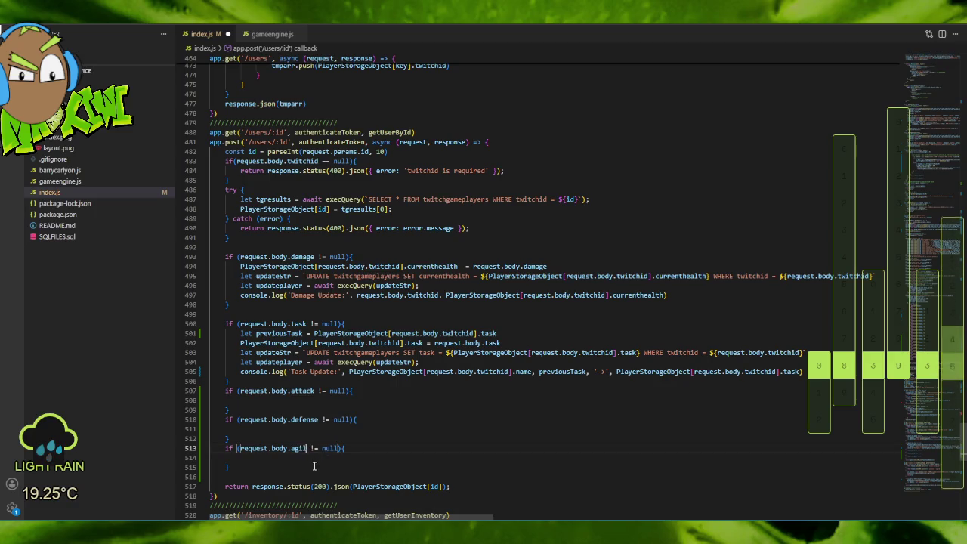
type("il")
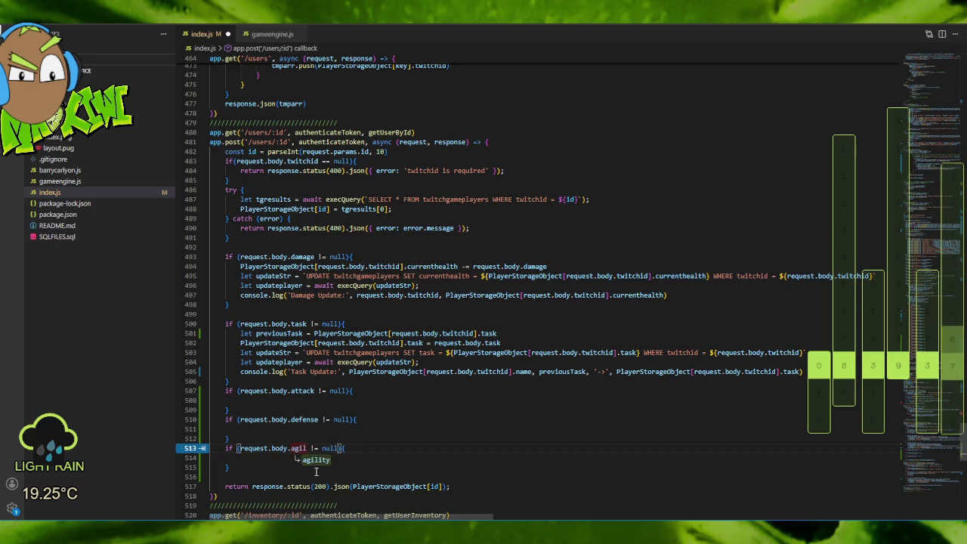
left_click(317, 461)
Add an empty maxhealth check, remove the blank line before the return, and save index.js.
left_click(266, 469)
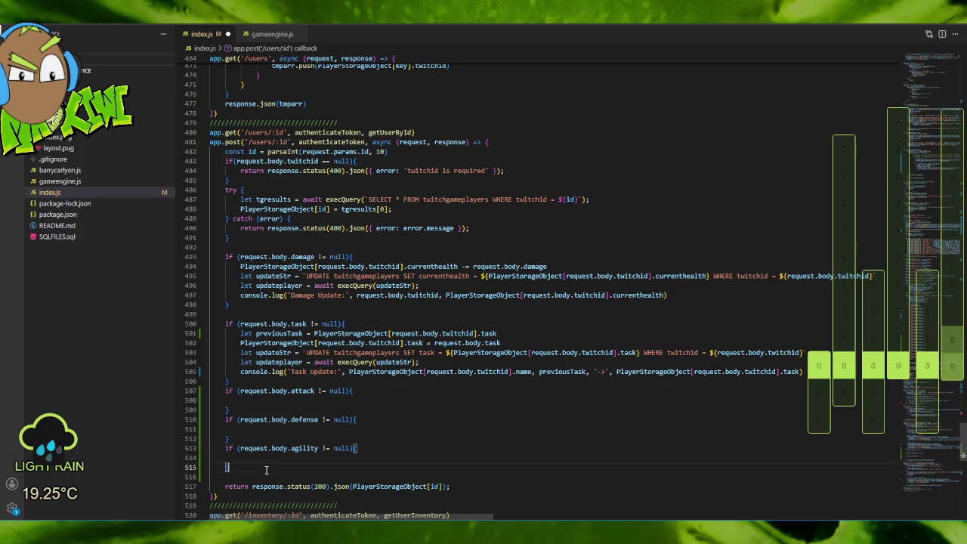
key("ctrl+v")
double_click(300, 448)
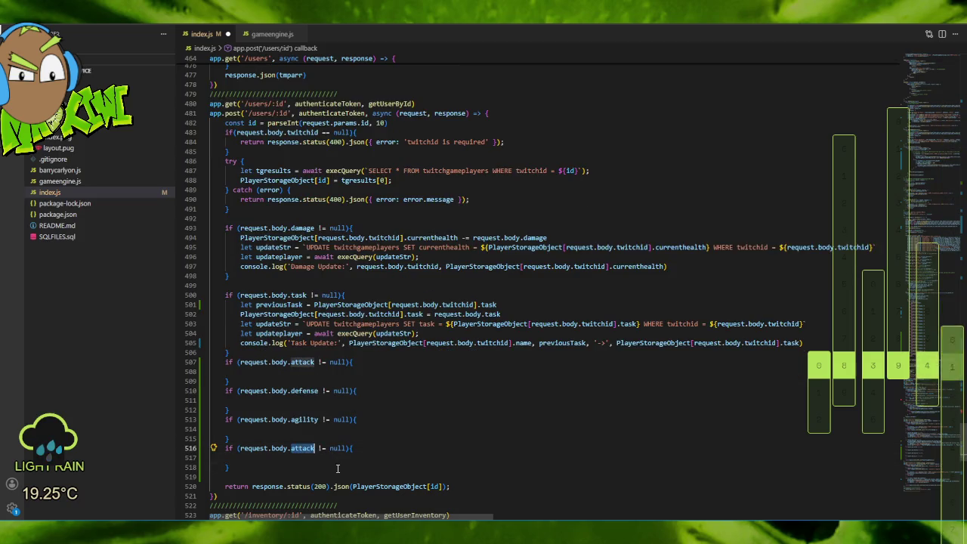
type("max")
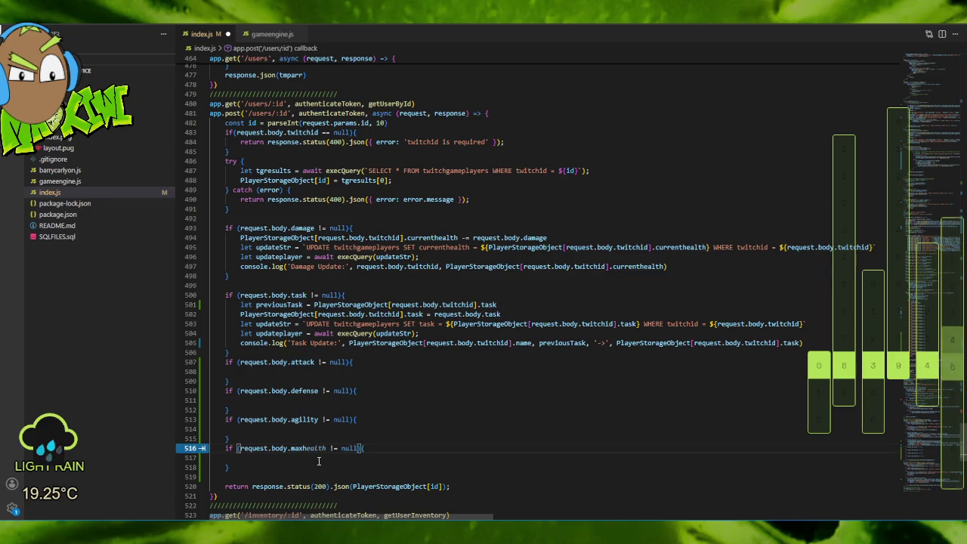
type("health")
key("Up")
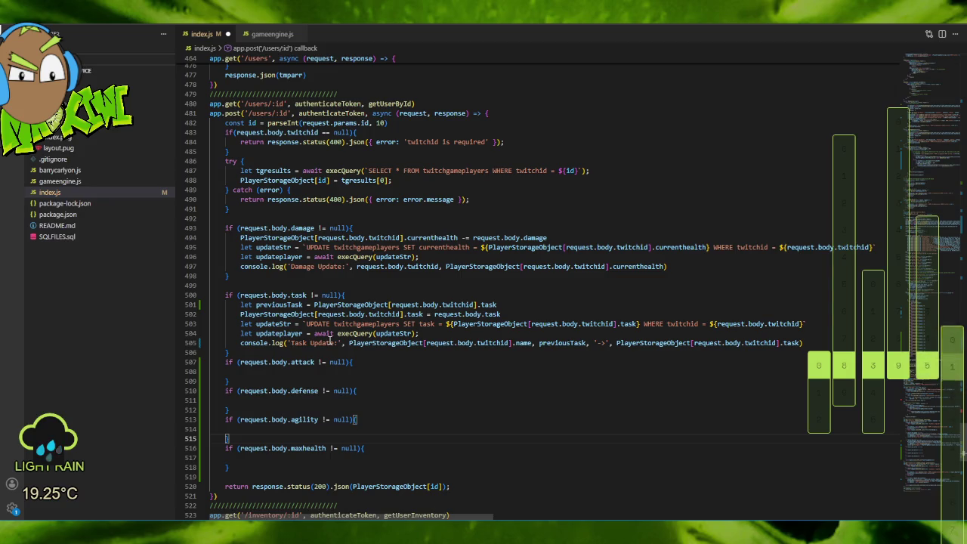
left_click(260, 467)
key("Delete")
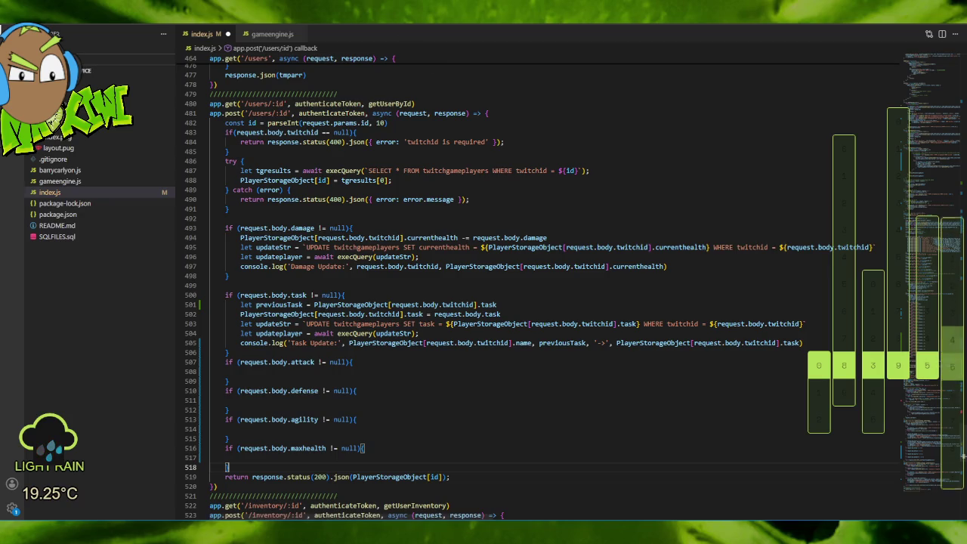
key("alt+f")
Save index.js and change the damage log label from 'Damage Update' to 'Health Update'.
left_click(34, 185)
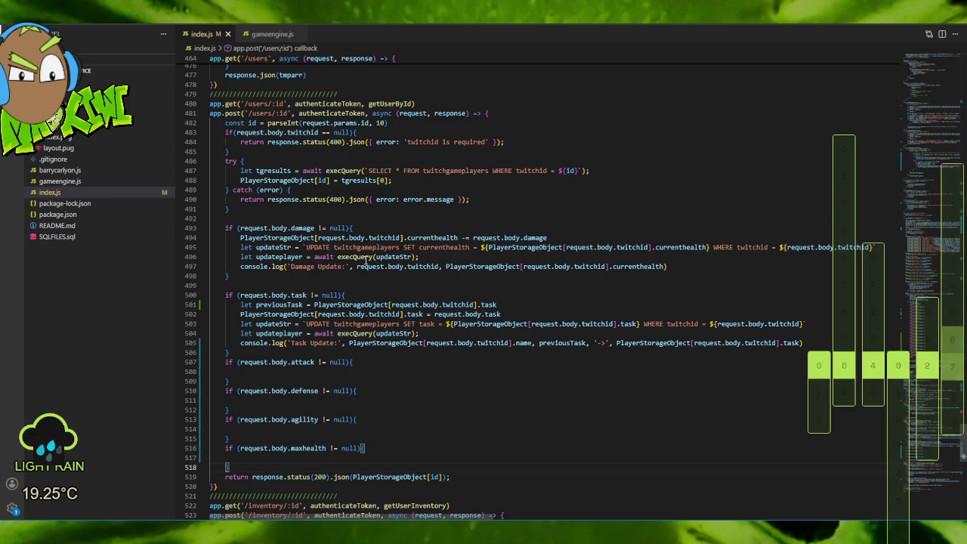
double_click(309, 266)
type("Health")
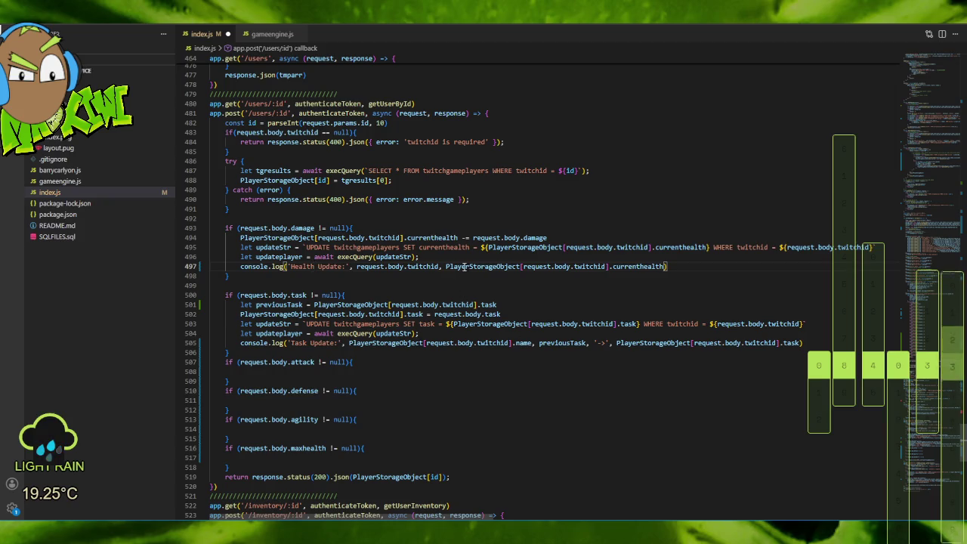
left_click(296, 267)
key("BackSpace")
type("H")
key("ctrl+Right")
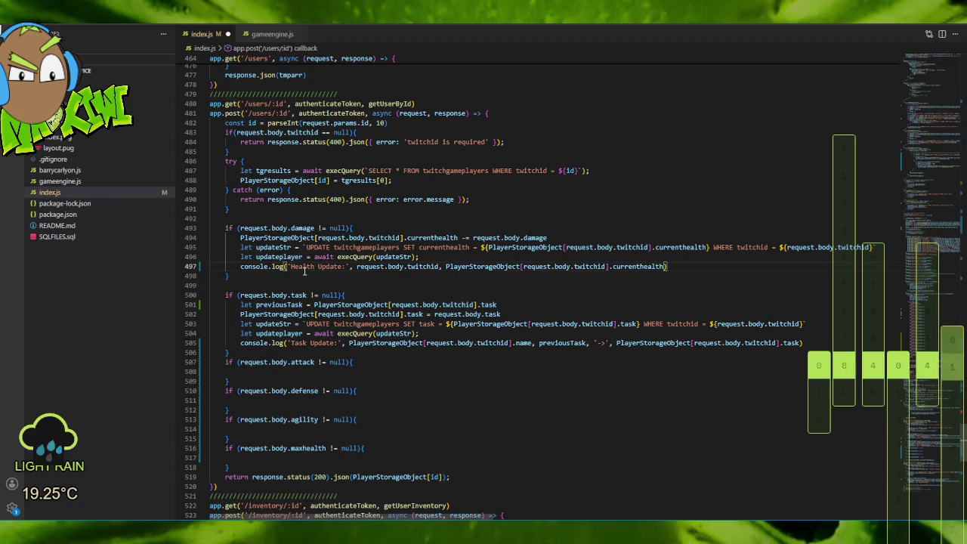
Select the damage-handling lines to reuse them in the empty attack check.
scroll(398, 261, "down", 3)
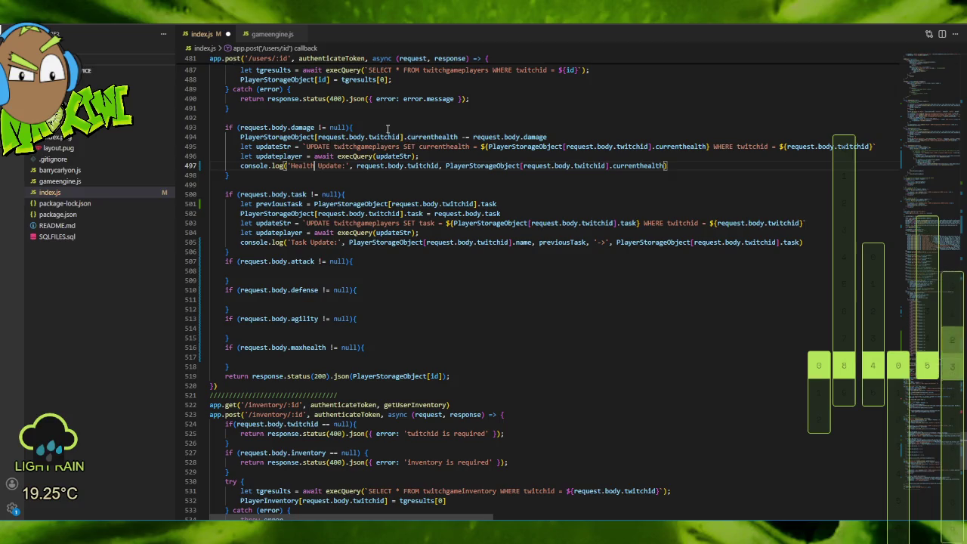
mouse_move(221, 127)
left_mouse_down()
mouse_move(551, 157)
mouse_move(734, 134)
mouse_move(660, 140)
mouse_move(681, 166)
mouse_move(469, 165)
mouse_move(691, 162)
left_mouse_up()
scroll(734, 134, "right", 3)
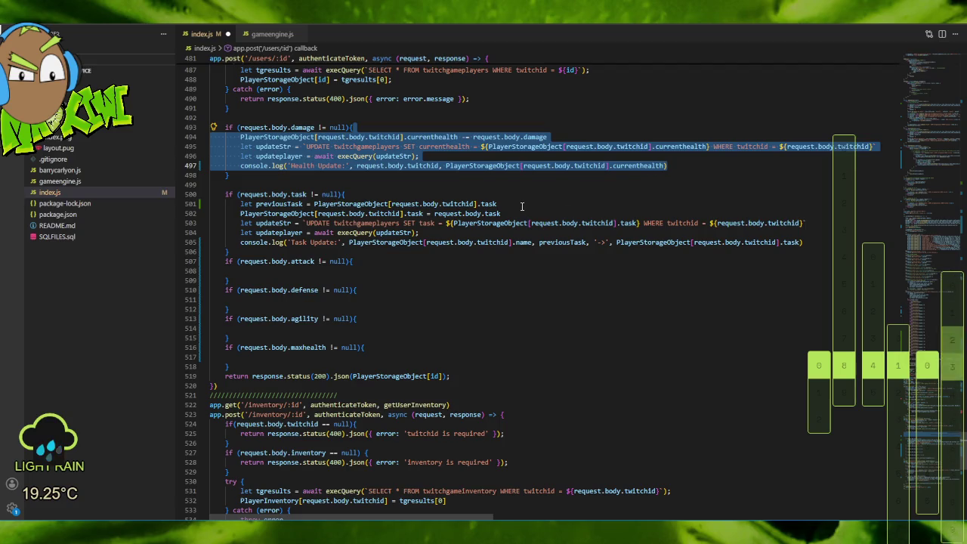
left_click(339, 269)
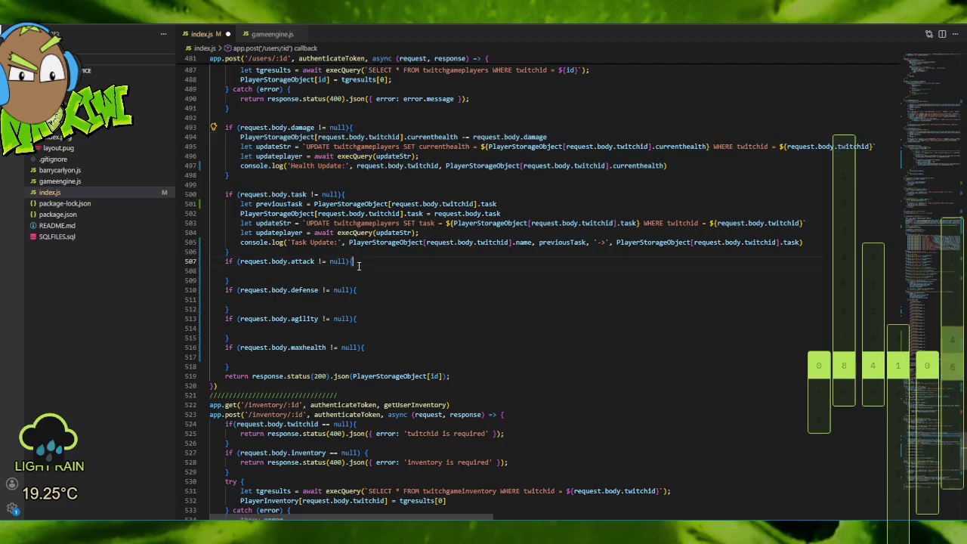
Fill the attack check with code that adds to attack, updates twitchgameplayers, and logs 'Attack Update'.
key("ctrl+v")
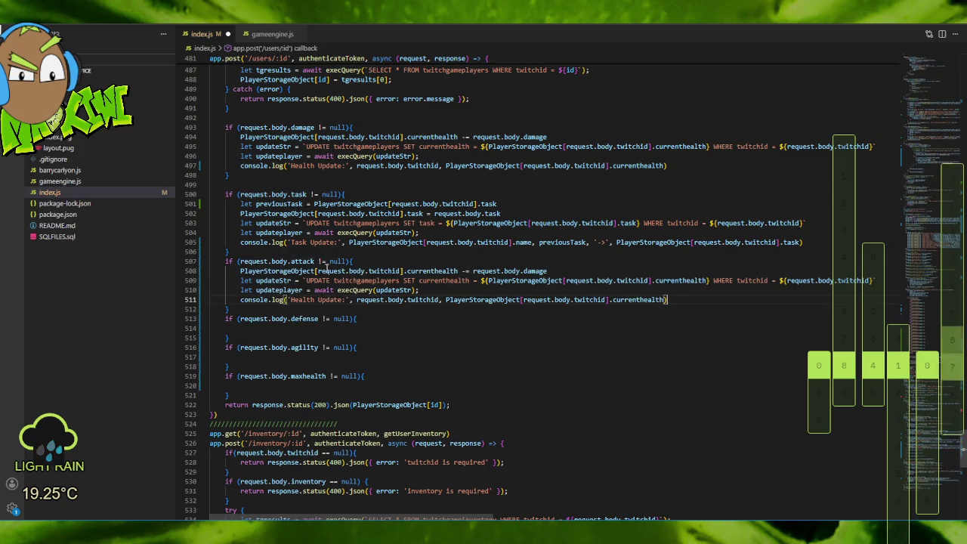
left_click(437, 270)
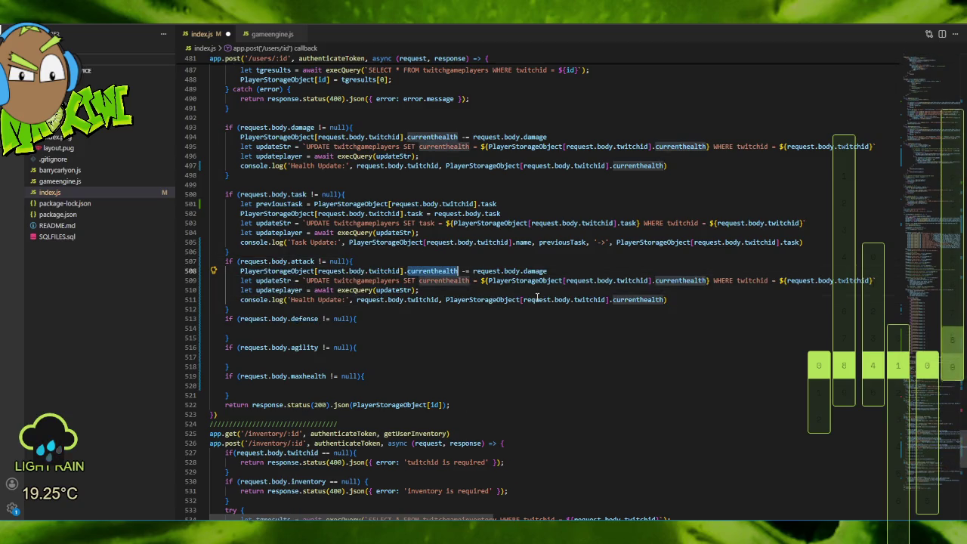
key("ctrl+d")
type("attack")
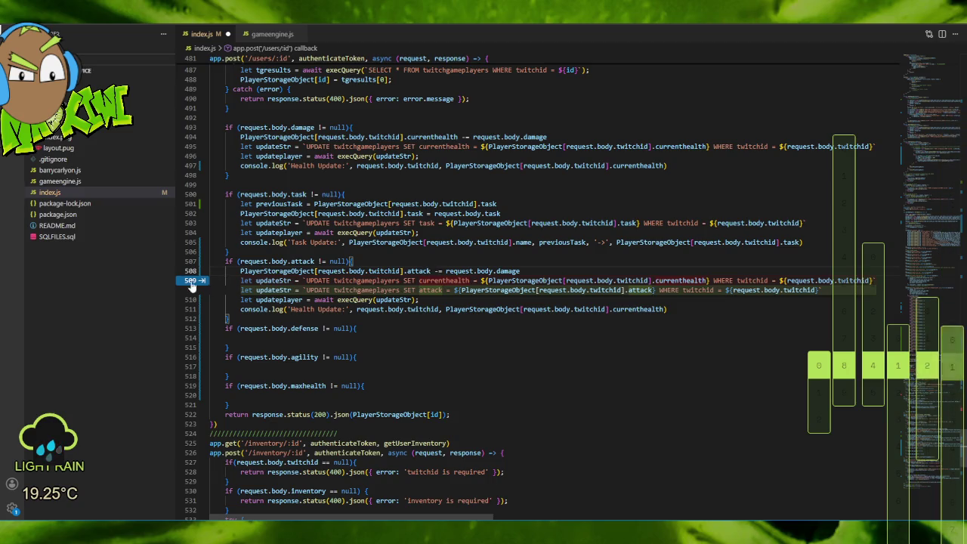
mouse_move(202, 284)
key("Tab")
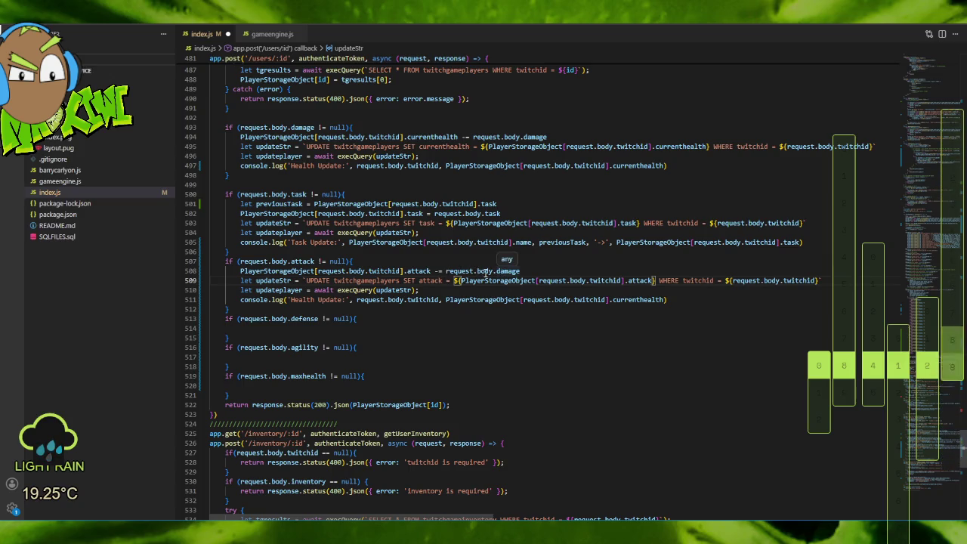
left_click(436, 271)
key("Delete")
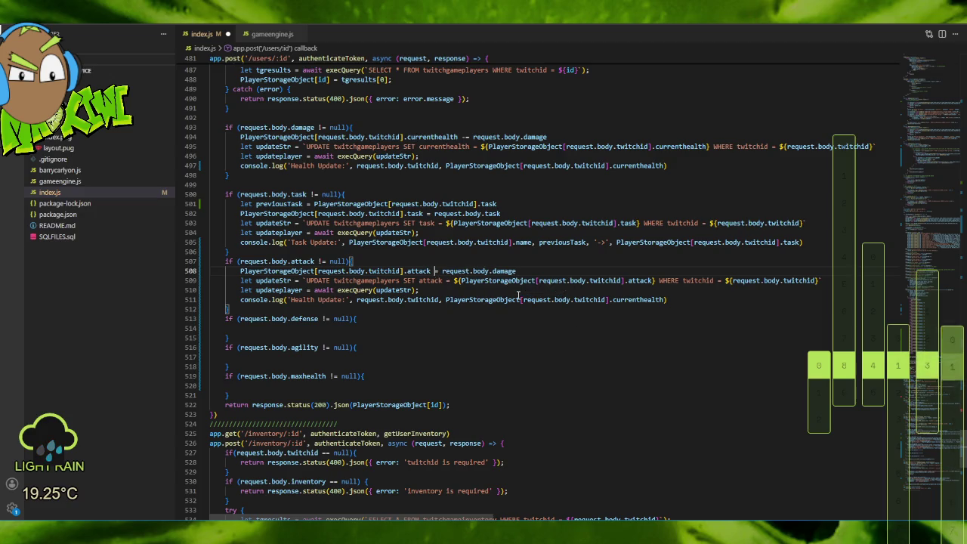
key("Down")
key("Down")
key("Down")
key("End")
type("+")
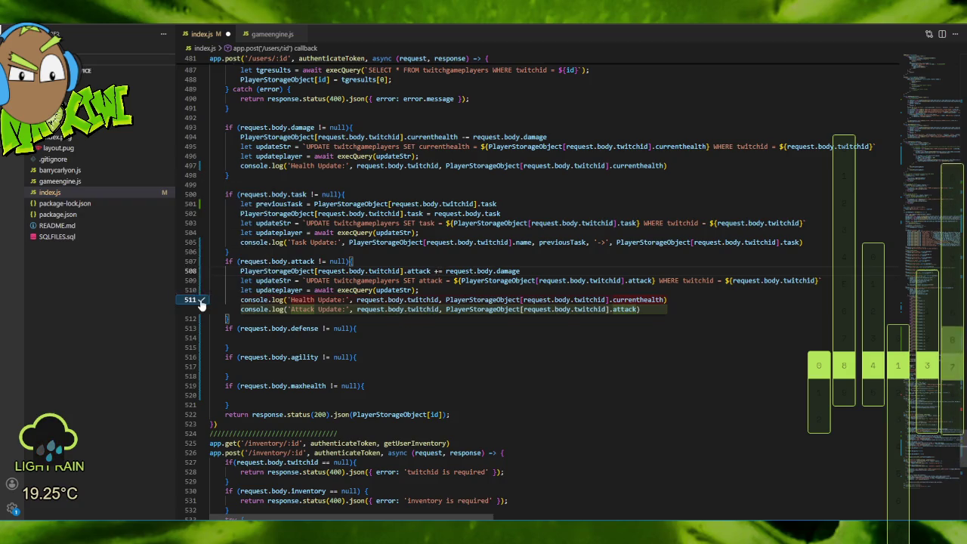
key("Tab")
Accept the suggested update code for the defense, agility and maxhealth checks.
left_click(696, 326)
left_click(753, 280)
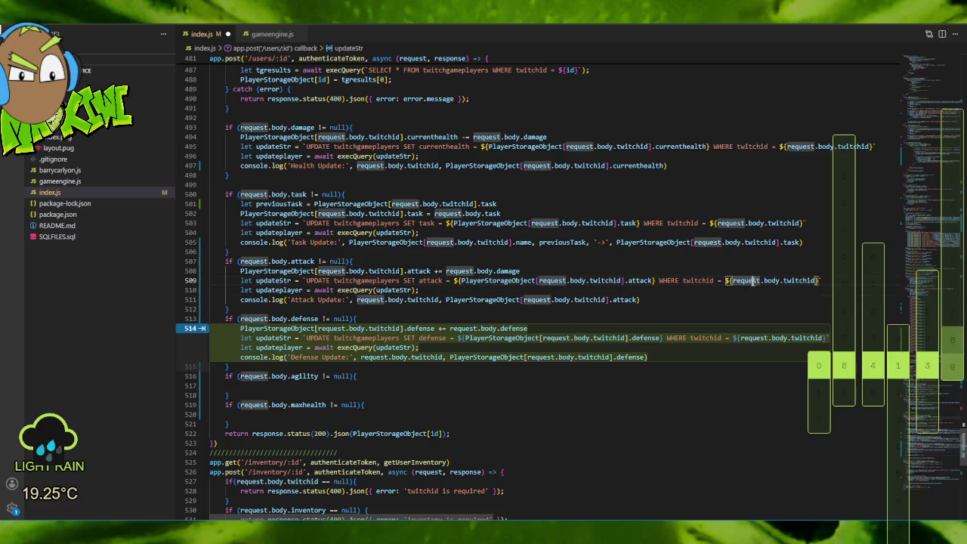
left_click(201, 329)
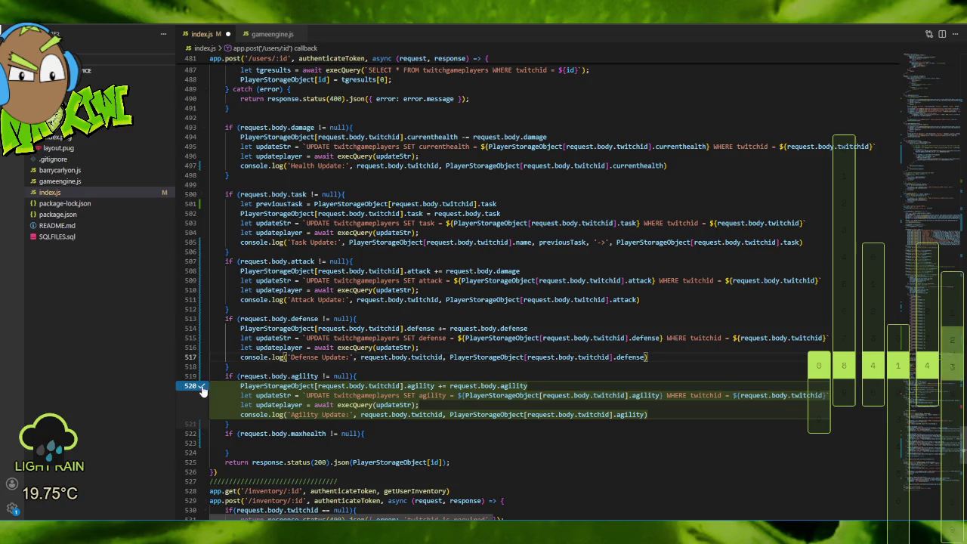
left_click(201, 385)
left_click(201, 443)
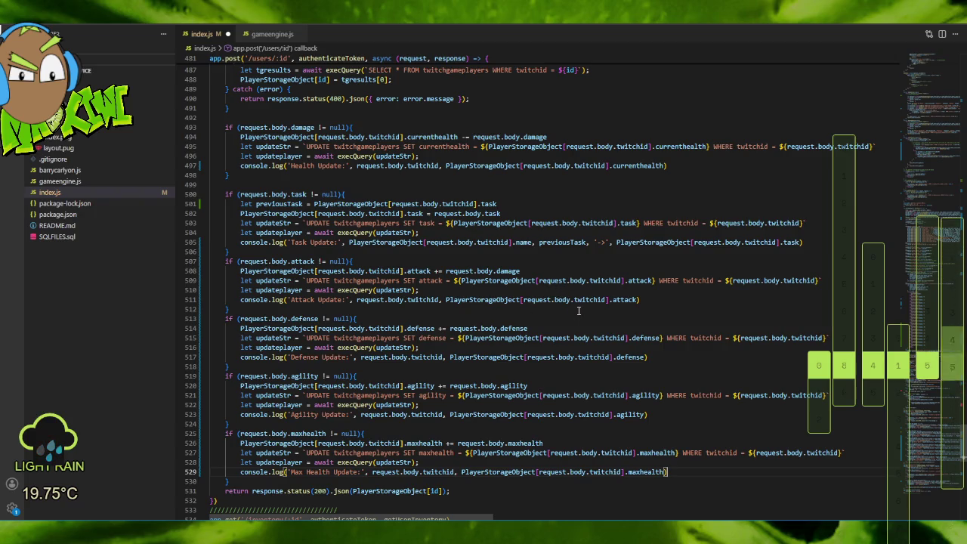
scroll(579, 311, "down", 3)
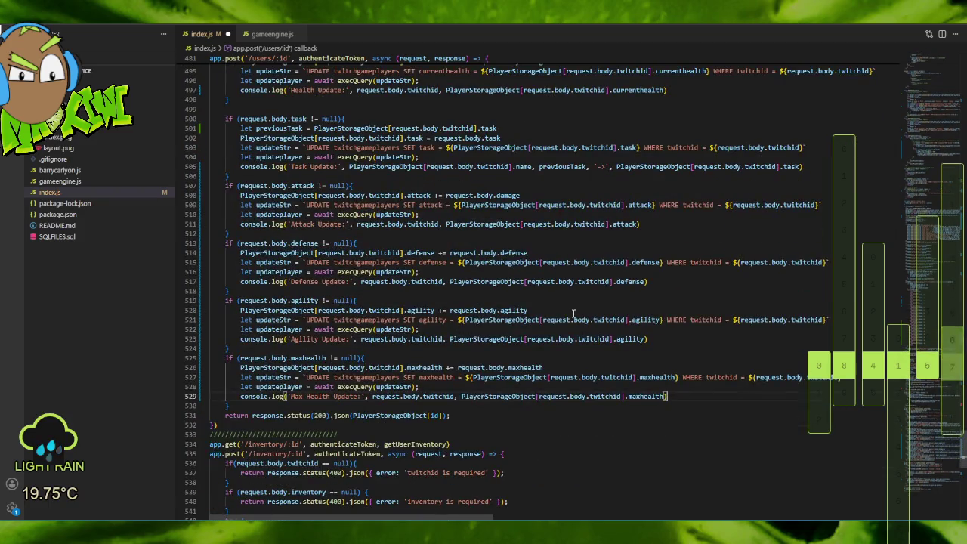
mouse_move(559, 316)
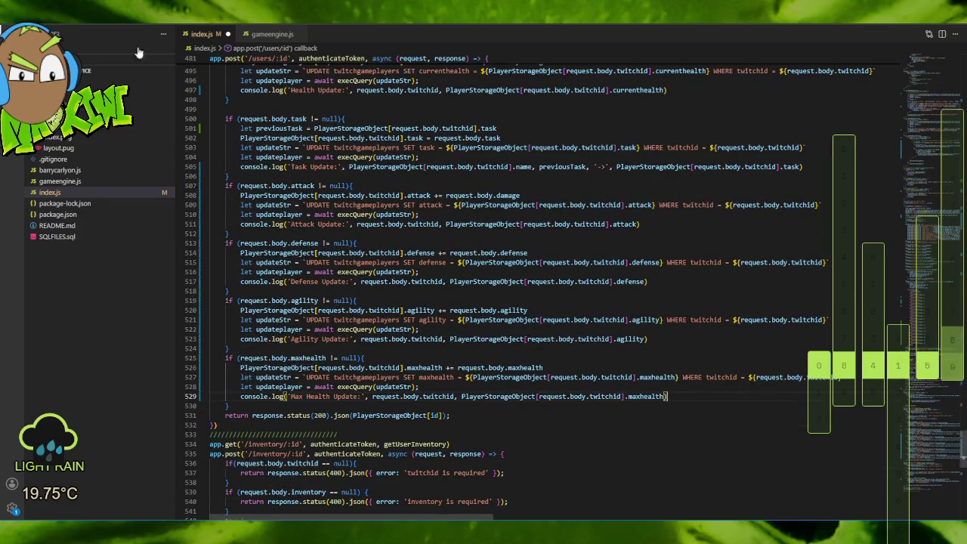
Save all modified files, including index.js, and scroll through the code to review it.
left_click(12, 34)
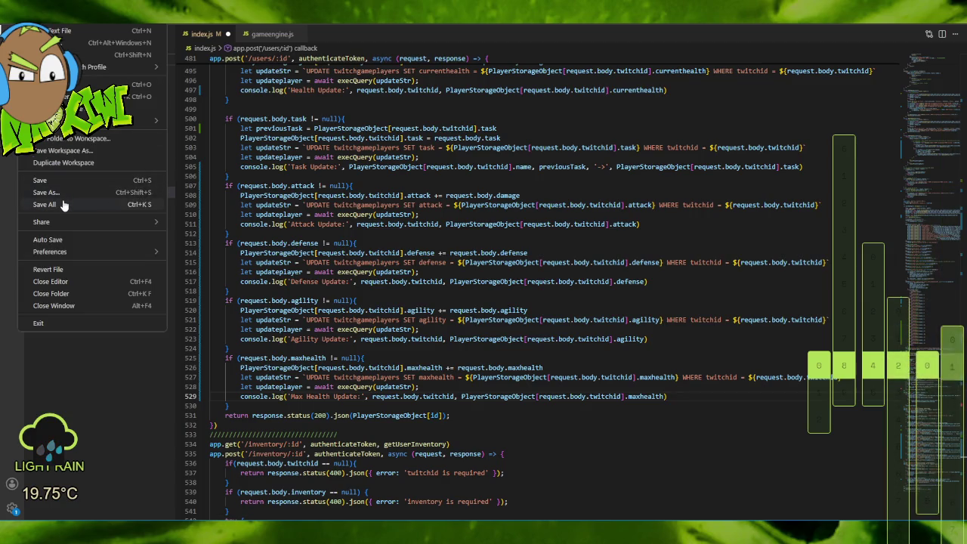
left_click(69, 204)
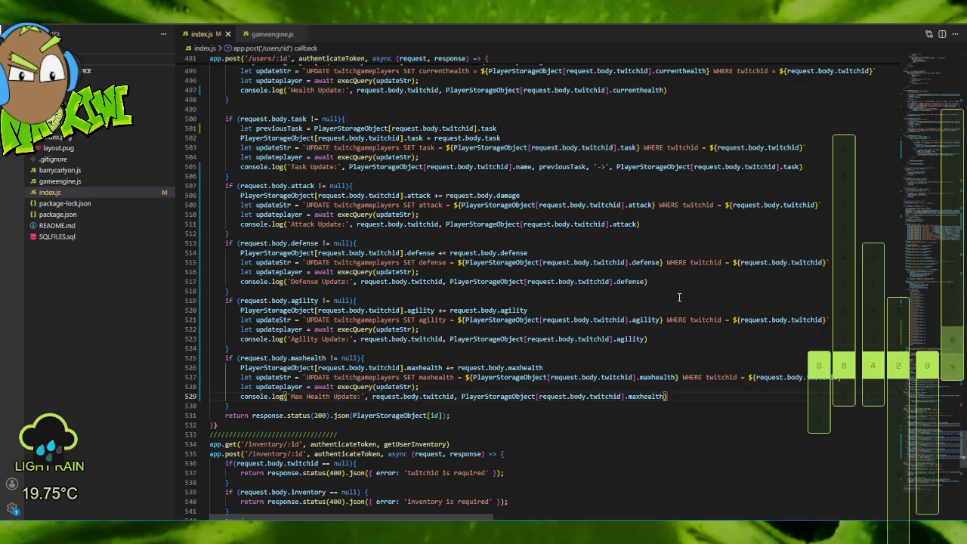
scroll(502, 307, "up", 5)
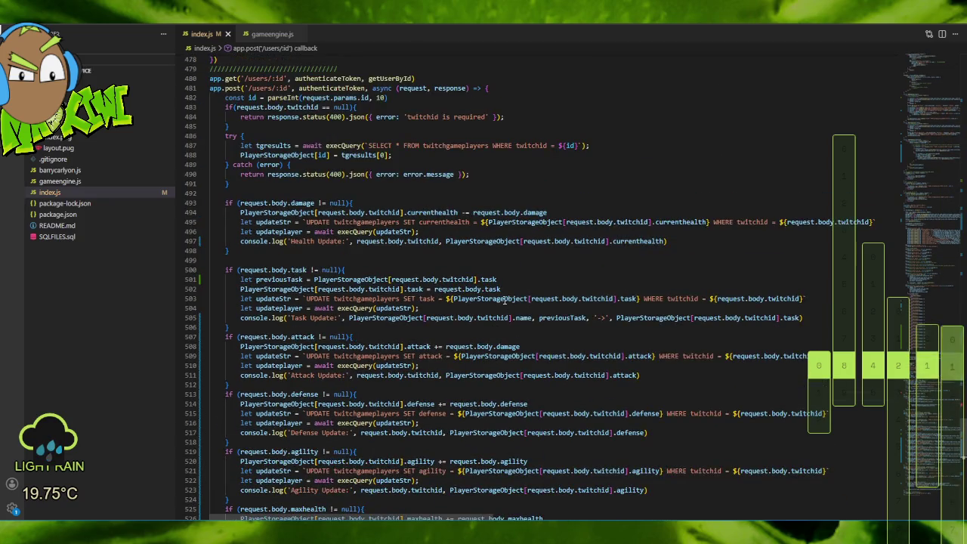
scroll(505, 303, "down", 10)
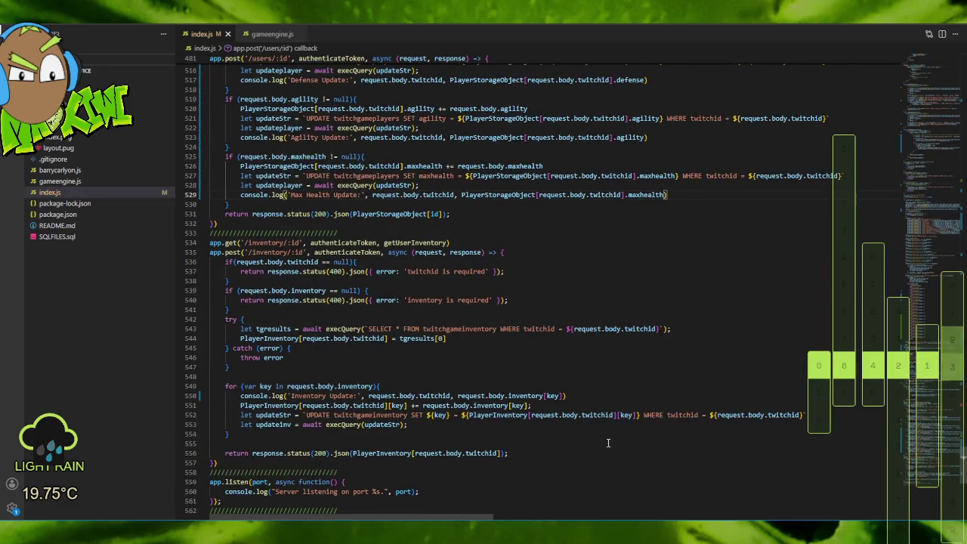
key("alt+Tab")
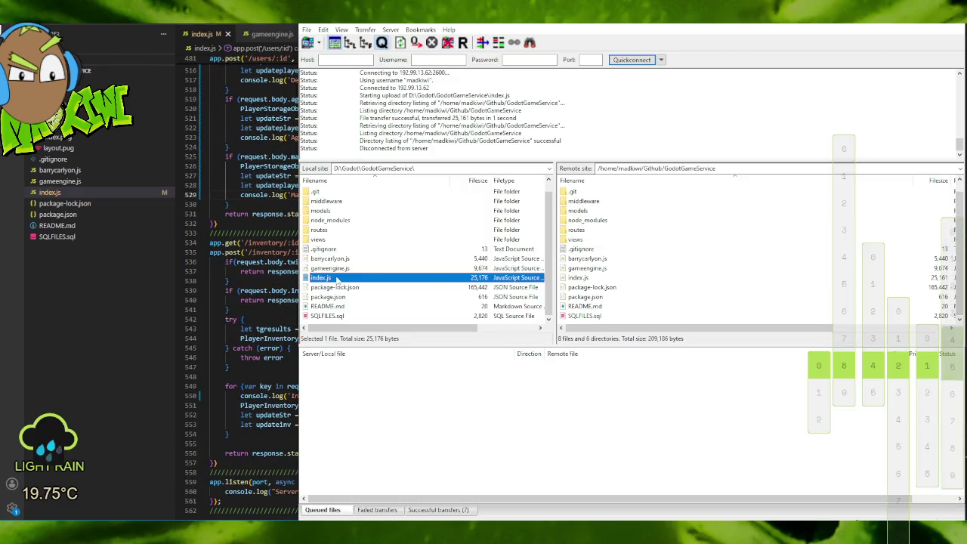
Upload index.js to the remote GodotGameService folder and restart the Node server with node index.js.
double_click(335, 278)
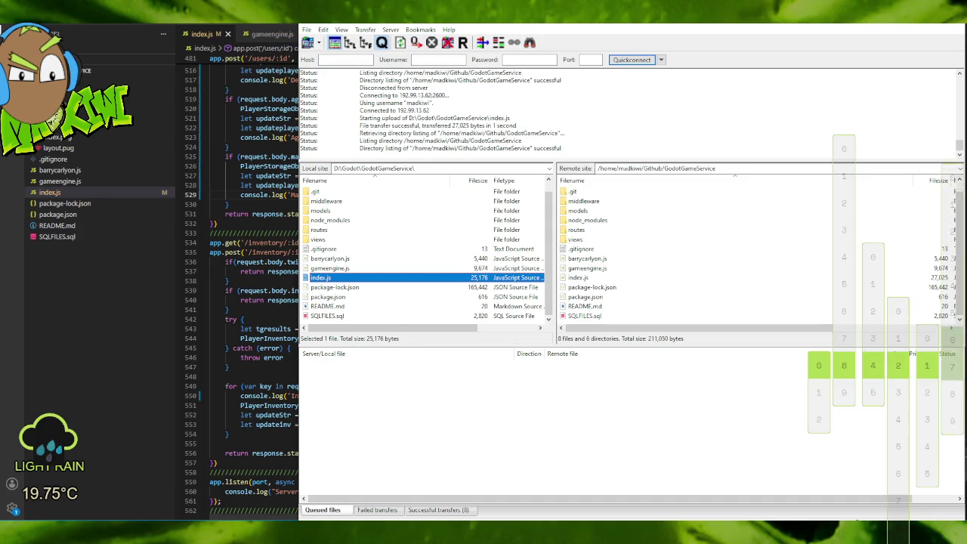
key("alt+Tab")
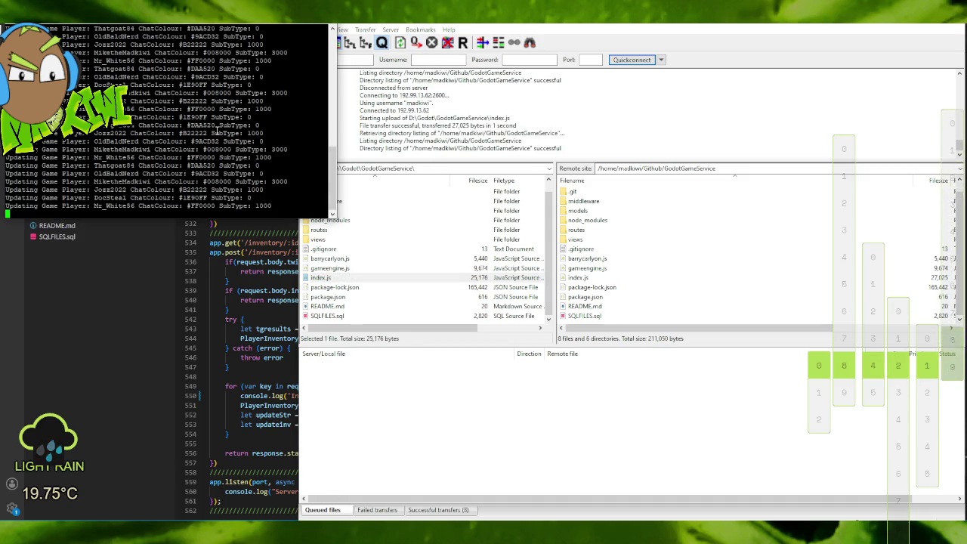
key("ctrl+c")
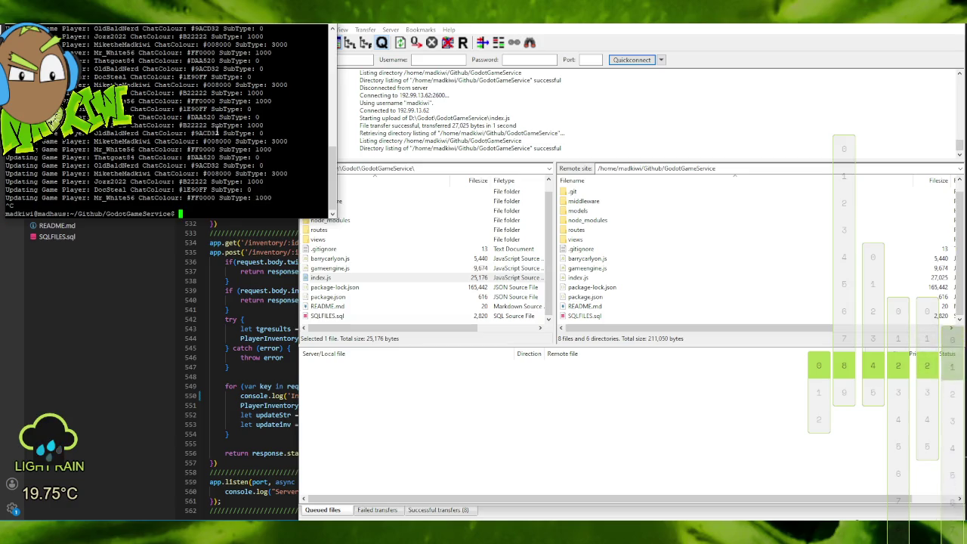
key("Up")
key("Return")
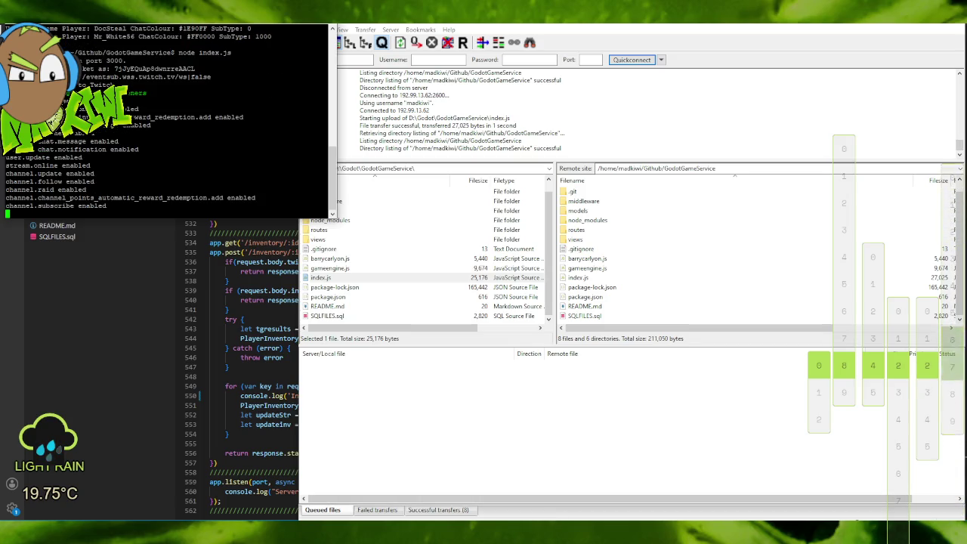
key("alt+Tab")
left_click(808, 31)
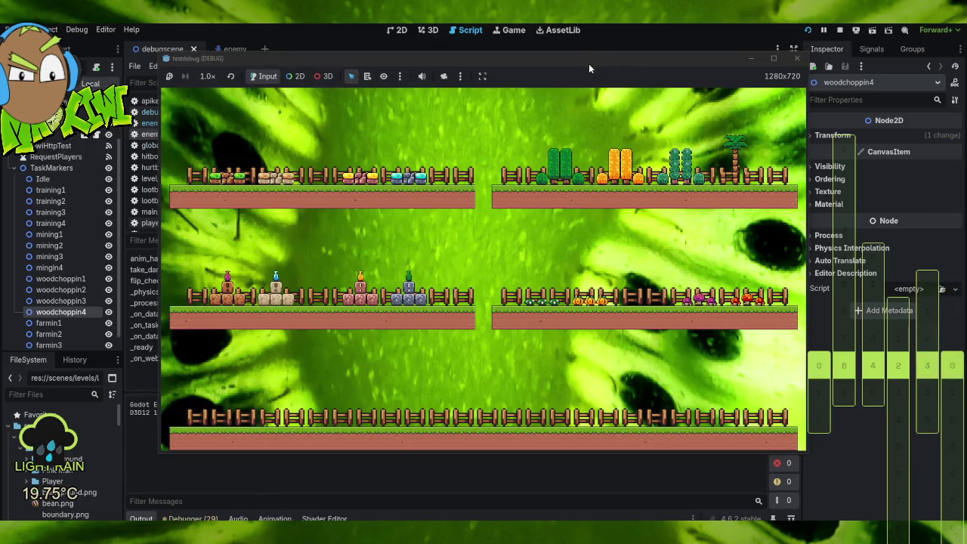
Move the running game window to the right to watch the players walk the level.
mouse_move(589, 68)
left_mouse_down()
mouse_move(685, 61)
mouse_move(733, 23)
left_mouse_up()
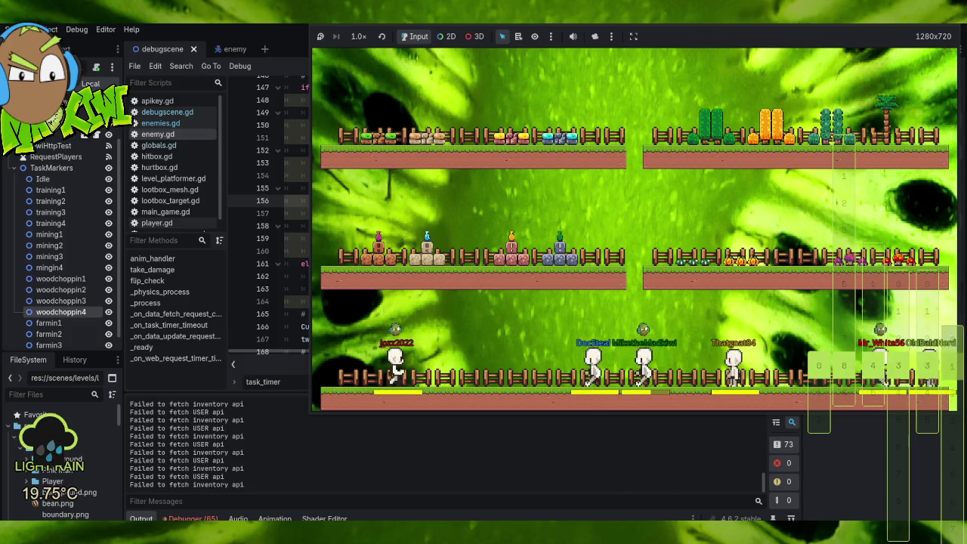
key("alt+Tab")
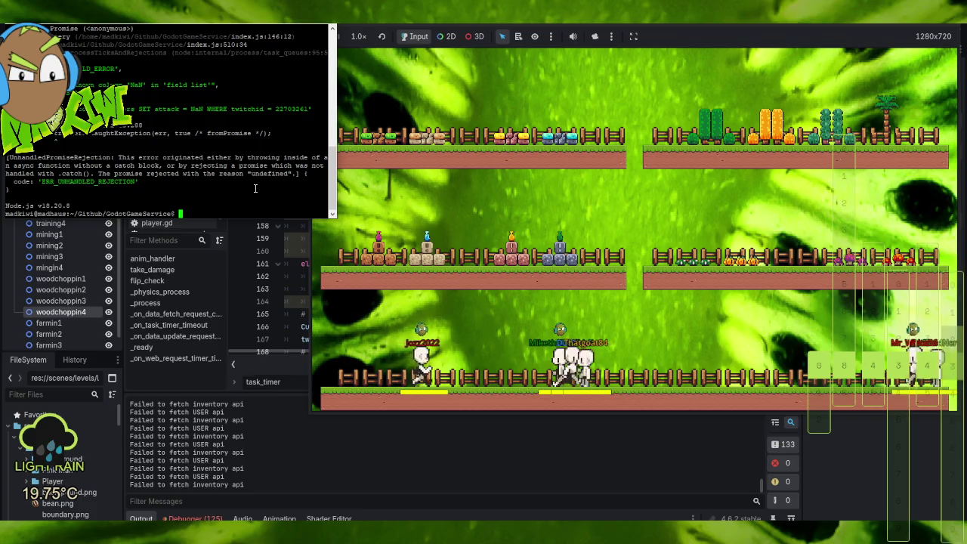
Highlight the NaN in the server's SQL error and close the running game.
double_click(196, 109)
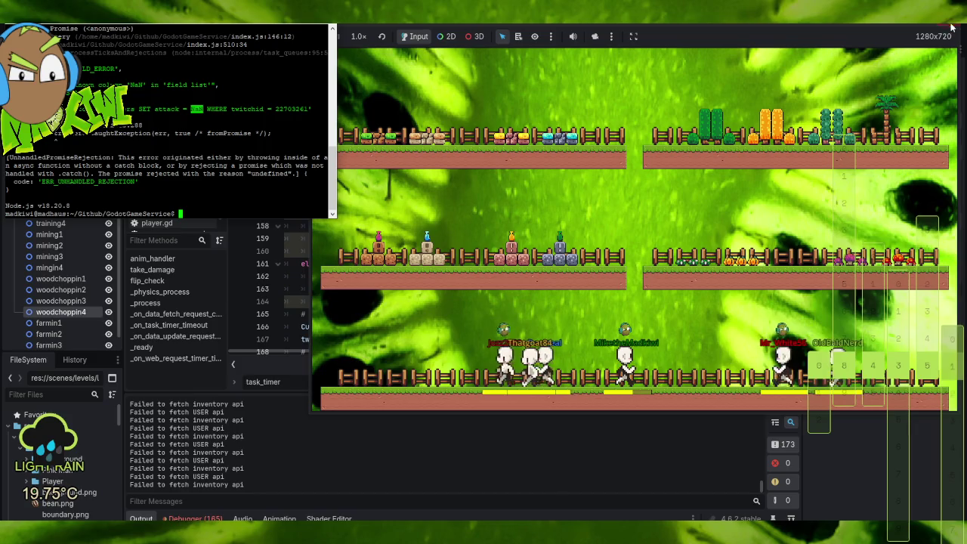
key("alt+F4")
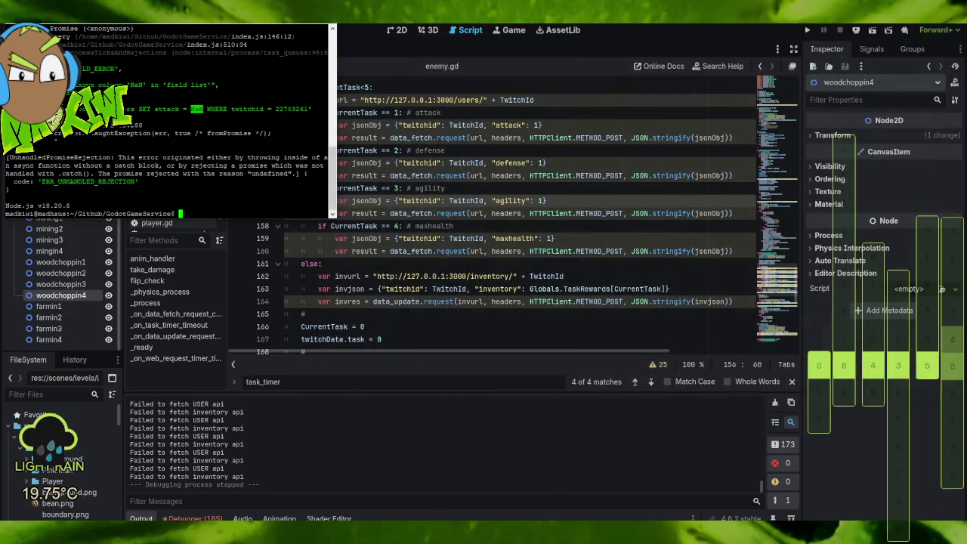
key("alt+Tab")
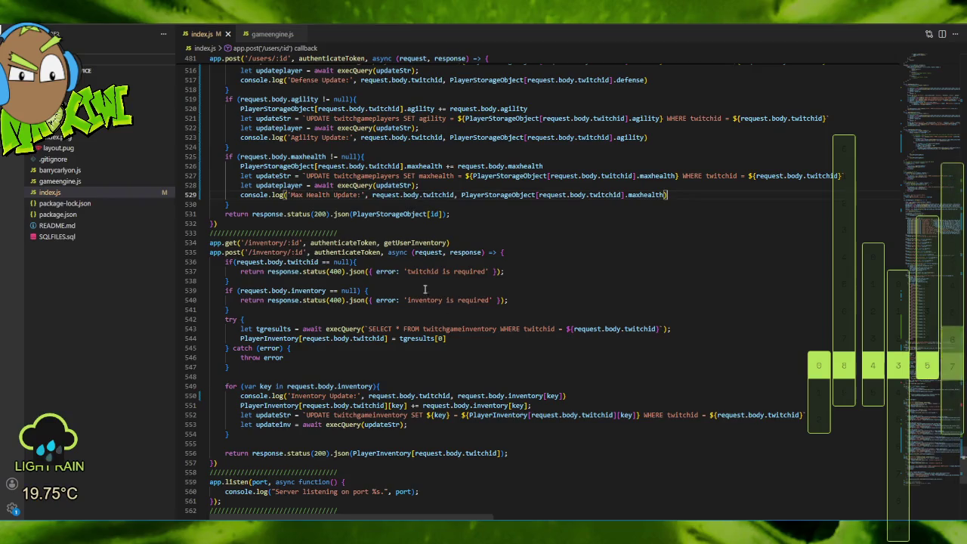
Replace the request values added to attack, defense and agility with 1.
scroll(487, 197, "up", 9)
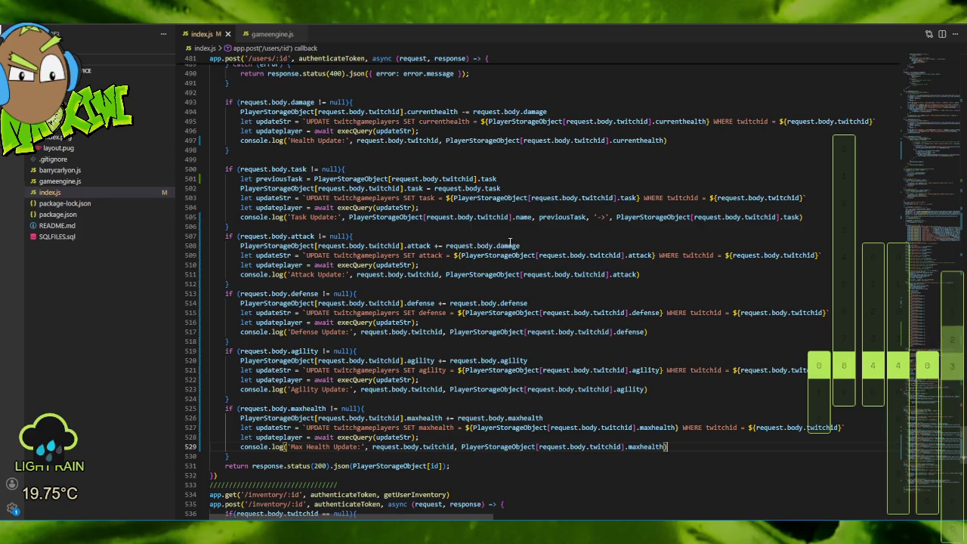
double_click(509, 247)
type("1")
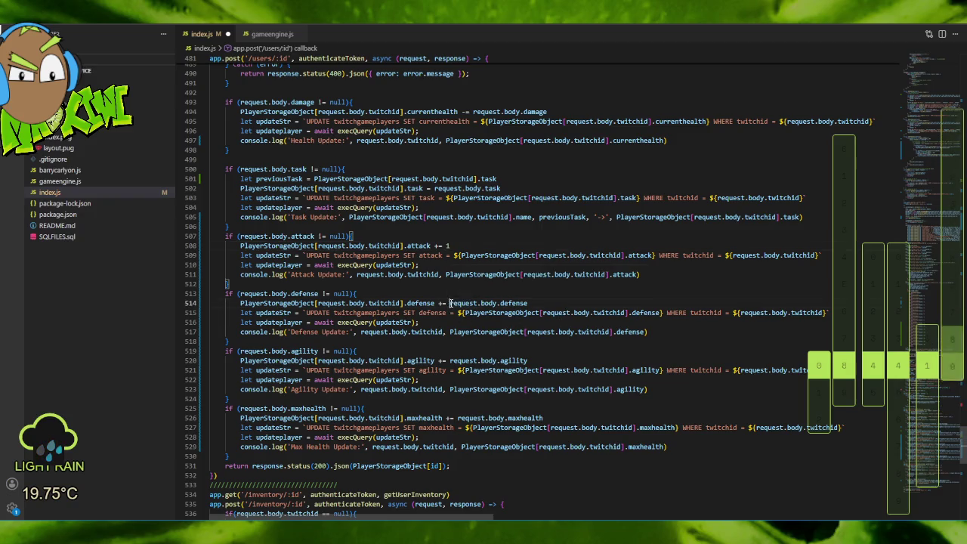
left_click_drag(450, 304, 536, 304)
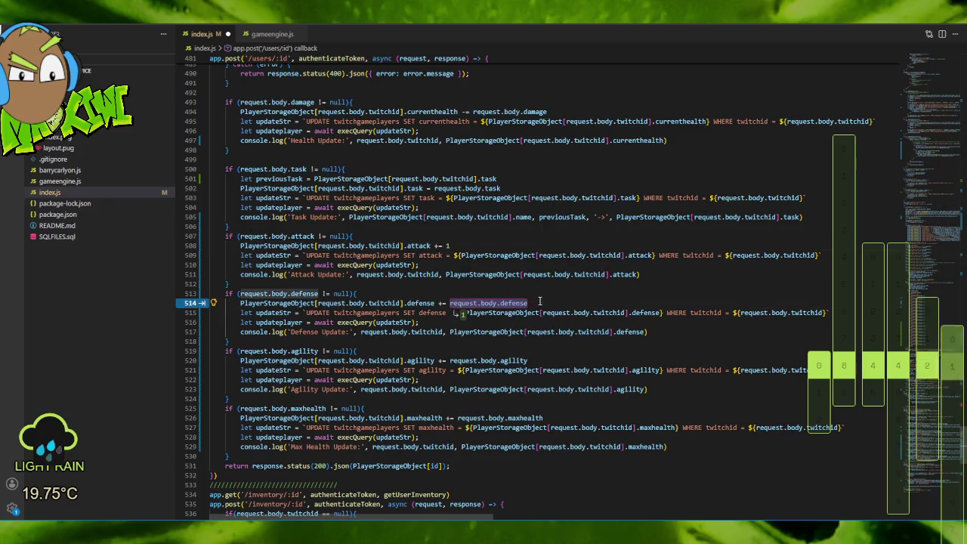
type("1")
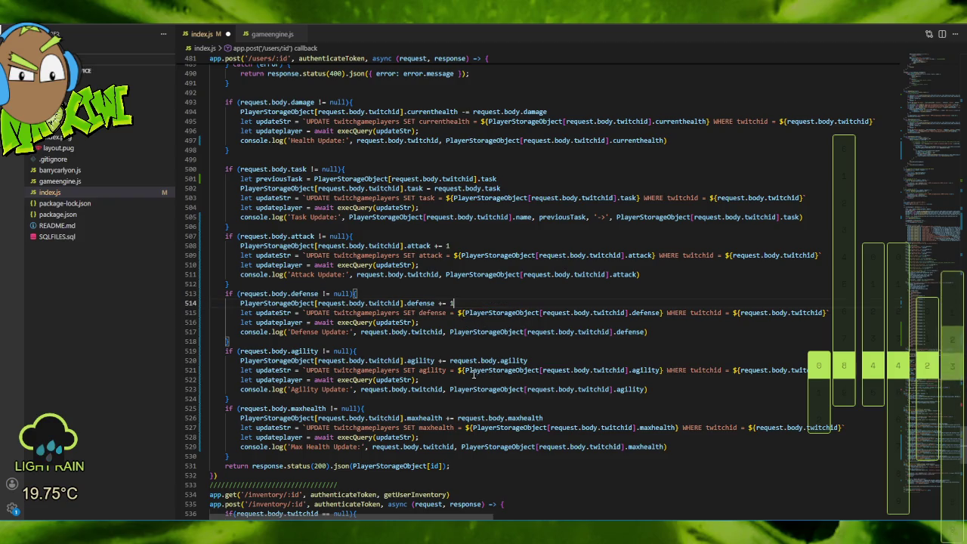
left_click_drag(450, 361, 528, 361)
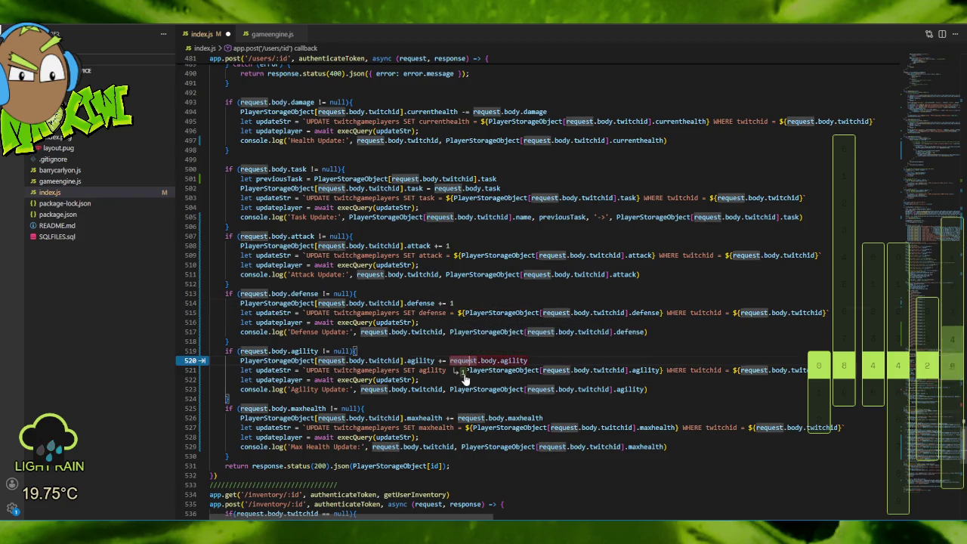
type("11")
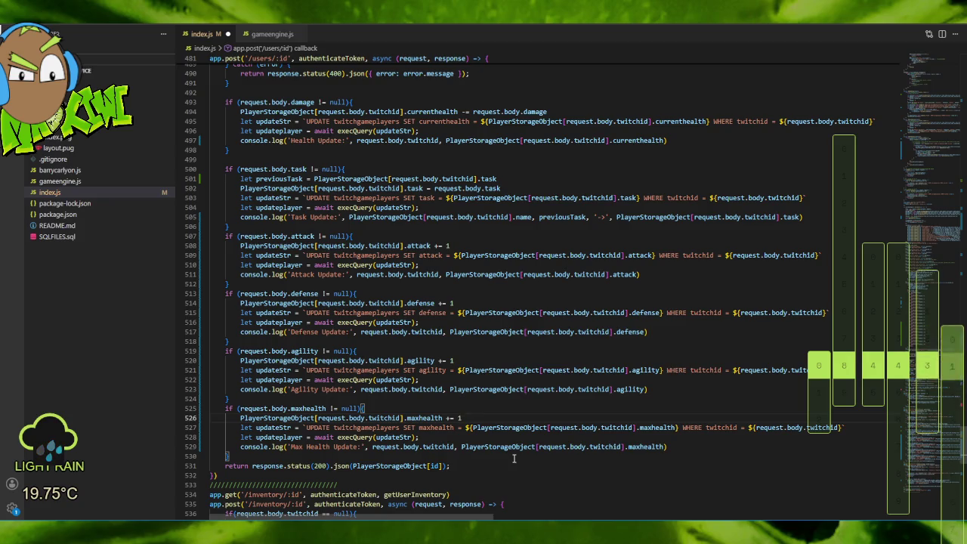
Add a comment about the AI autocomplete after the attack condition line.
left_click(372, 237)
type("// quit backfilling my shit")
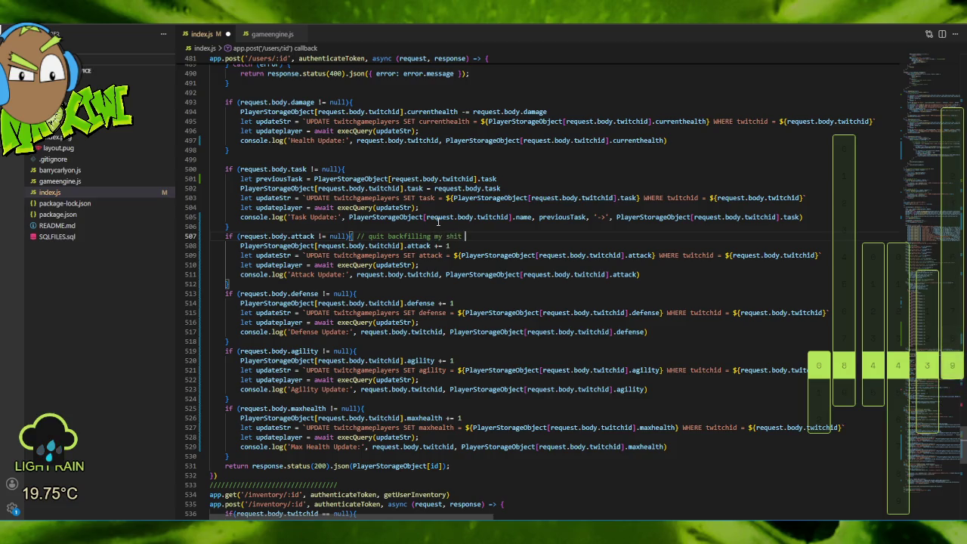
type("AI i see you... RAWR, and stuff.")
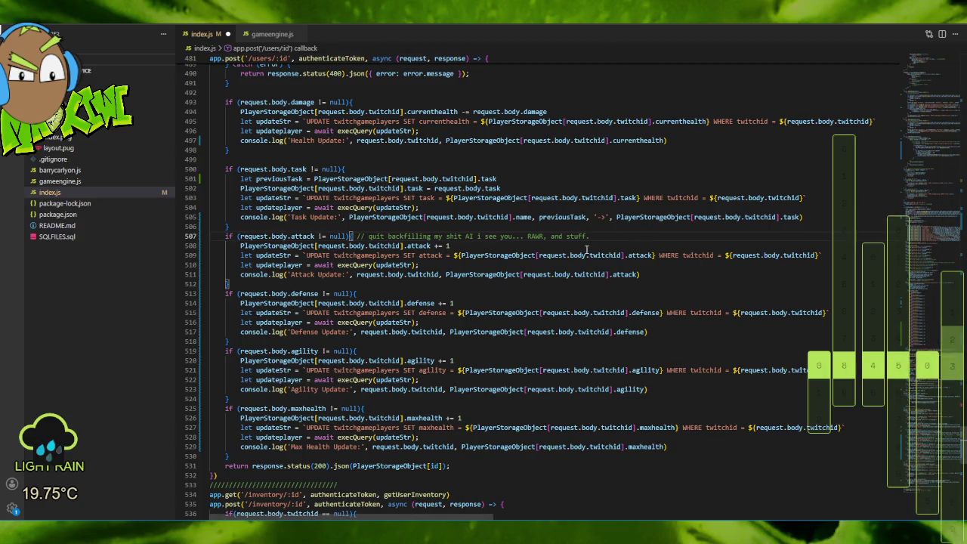
left_click(22, 12)
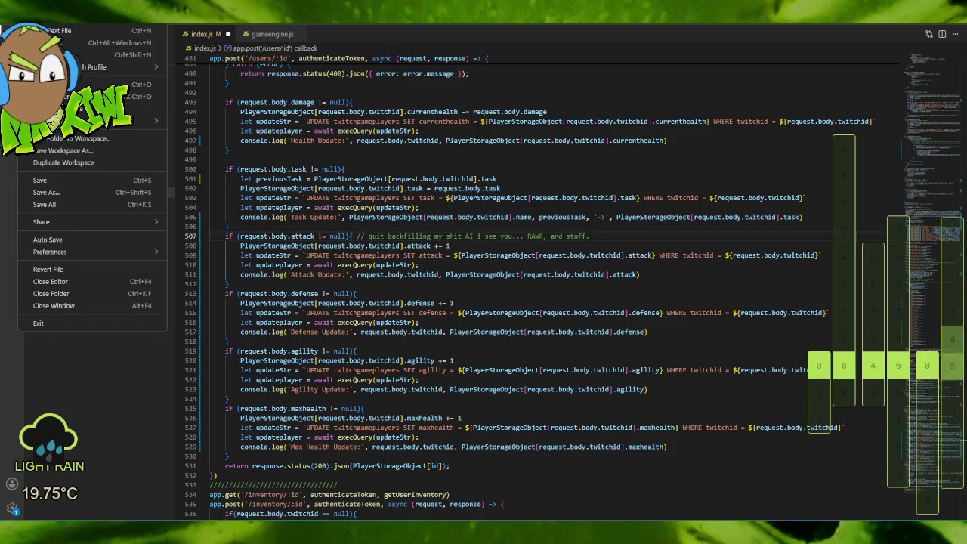
Save index.js, upload it through FileZilla, and restart the Node server on port 3000.
left_click(72, 205)
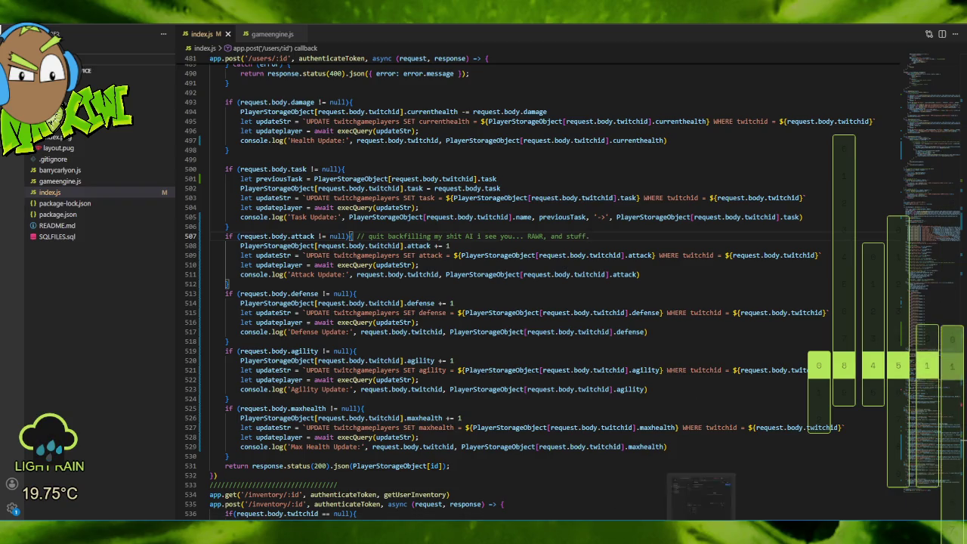
left_click(661, 438)
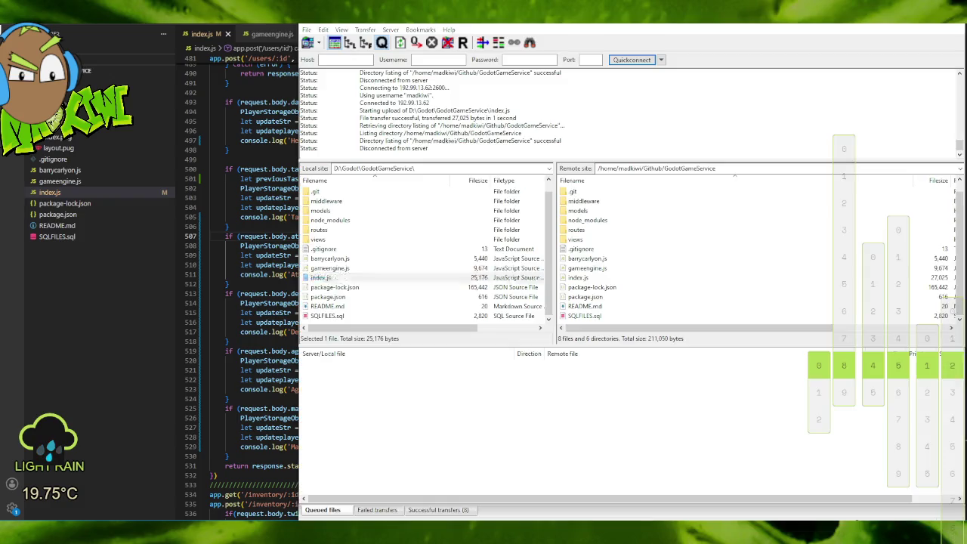
double_click(329, 279)
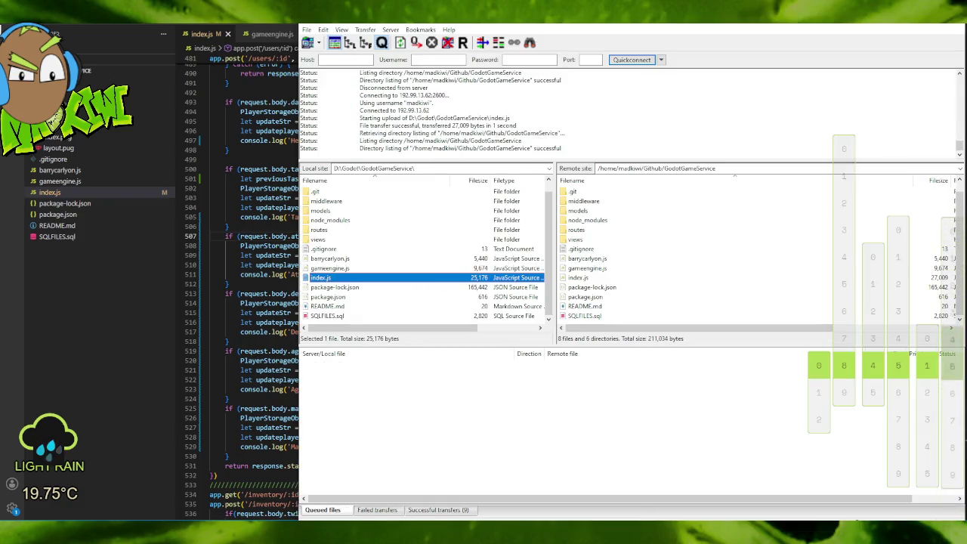
key("alt+Tab")
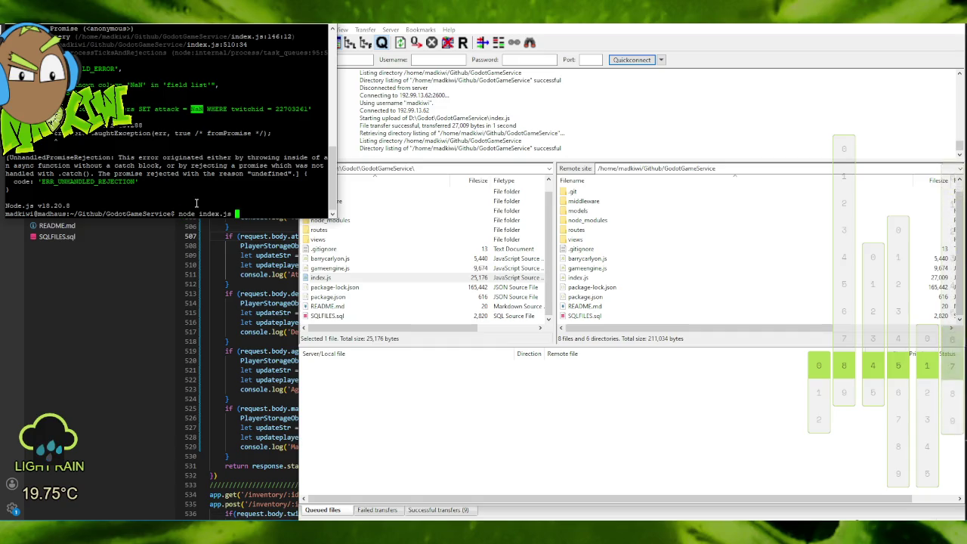
key("Up")
key("Return")
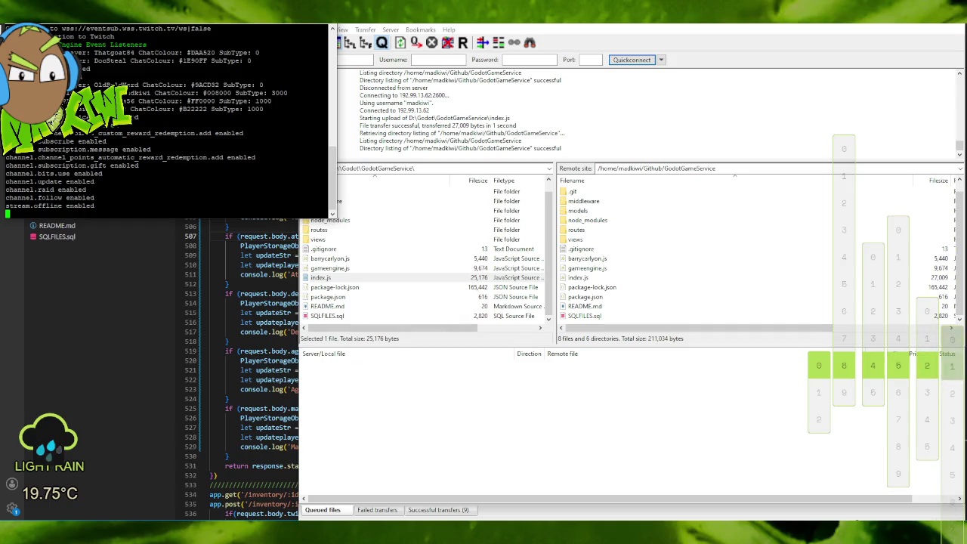
key("alt+Tab")
left_click(809, 29)
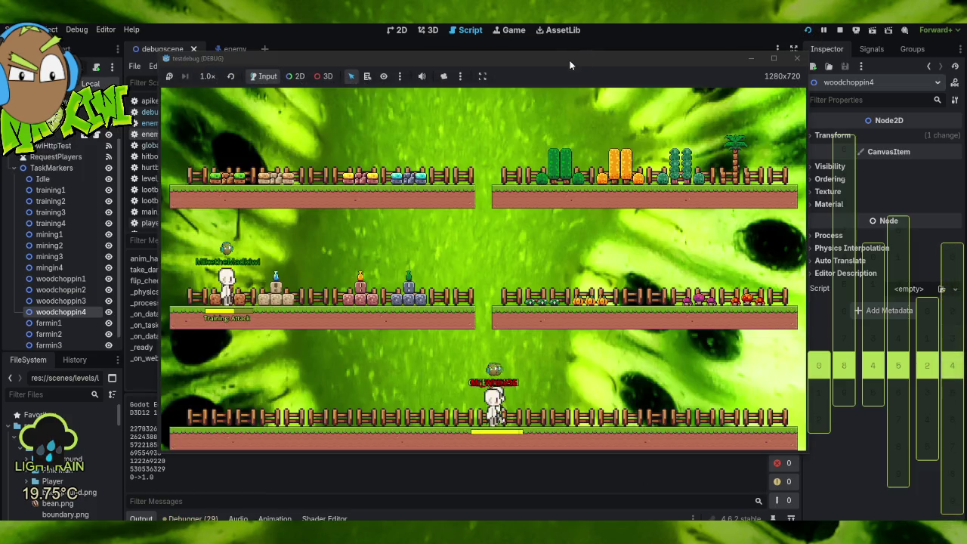
Move the game window right to watch the test run, then return to enemy.gd.
mouse_move(571, 65)
left_mouse_down()
mouse_move(720, 47)
mouse_move(697, 40)
left_mouse_up()
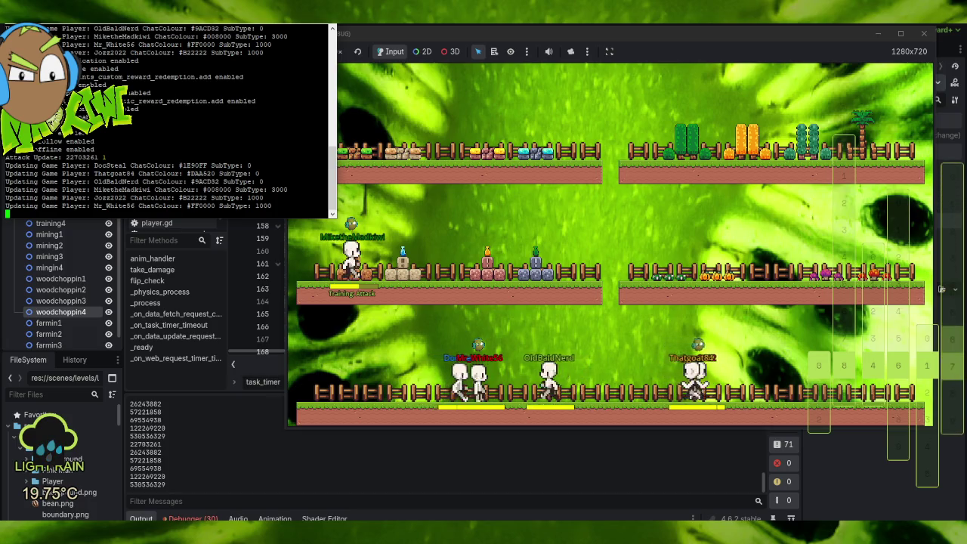
key("F8")
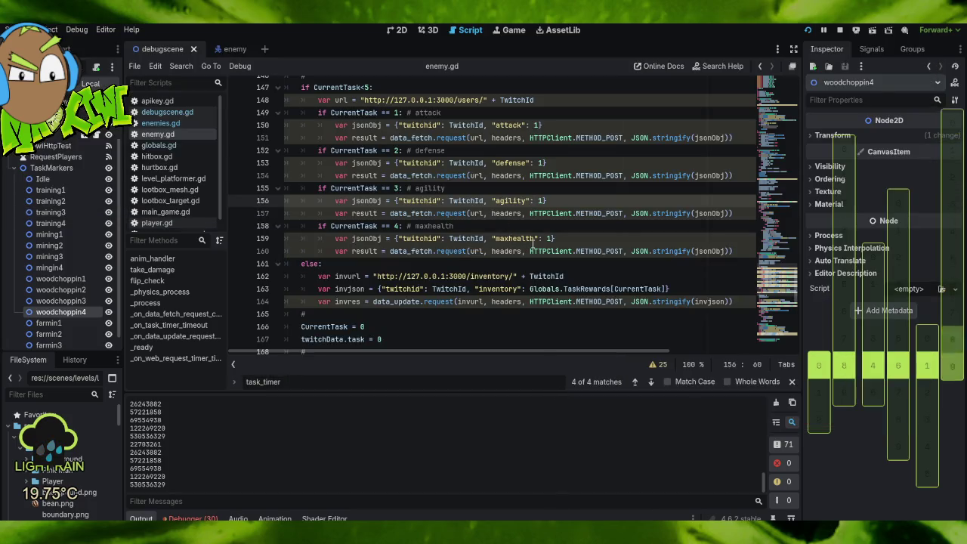
Move the TaskMarkers[0] position and actposx/actposy lines below the inventory branch, before CurrentTask = 0.
scroll(521, 224, "up", 2)
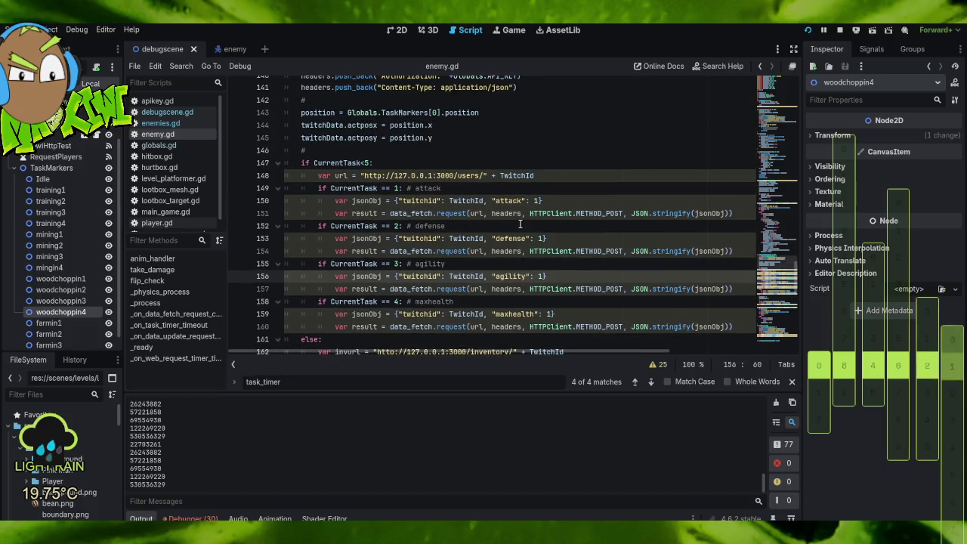
scroll(395, 161, "down", 5)
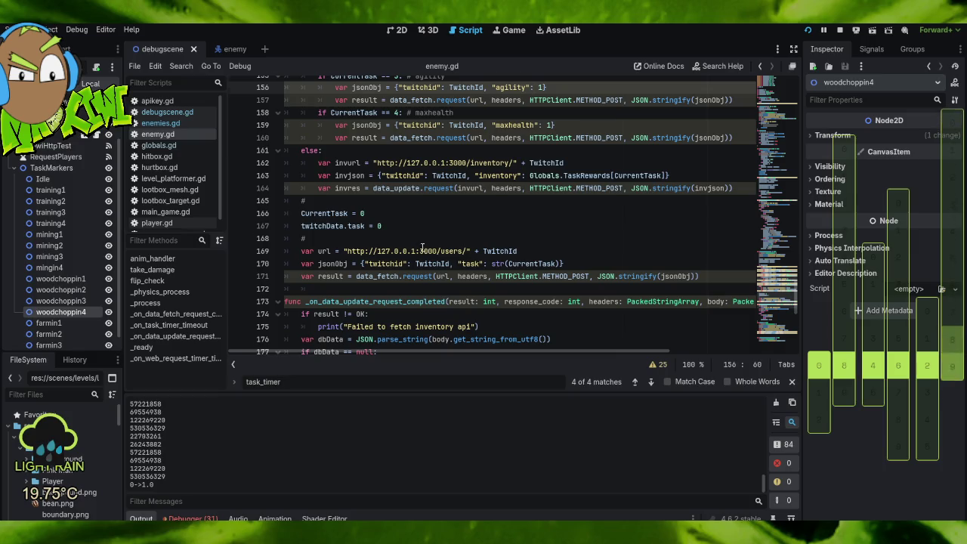
scroll(422, 248, "down", 2)
mouse_move(424, 249)
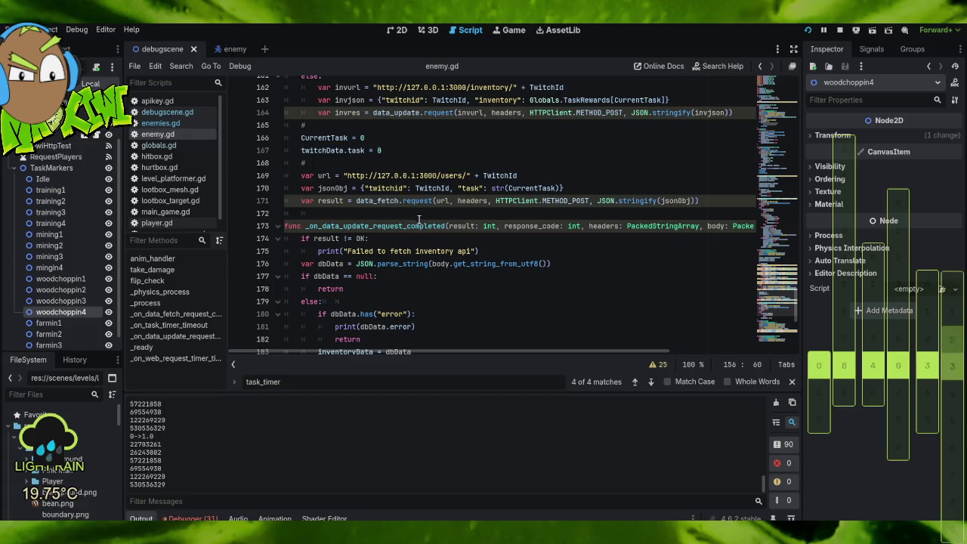
scroll(453, 241, "up", 7)
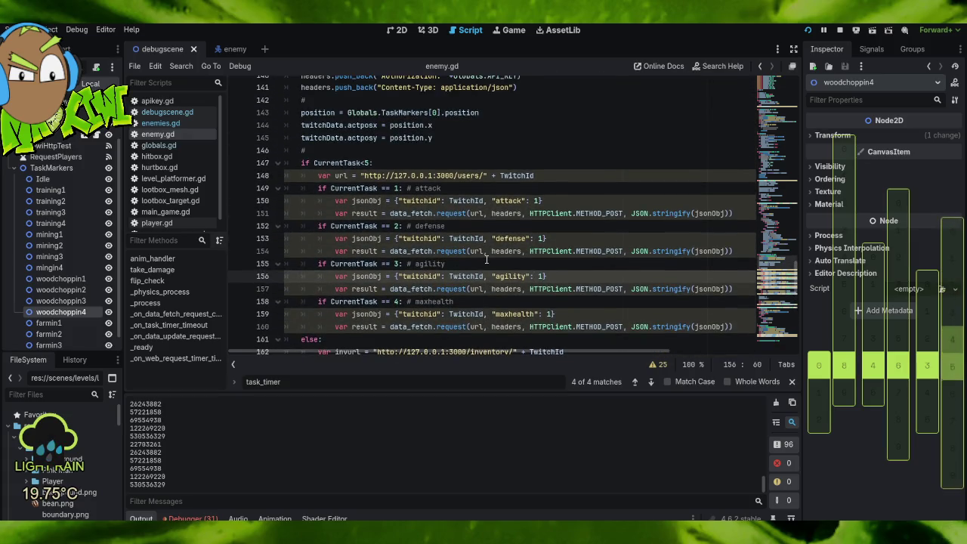
scroll(487, 260, "up", 1)
mouse_move(414, 142)
left_mouse_down()
mouse_move(465, 155)
mouse_move(471, 180)
left_mouse_up()
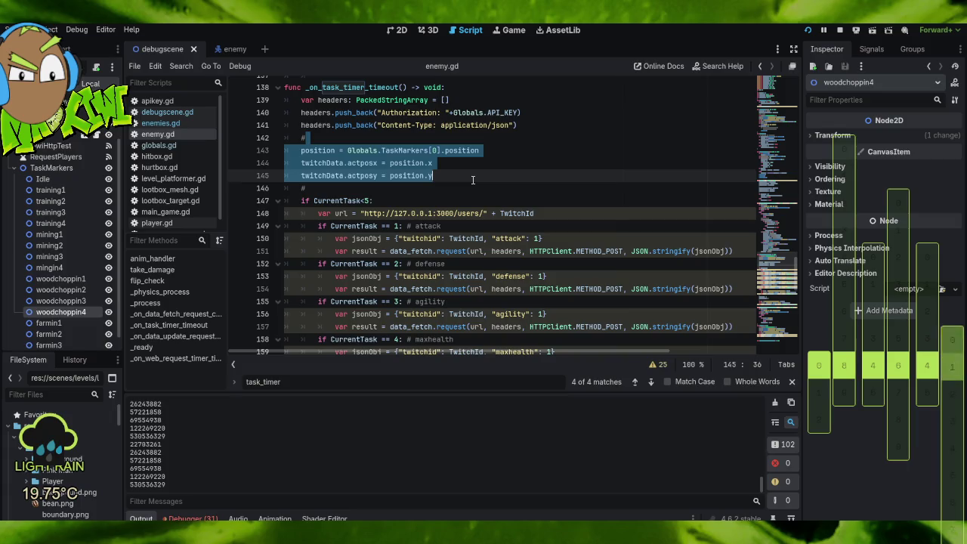
left_click_drag(529, 125, 561, 175)
key("ctrl+c")
key("Delete")
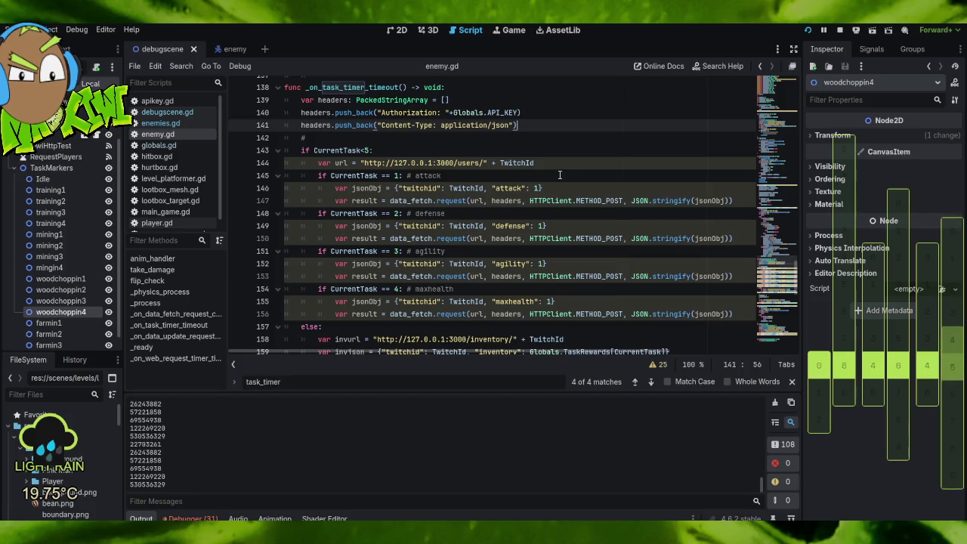
scroll(492, 204, "down", 4)
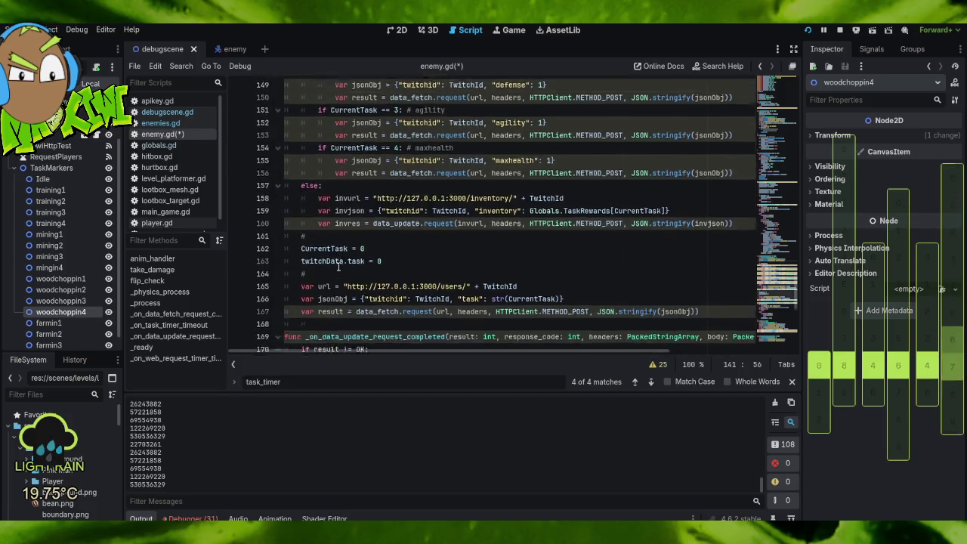
scroll(372, 157, "down", 2)
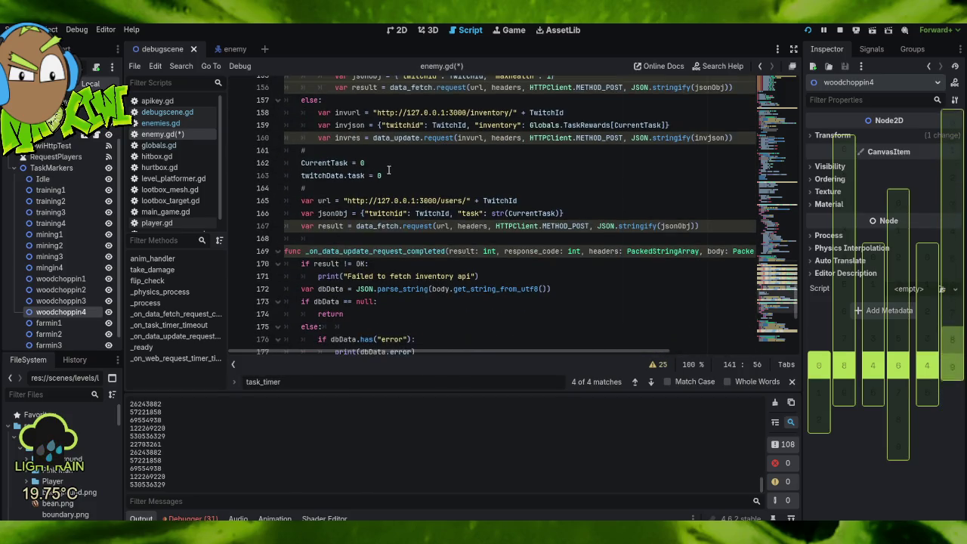
left_click(317, 151)
key("ctrl+v")
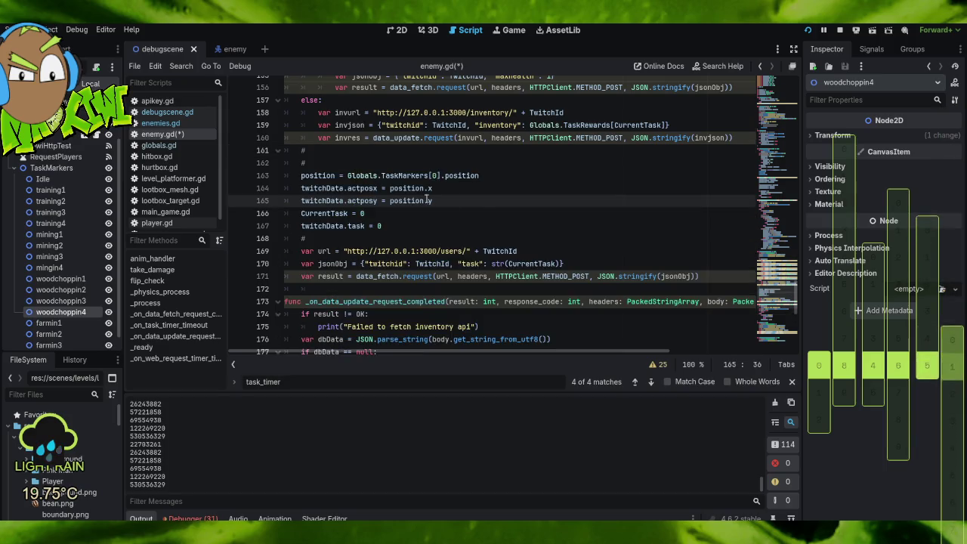
Stop the running game.
scroll(480, 209, "down", 1)
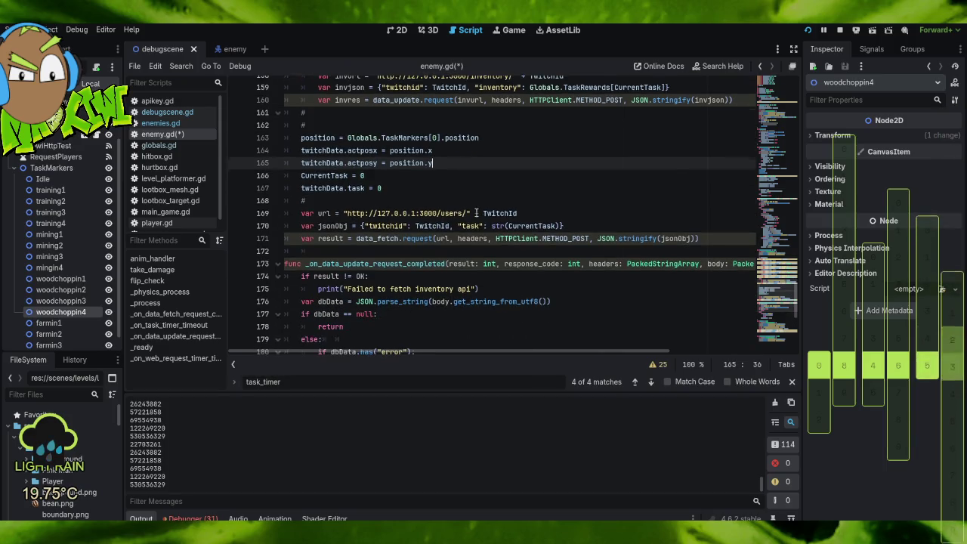
scroll(543, 249, "down", 2)
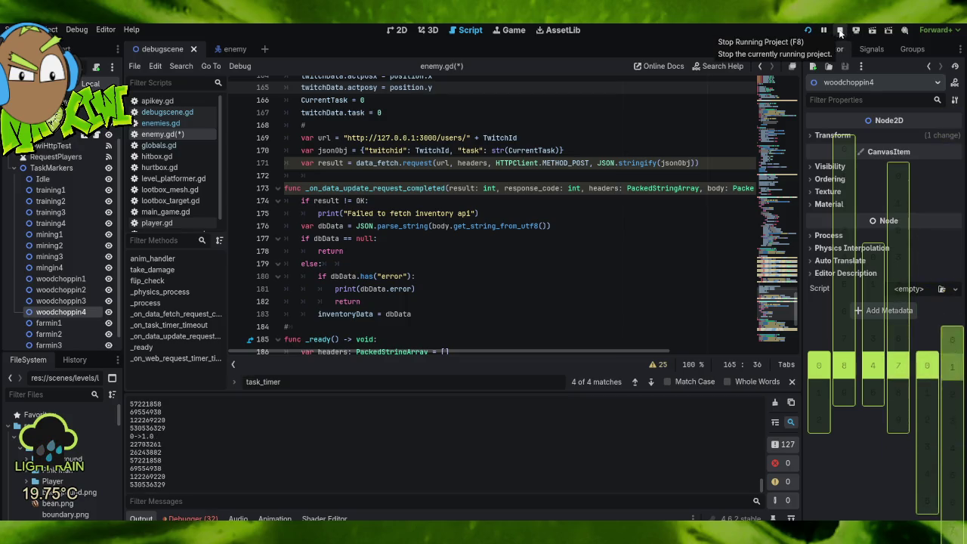
left_click(839, 32)
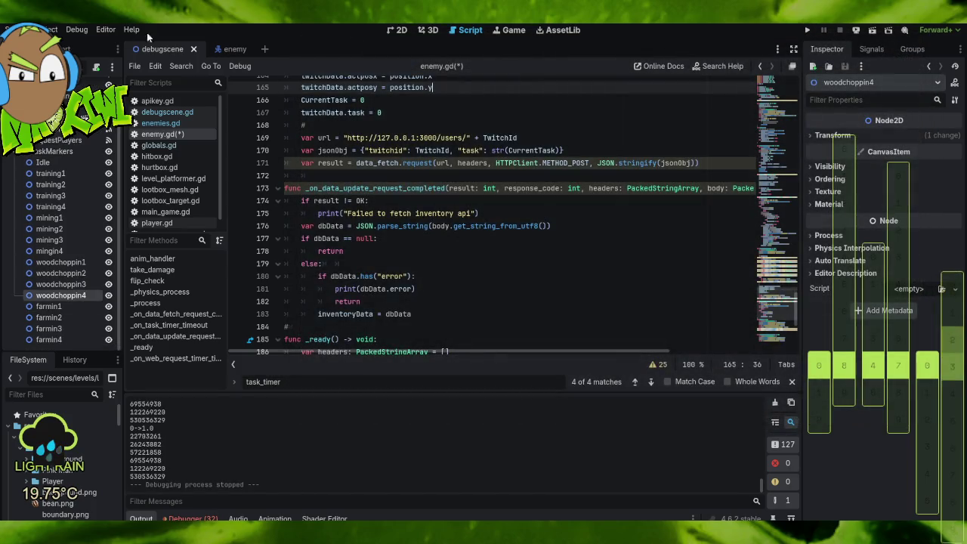
Save the scene along with the edited enemy.gd script.
left_click(135, 66)
left_click(154, 168)
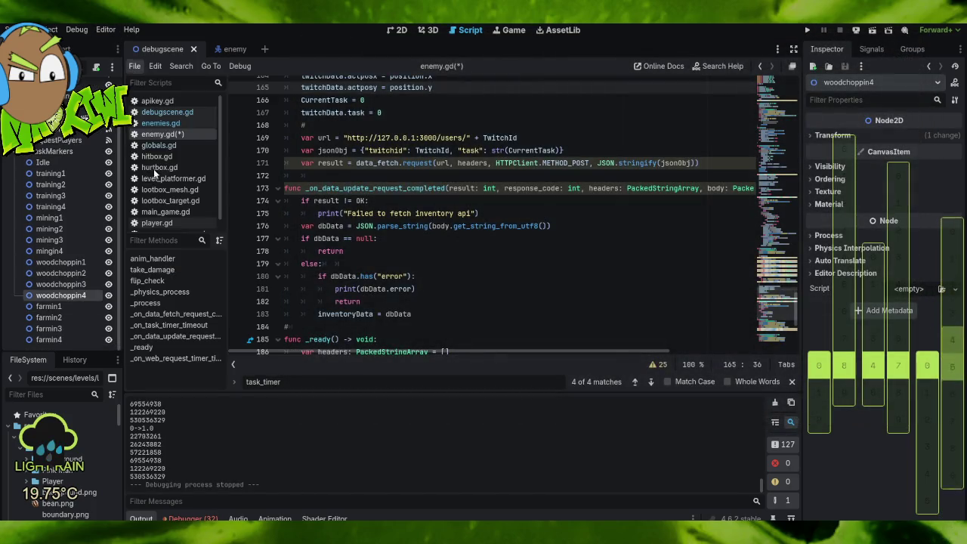
left_click(30, 30)
left_click(68, 108)
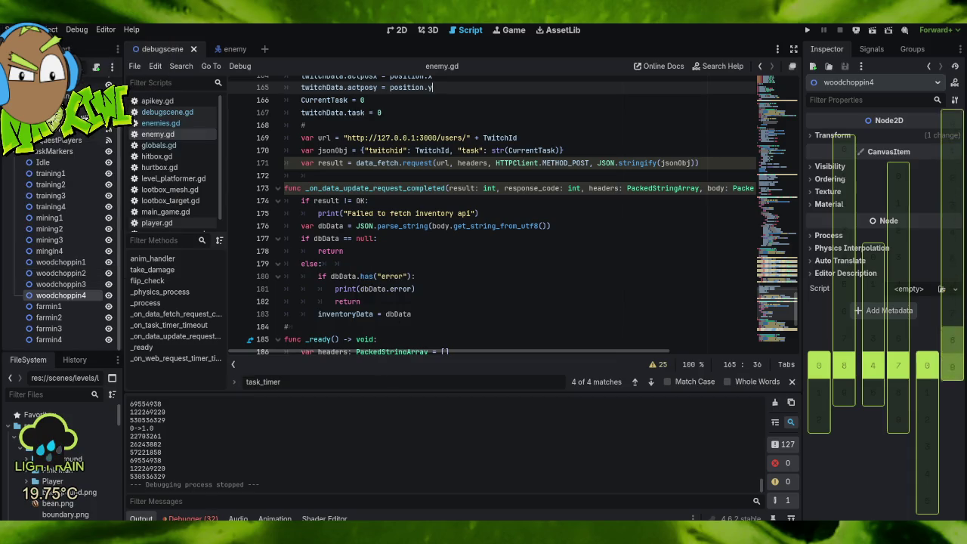
Check the server log terminal, then return to _on_task_timer_timeout in enemy.gd and review it.
key("alt+Tab")
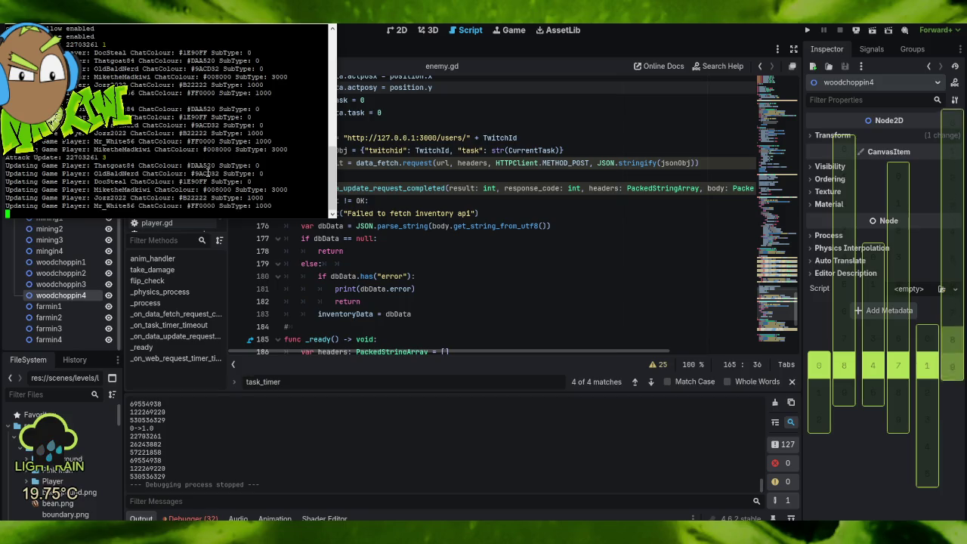
left_click(489, 269)
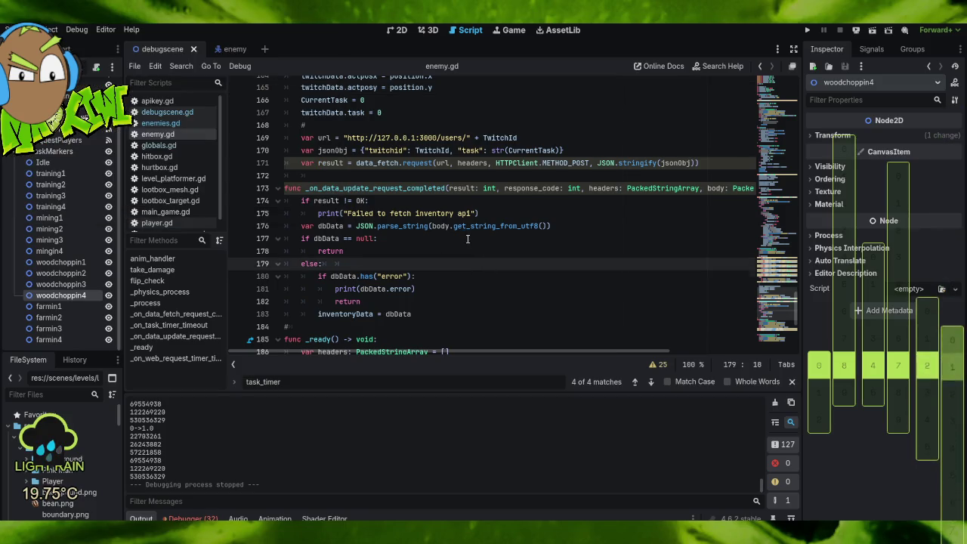
scroll(468, 239, "up", 1)
scroll(468, 238, "down", 6)
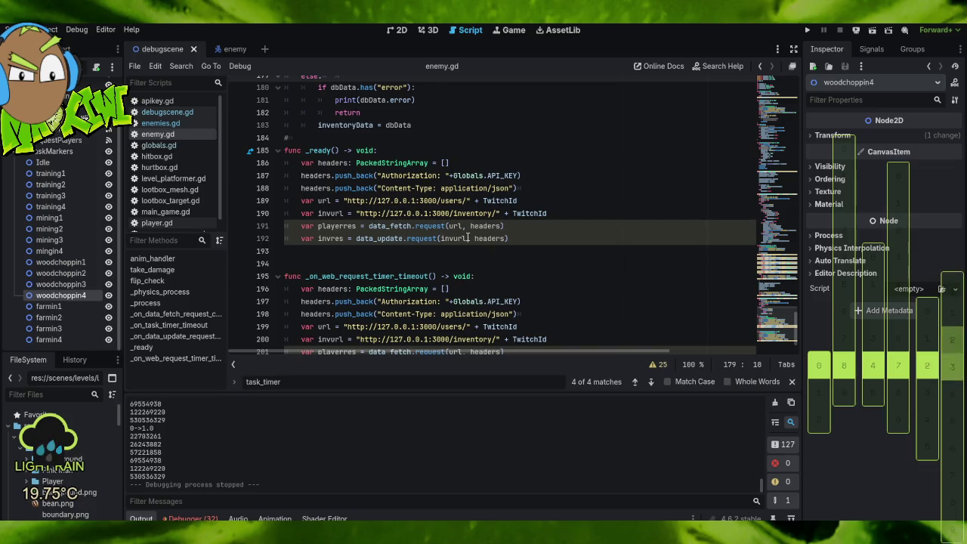
scroll(438, 204, "up", 7)
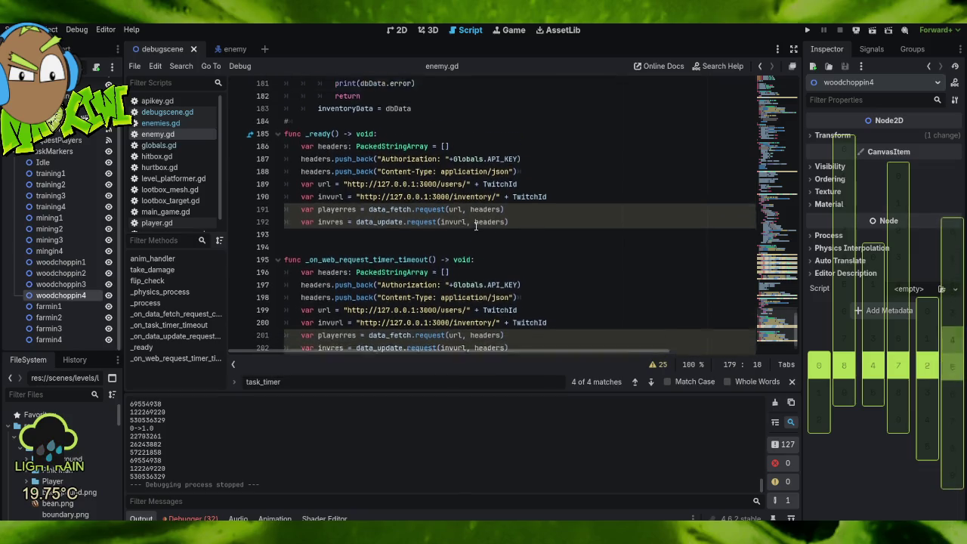
scroll(473, 225, "up", 3)
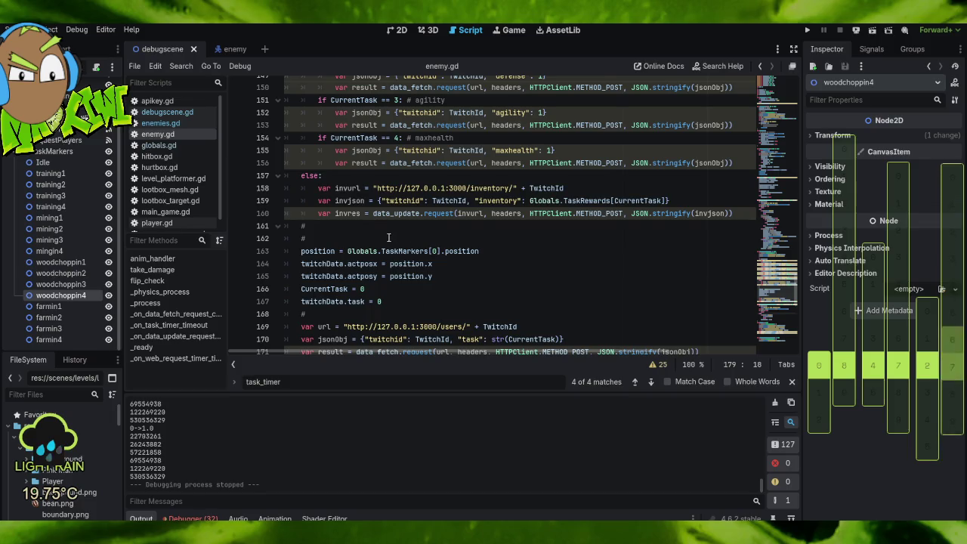
scroll(458, 228, "up", 4)
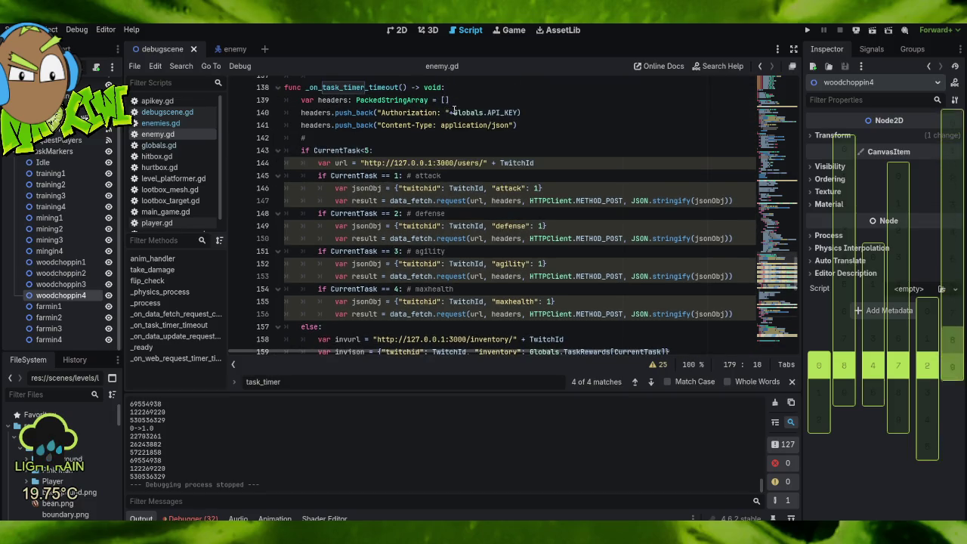
scroll(355, 136, "up", 4)
scroll(524, 244, "down", 9)
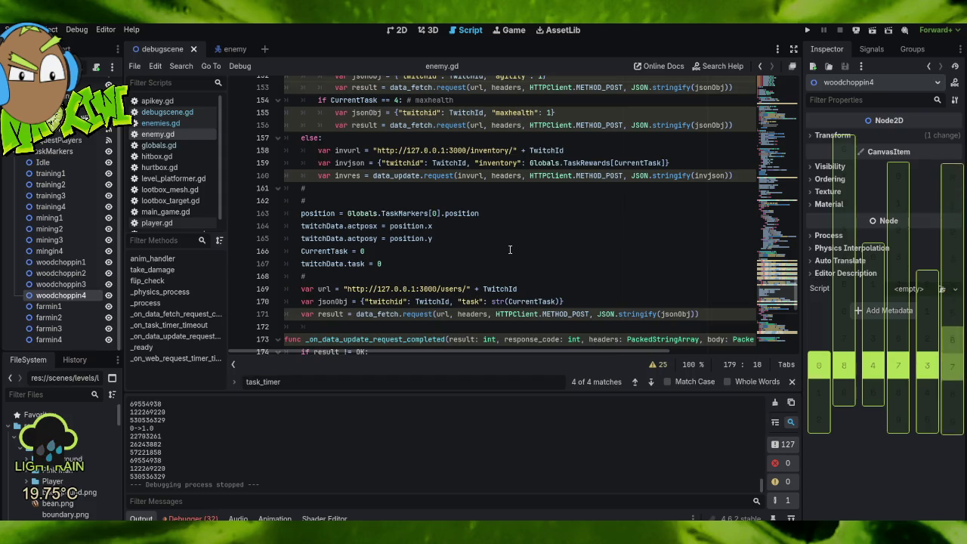
scroll(510, 250, "down", 3)
scroll(510, 245, "up", 2)
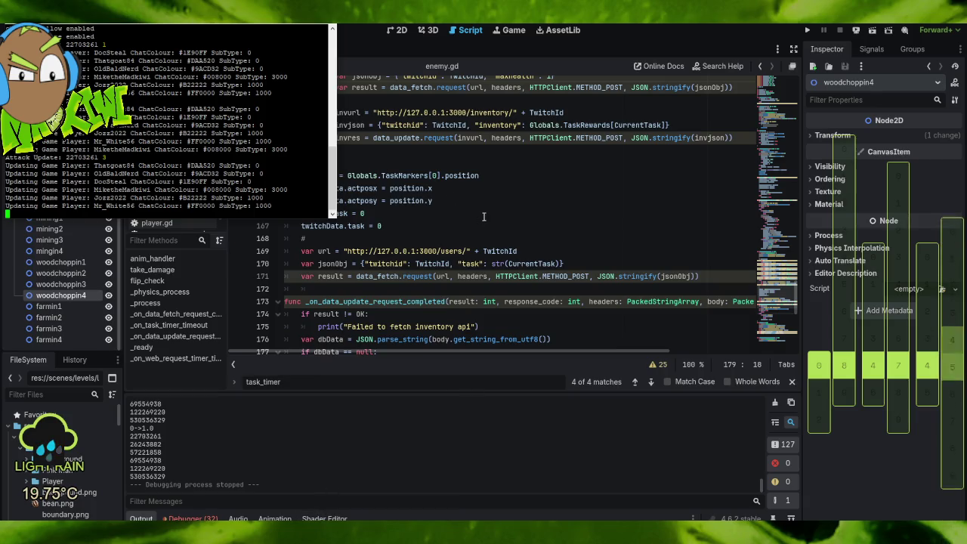
scroll(485, 223, "up", 8)
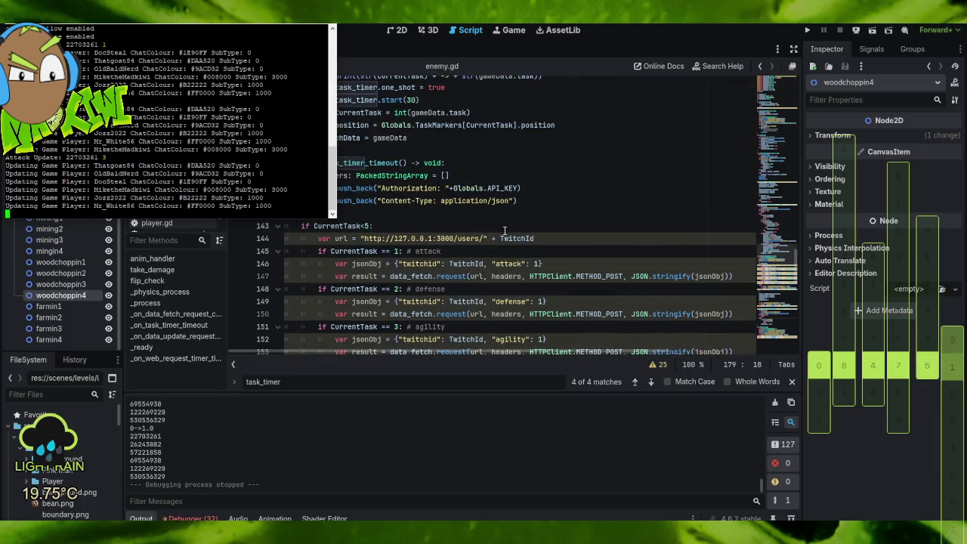
scroll(508, 234, "down", 3)
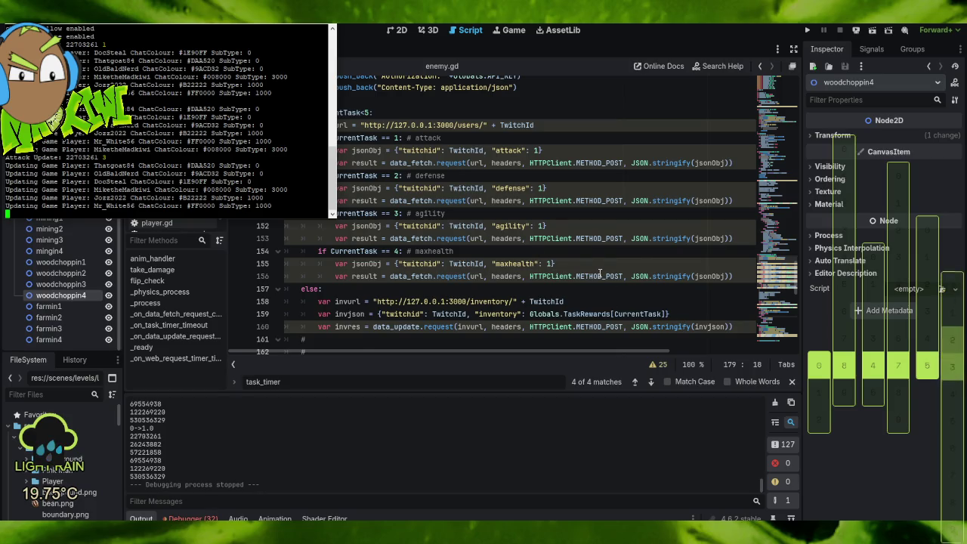
scroll(598, 273, "down", 6)
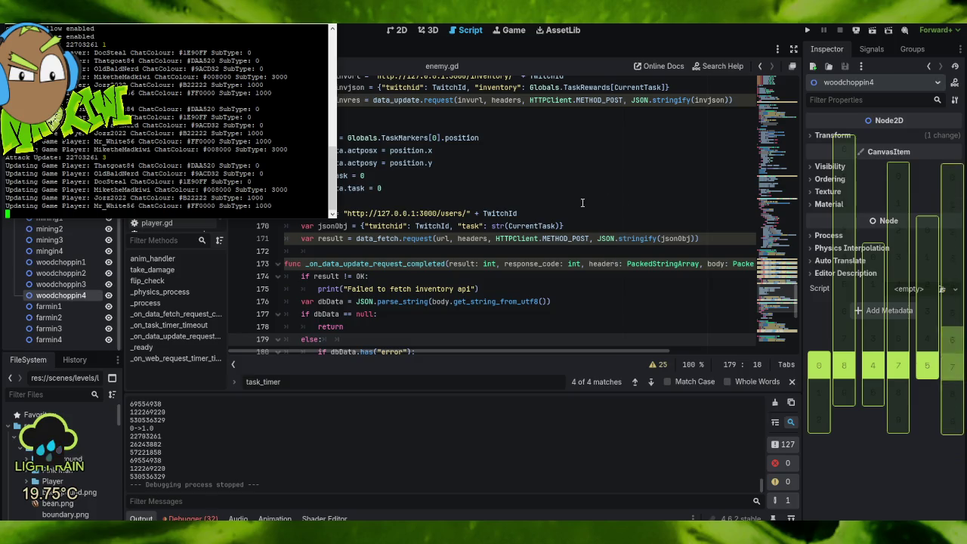
scroll(580, 216, "up", 2)
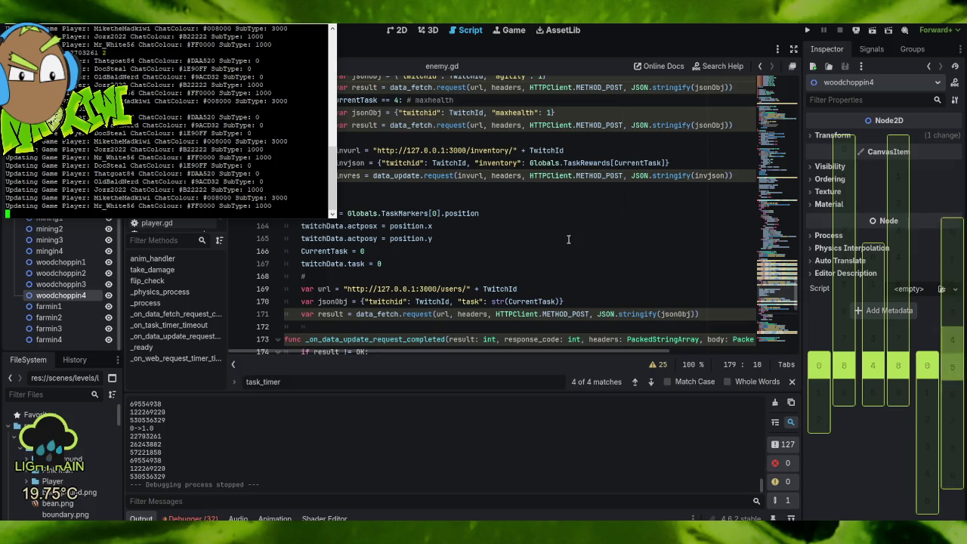
scroll(567, 240, "up", 5)
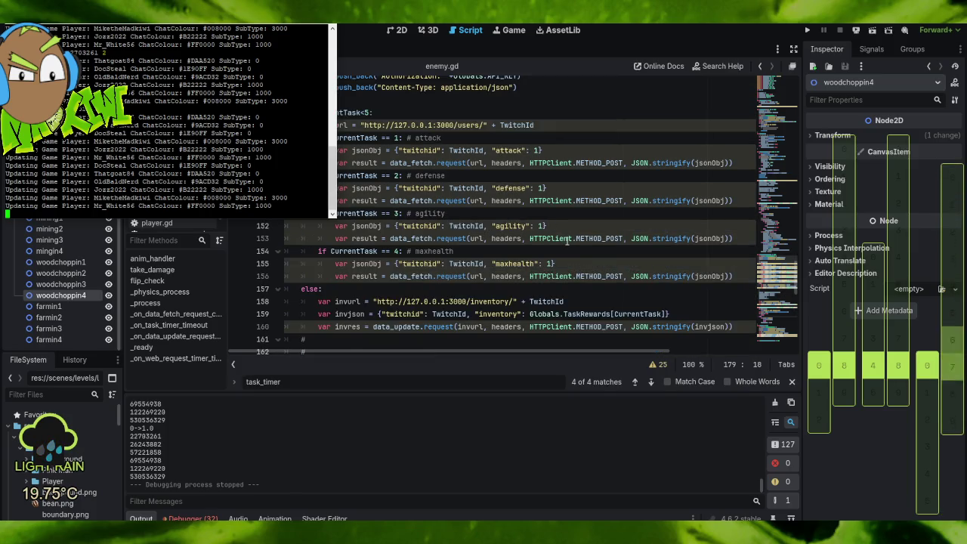
scroll(563, 242, "down", 5)
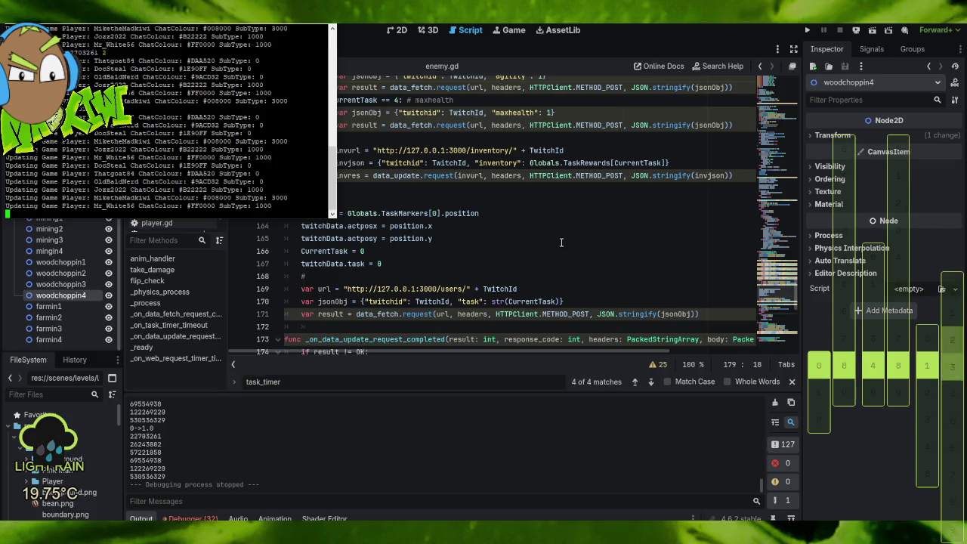
scroll(556, 243, "down", 2)
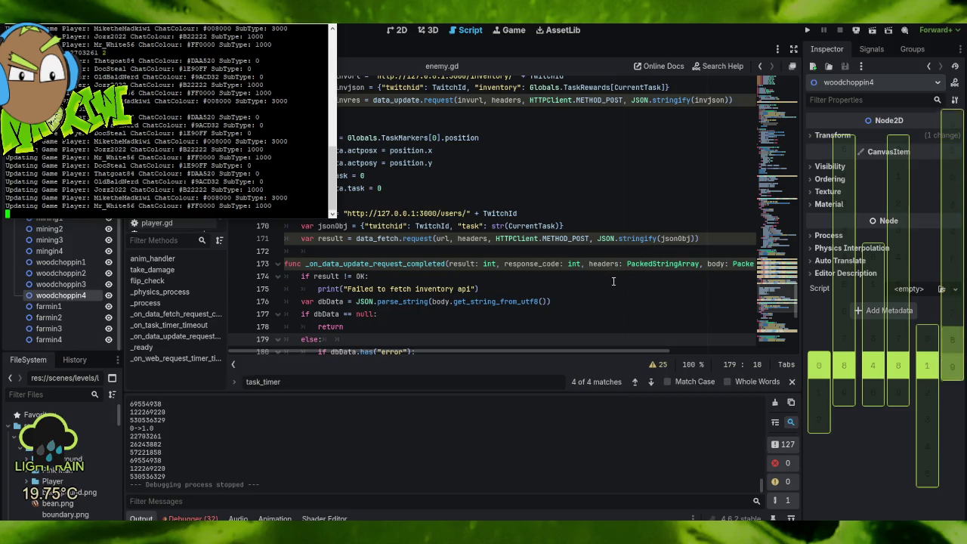
scroll(610, 278, "up", 10)
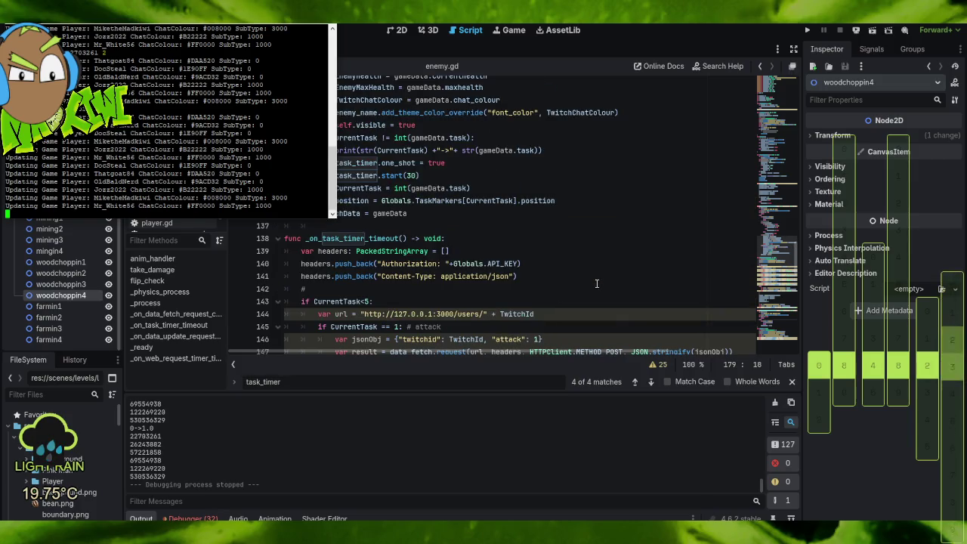
scroll(597, 284, "down", 3)
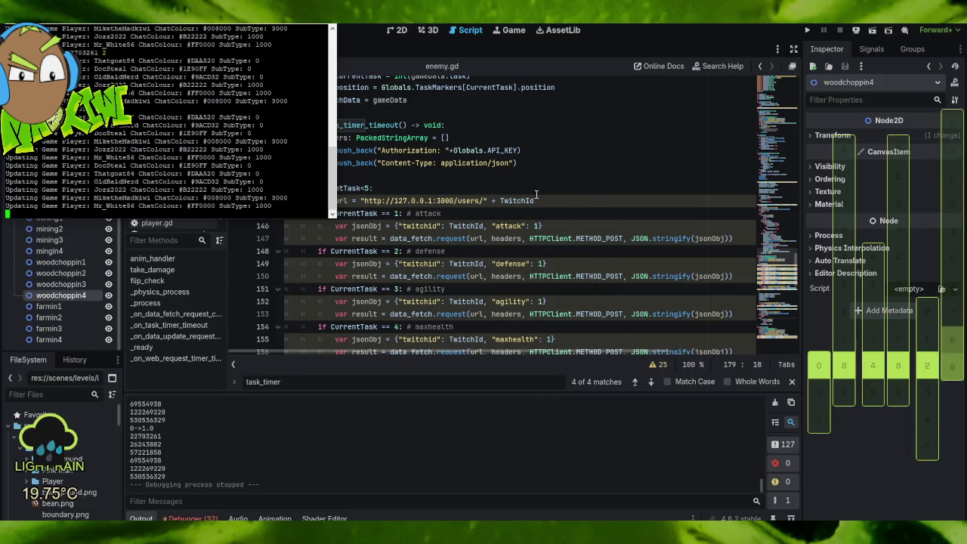
scroll(536, 196, "up", 1)
left_click(496, 225)
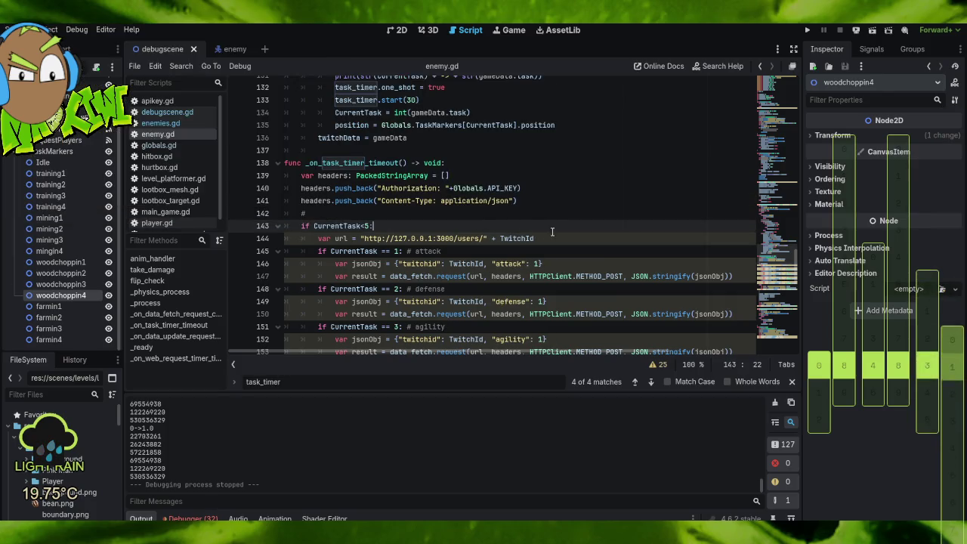
Move the var url declaration to the start of _on_task_timer_timeout and unindent it.
triple_click(570, 238)
key("alt+Up")
key("alt+Up")
key("alt+Up")
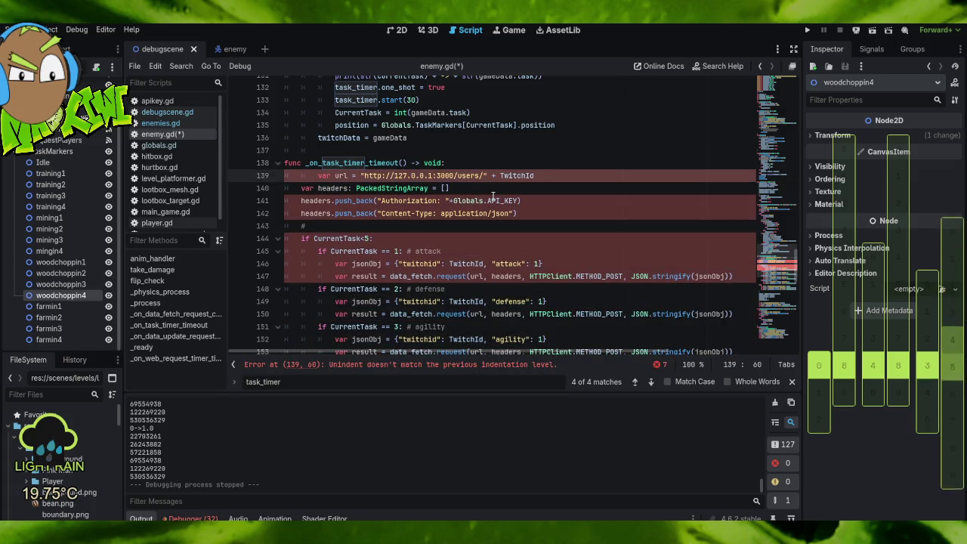
key("shift+Tab")
key("Up")
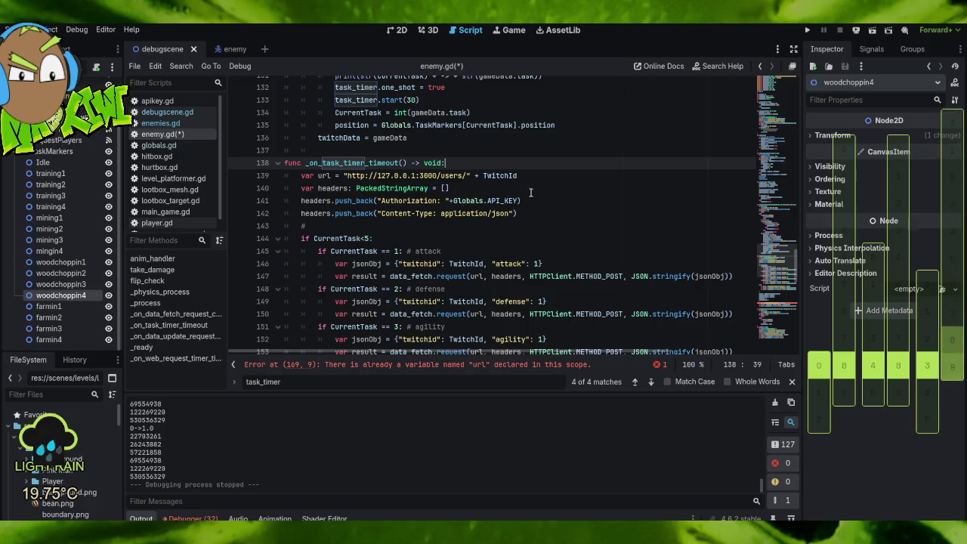
Delete the duplicate var url declaration on line 169.
scroll(533, 200, "down", 5)
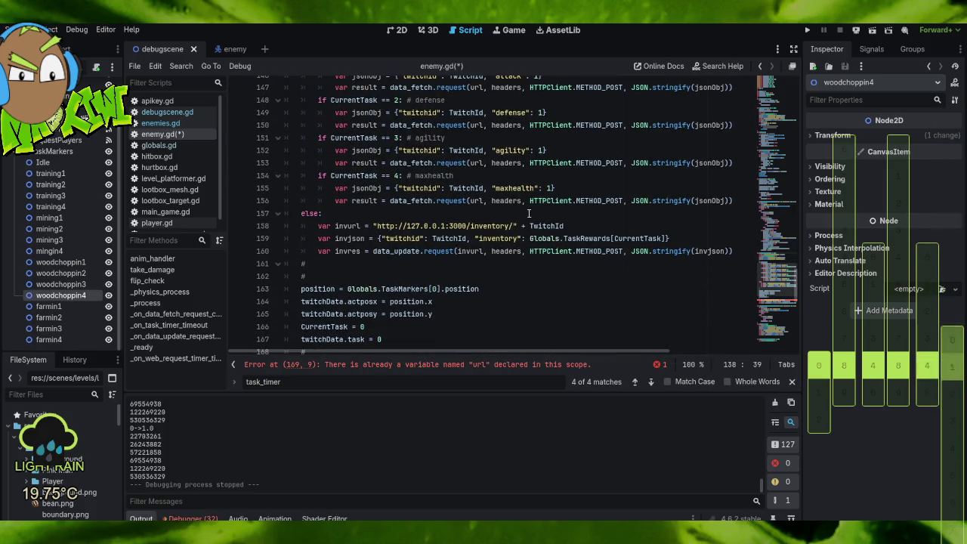
scroll(572, 215, "down", 3)
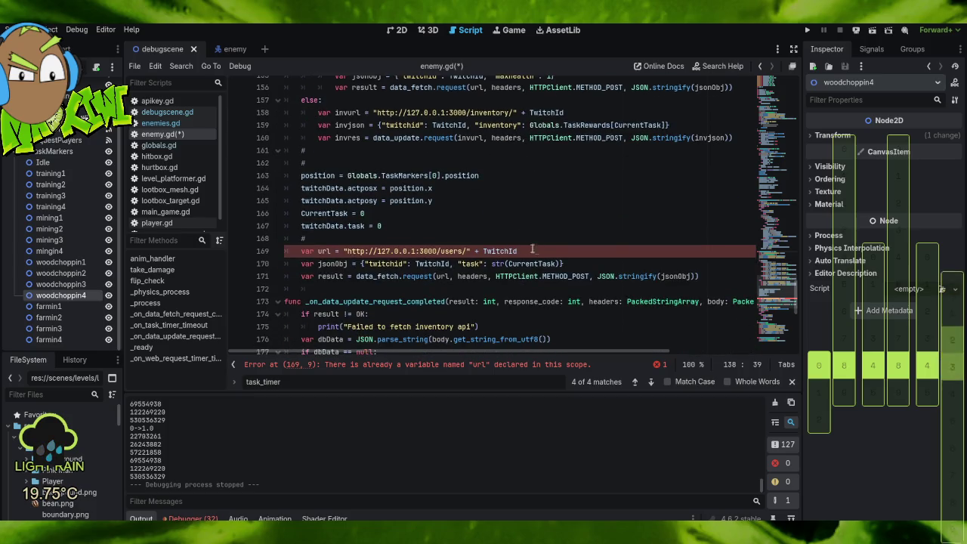
left_click(541, 246)
left_click_drag(540, 246, 534, 238)
key("BackSpace")
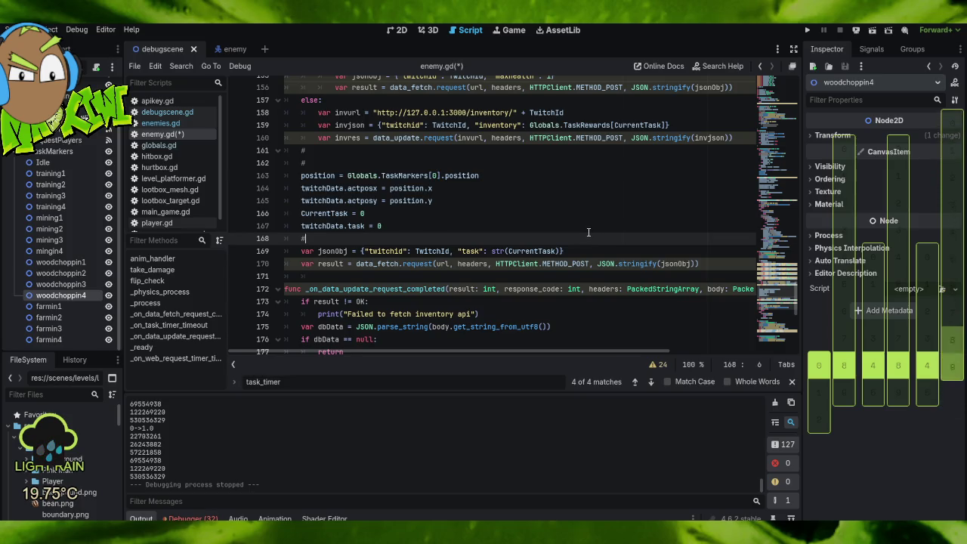
left_click_drag(708, 262, 710, 279)
left_click(710, 278)
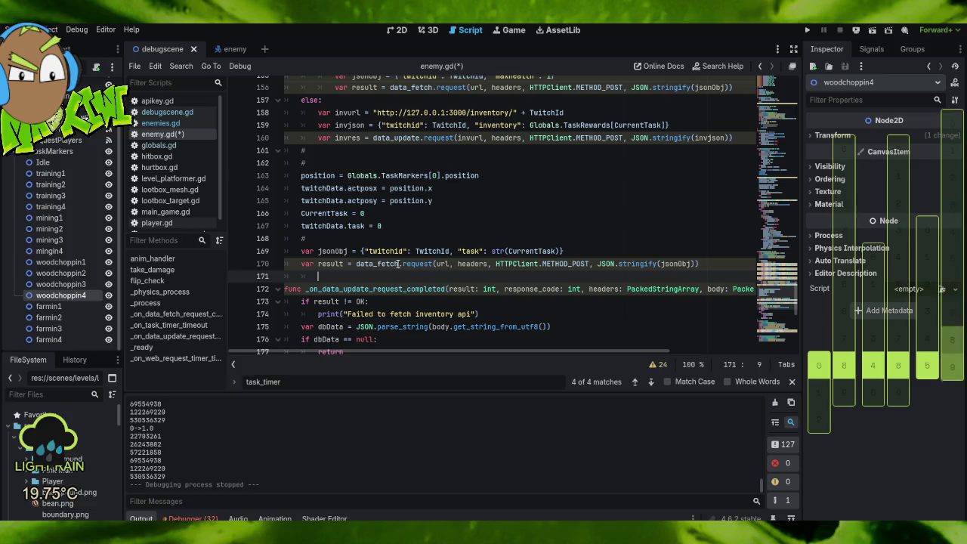
Add task:0 after "defense": 1 in the defense request's JSON object.
scroll(536, 242, "up", 3)
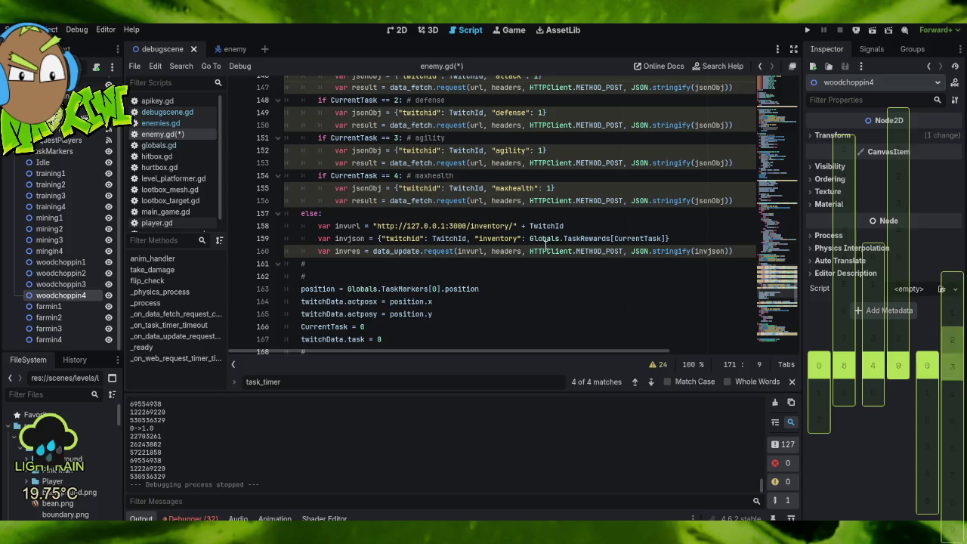
scroll(548, 244, "up", 1)
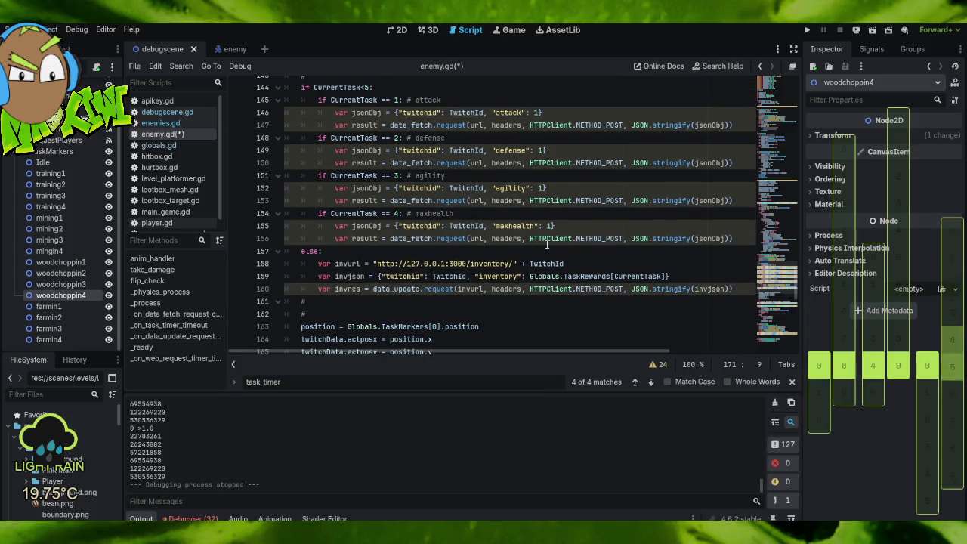
mouse_move(544, 244)
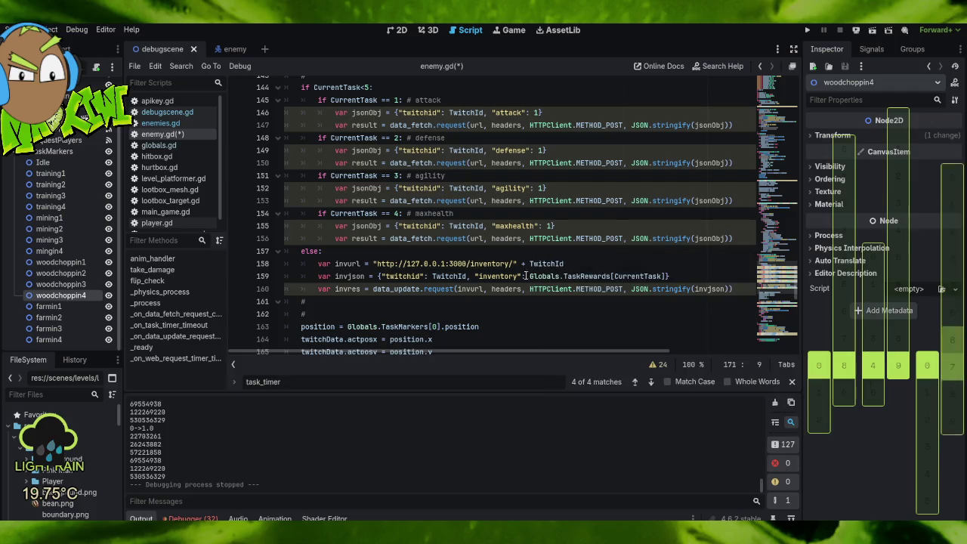
left_click(541, 151)
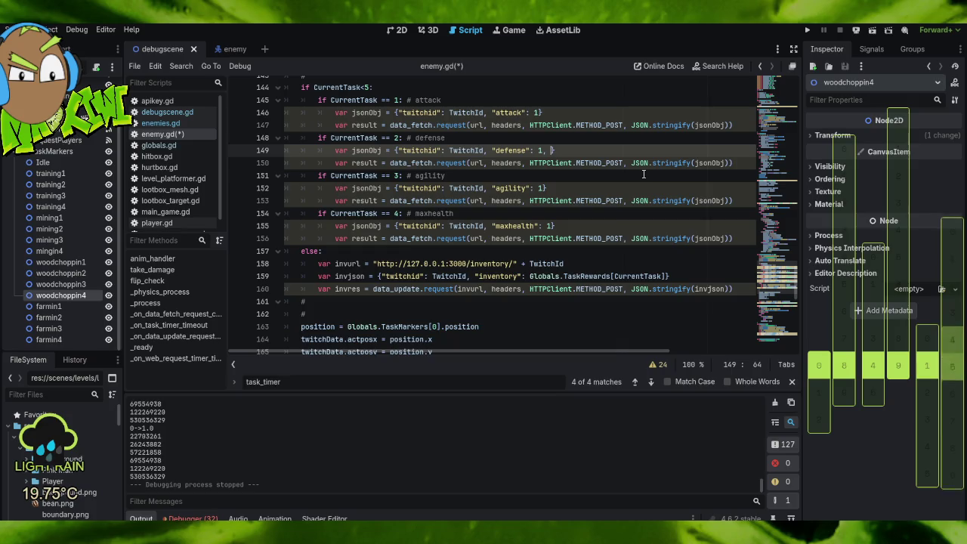
type("task:0")
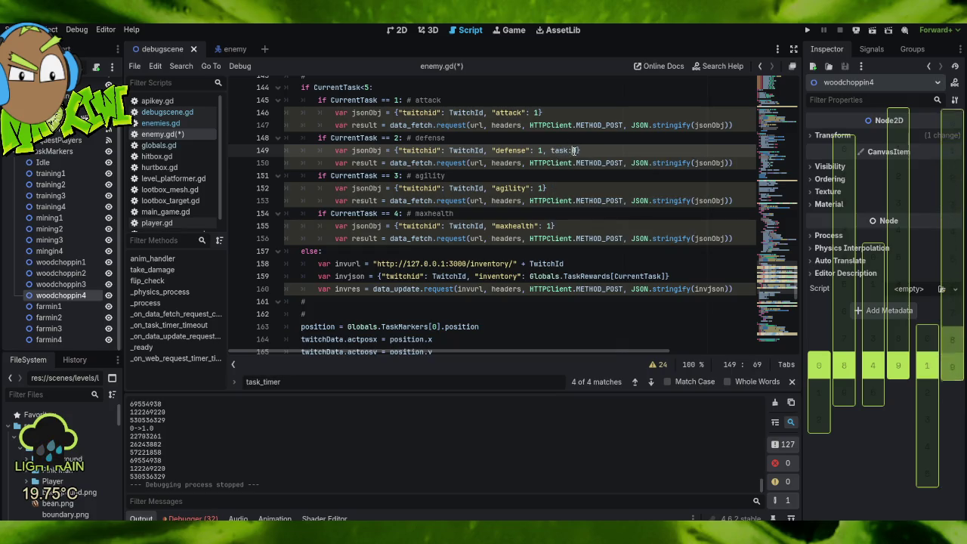
scroll(613, 171, "down", 1)
scroll(613, 170, "down", 5)
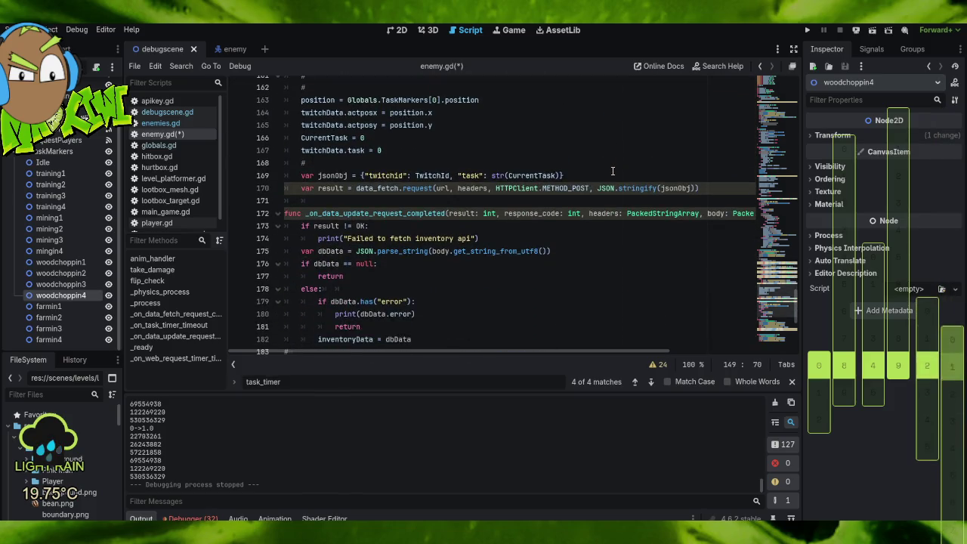
scroll(624, 195, "down", 6)
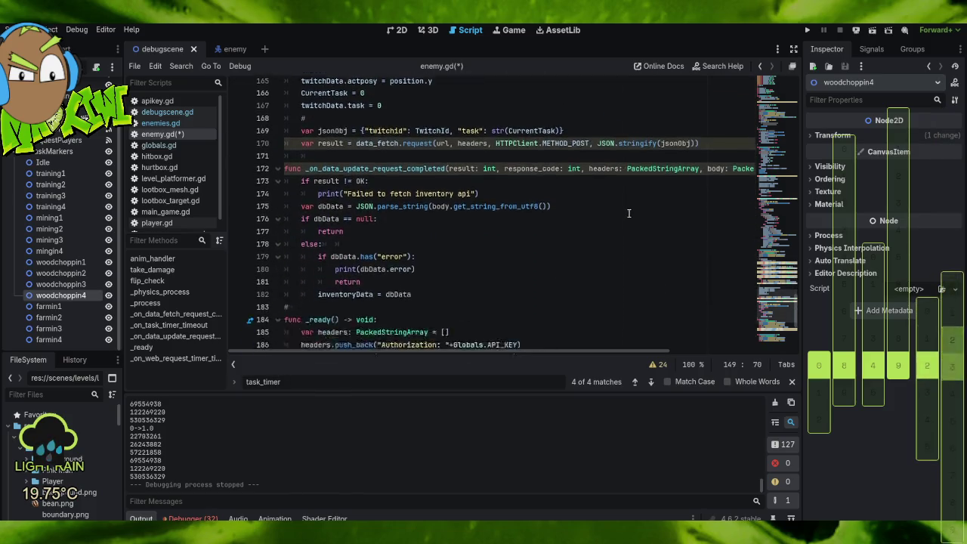
scroll(606, 235, "up", 5)
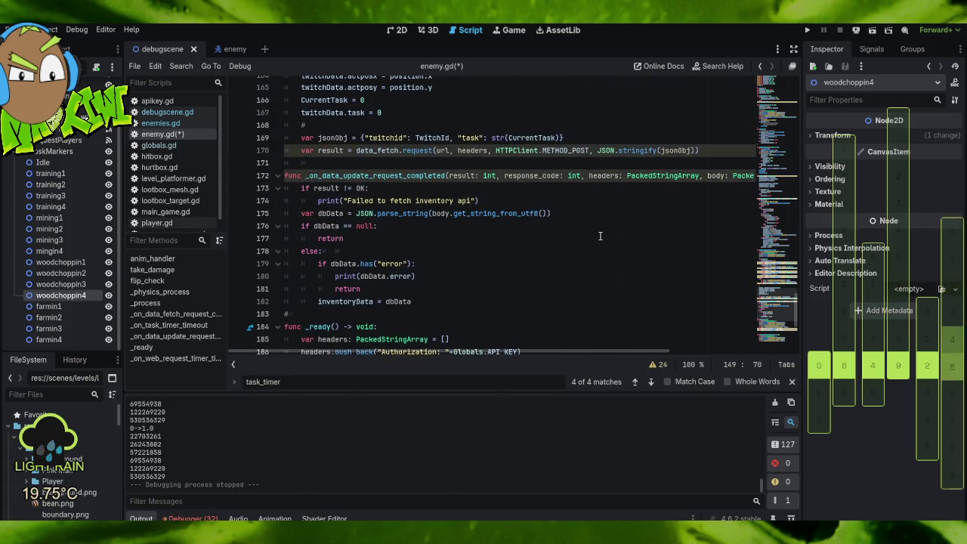
scroll(368, 157, "up", 2)
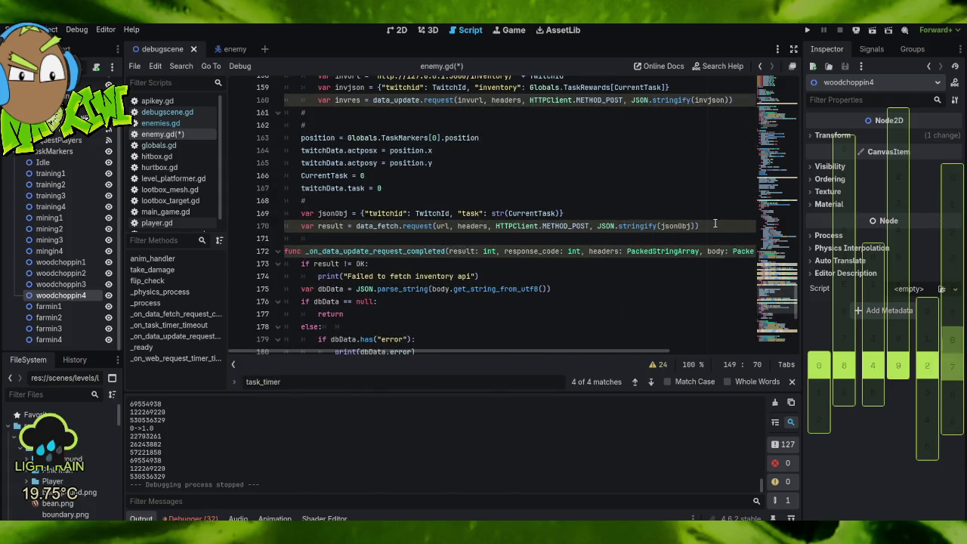
Remove the str() wrapper around CurrentTask on the jsonObj line.
mouse_move(700, 226)
left_mouse_down()
mouse_move(261, 218)
mouse_move(310, 202)
left_mouse_up()
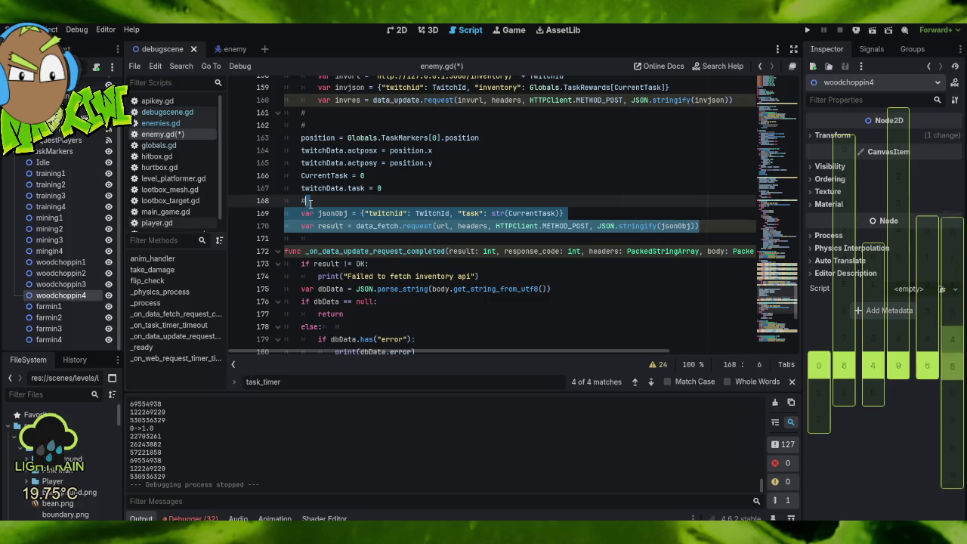
left_click(309, 203)
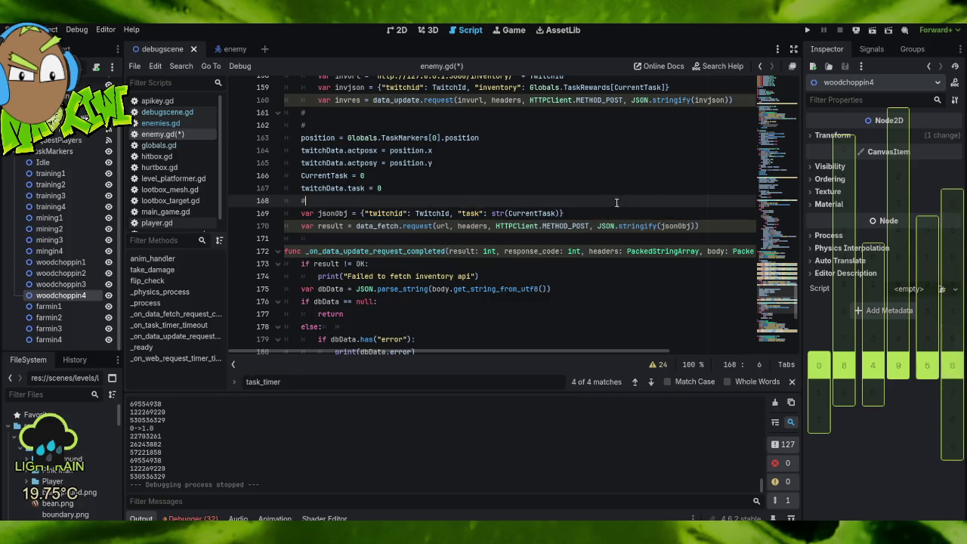
left_click(571, 216)
key("BackSpace")
left_click(505, 214)
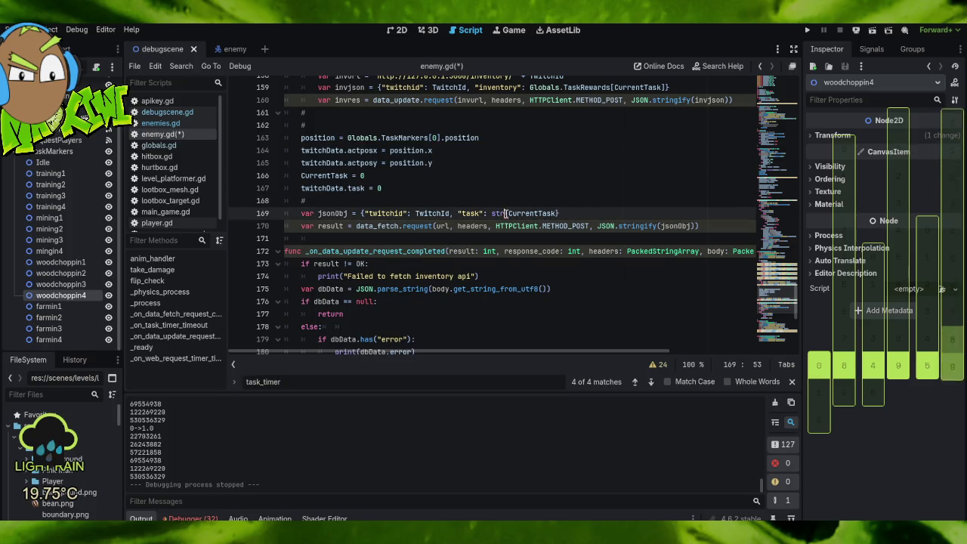
key("BackSpace")
key("BackSpace")
key("BackSpace")
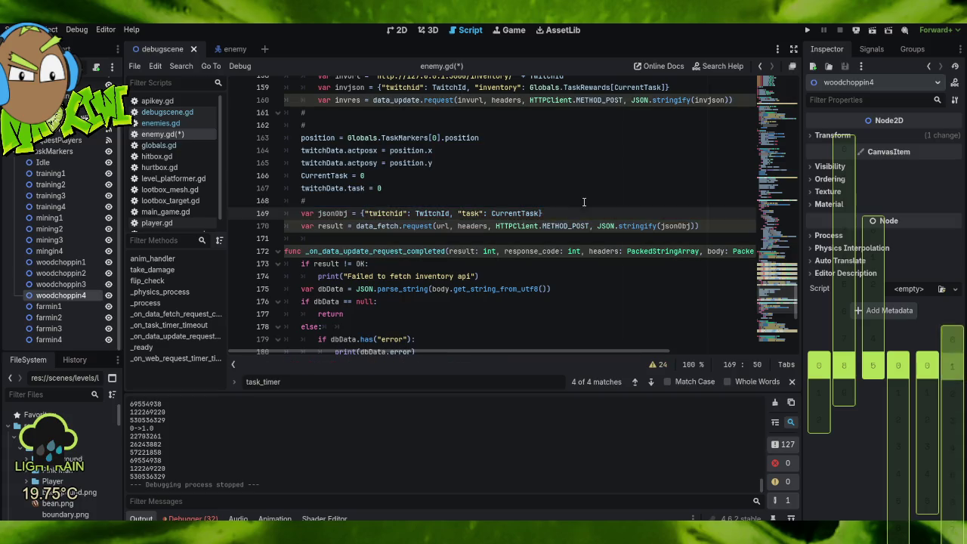
Delete the jsonObj and result lines 169–170 and the leftover # line 168.
left_click(581, 197)
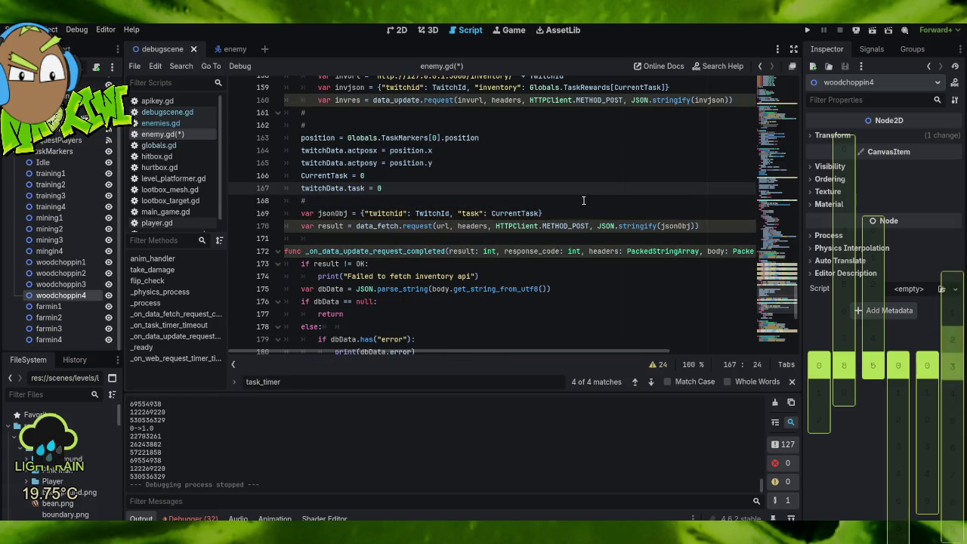
left_click_drag(306, 201, 722, 226)
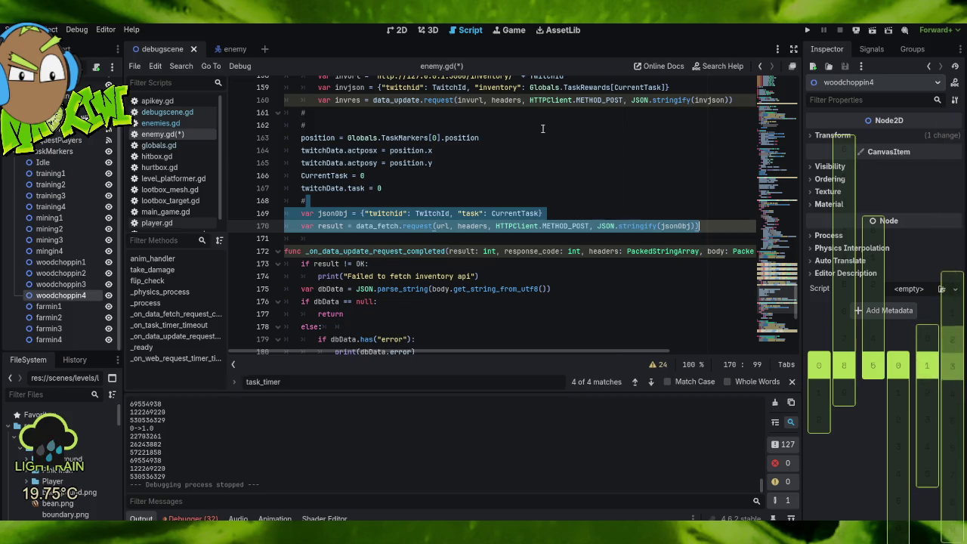
key("Delete")
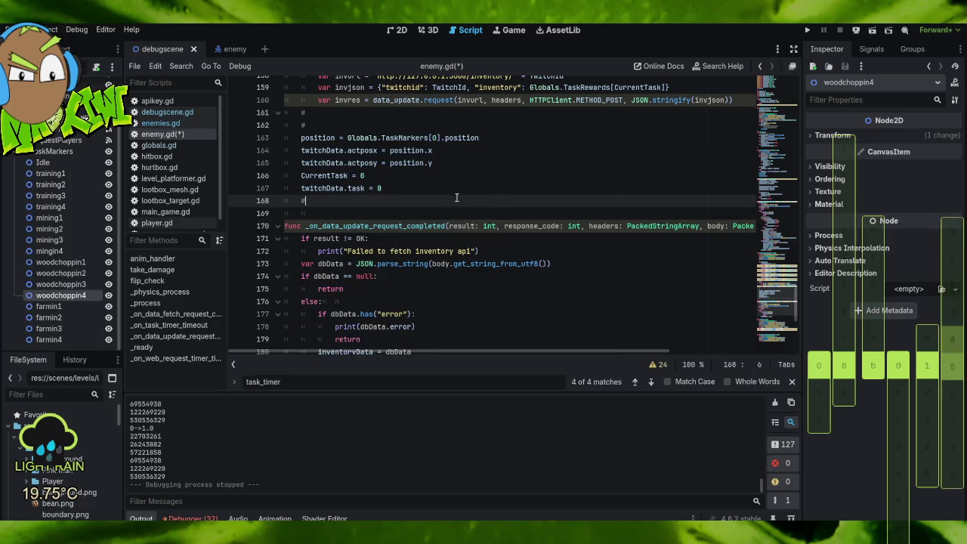
left_click(397, 185)
left_click_drag(397, 185, 412, 202)
key("ctrl+c")
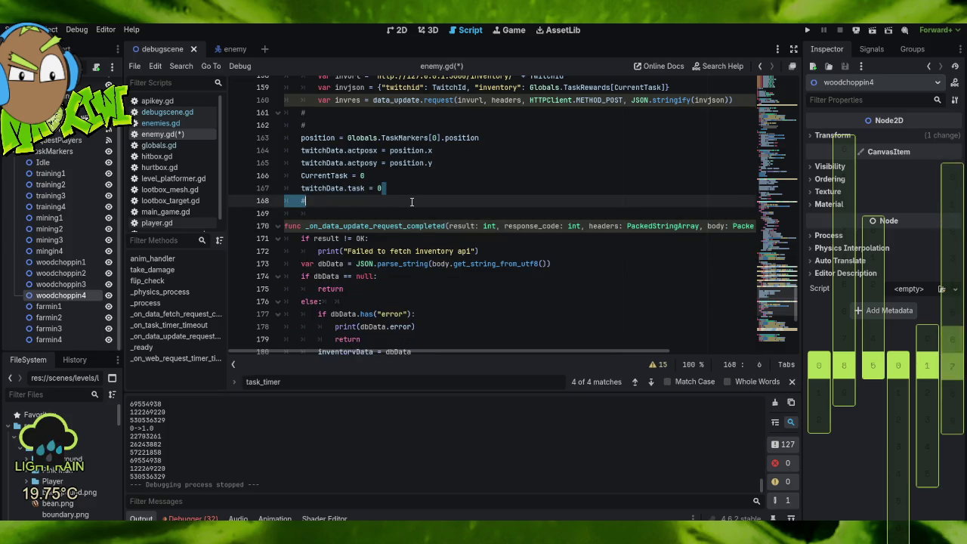
key("Delete")
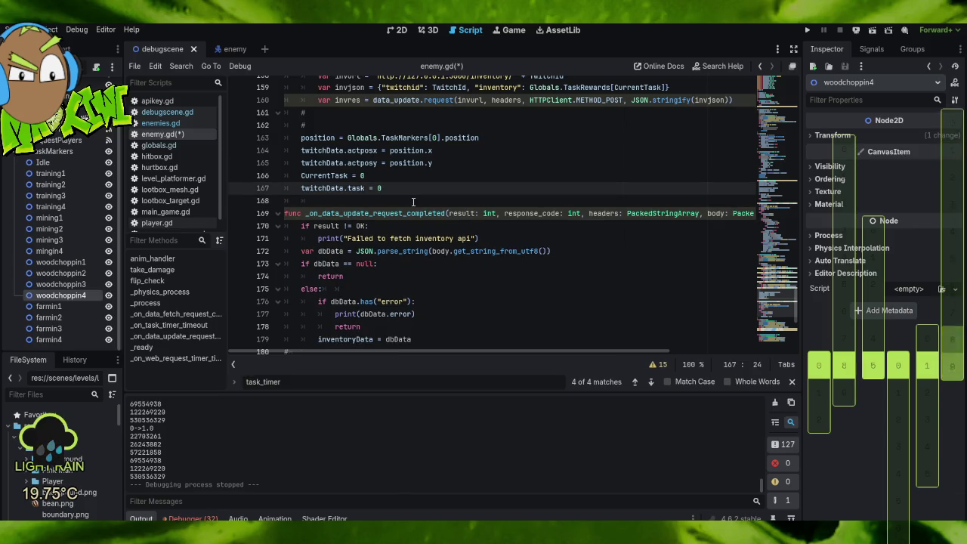
scroll(486, 201, "up", 4)
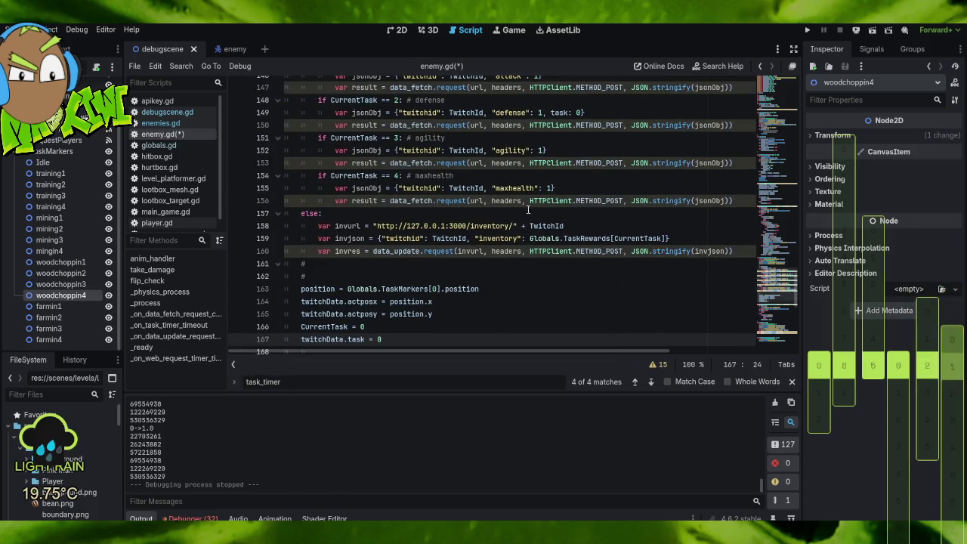
Paste the jsonObj and data_fetch lines, then remove the copy misplaced after the task reset.
scroll(528, 210, "up", 6)
scroll(519, 225, "down", 4)
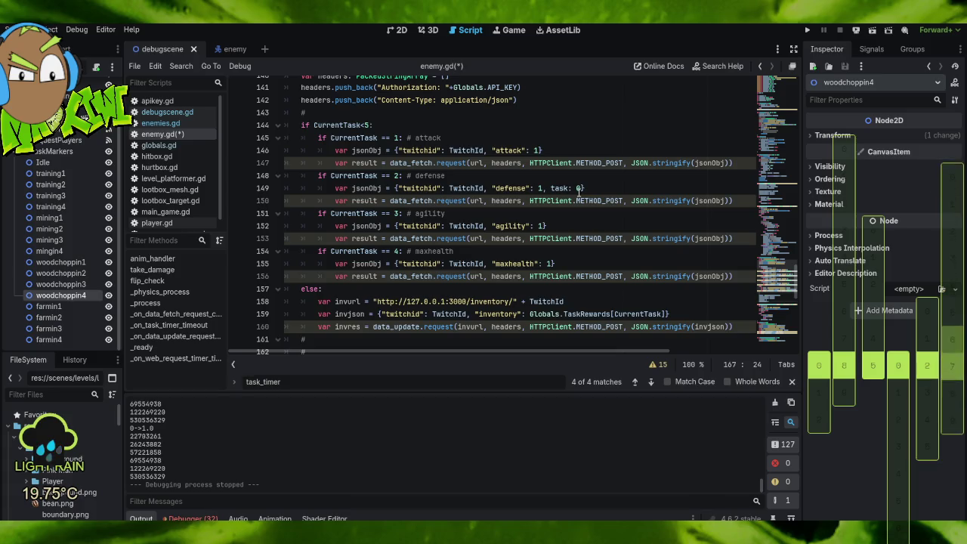
scroll(588, 203, "down", 2)
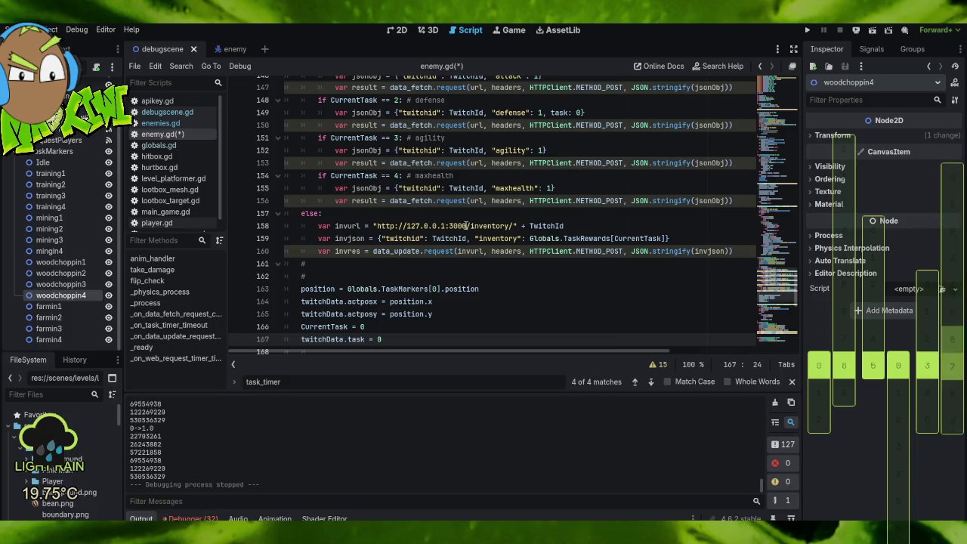
scroll(443, 289, "down", 2)
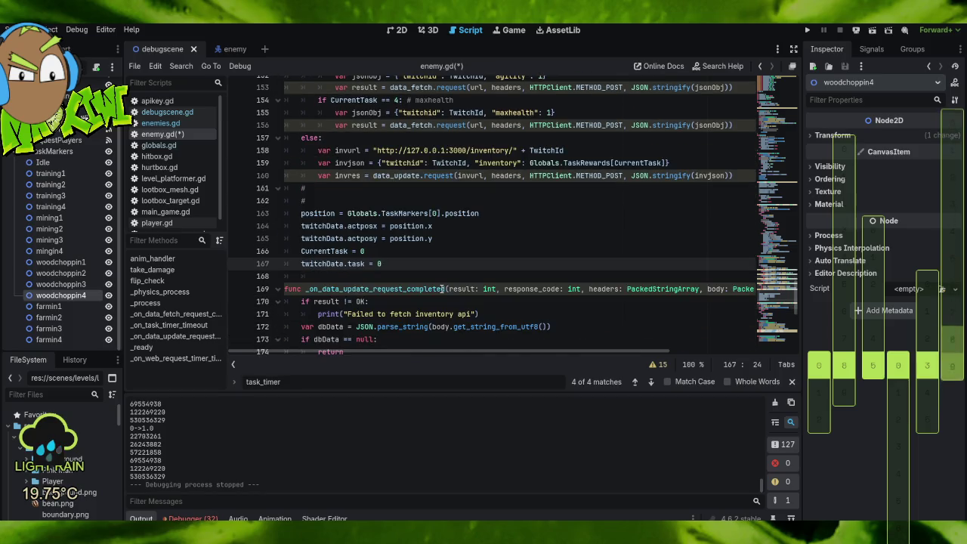
key("ctrl+v")
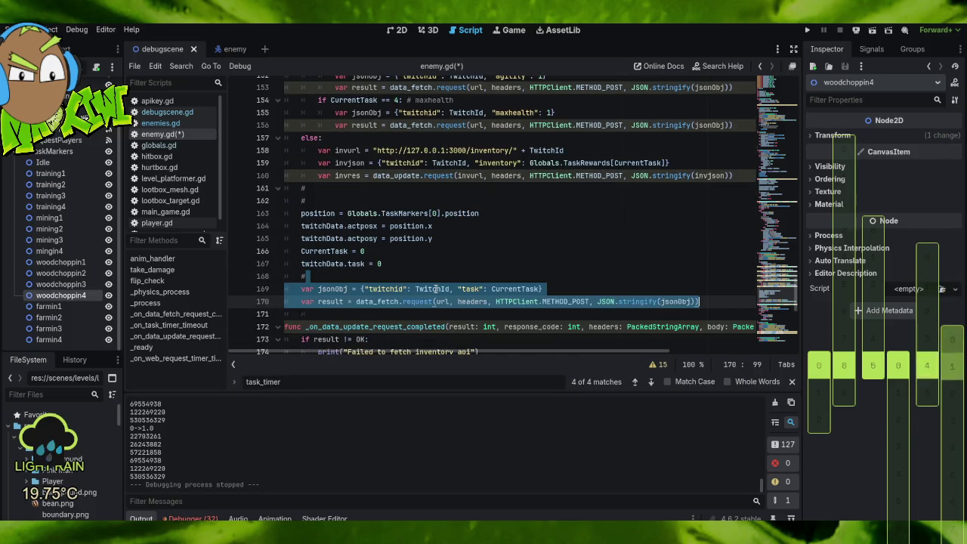
left_click_drag(442, 271, 514, 289)
key("Up")
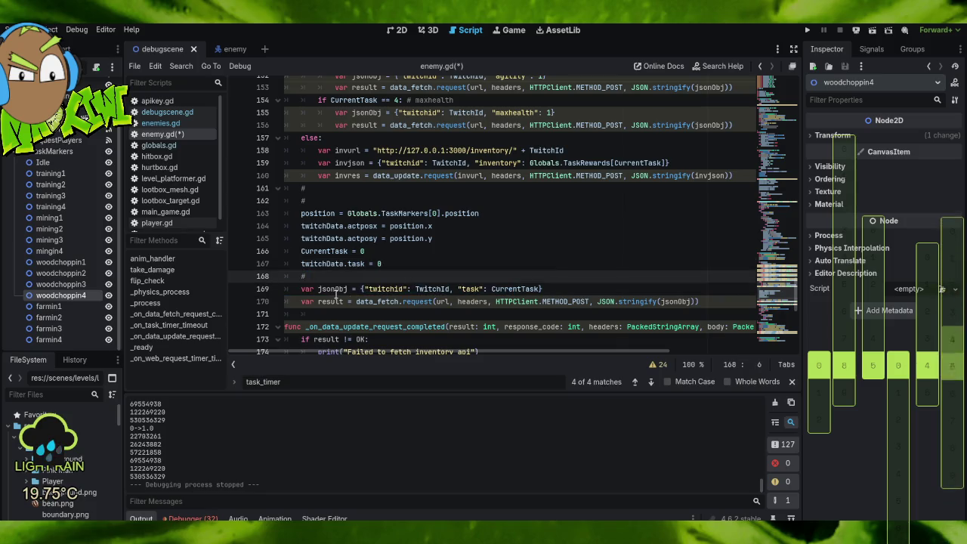
mouse_move(306, 277)
left_mouse_down()
mouse_move(465, 302)
mouse_move(709, 304)
left_mouse_up()
key("ctrl+c")
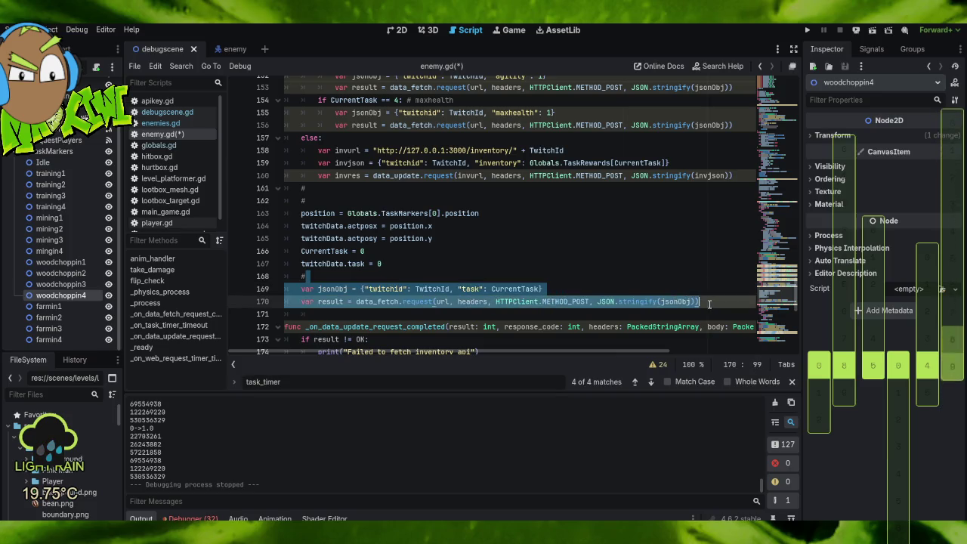
key("Delete")
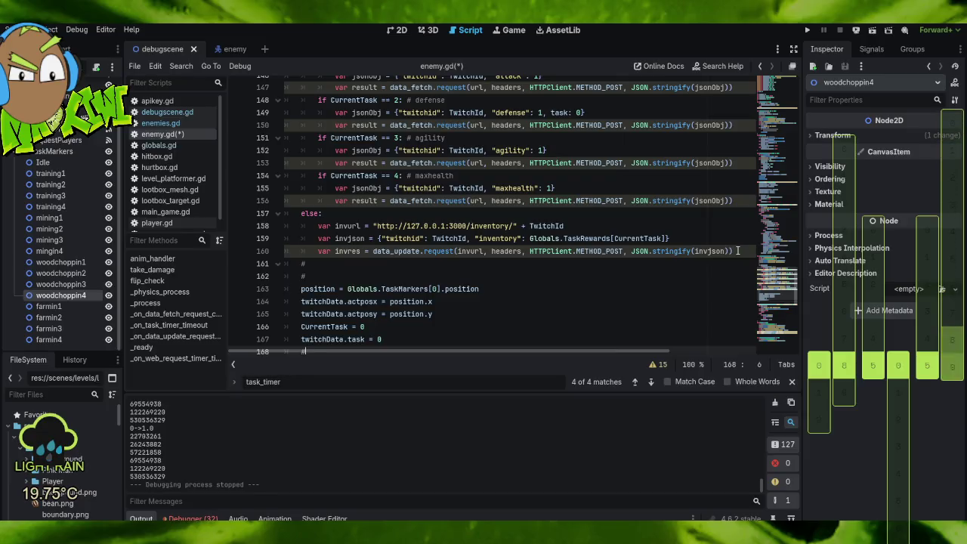
Paste the request lines after the inventory update in else, indent them, and set task to 0.
left_click(738, 251)
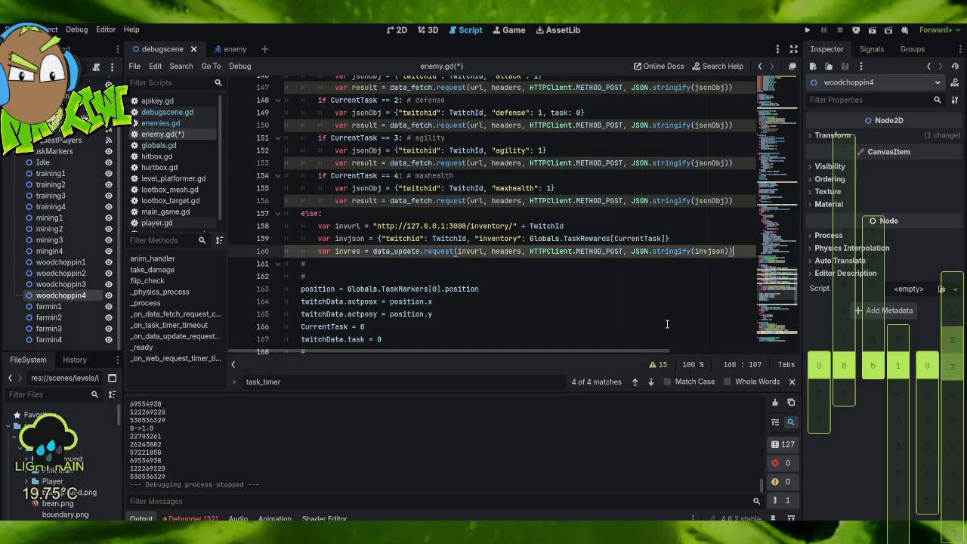
key("ctrl+v")
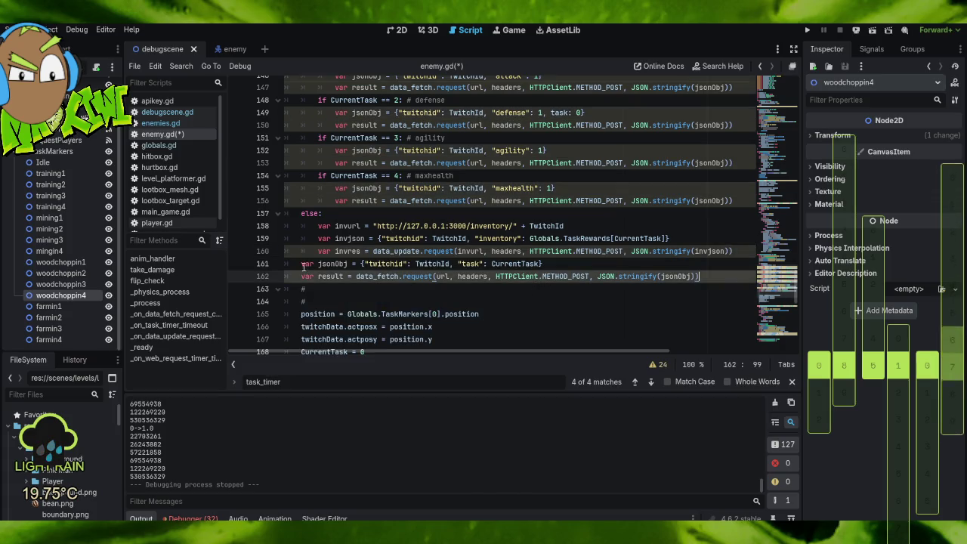
mouse_move(294, 264)
left_mouse_down()
mouse_move(707, 281)
mouse_move(706, 291)
mouse_move(702, 285)
left_mouse_up()
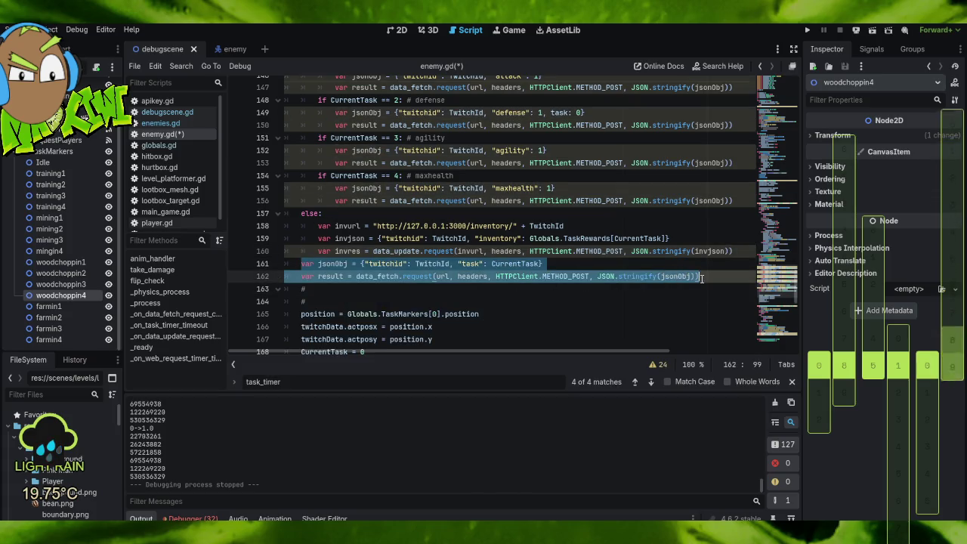
key("Tab")
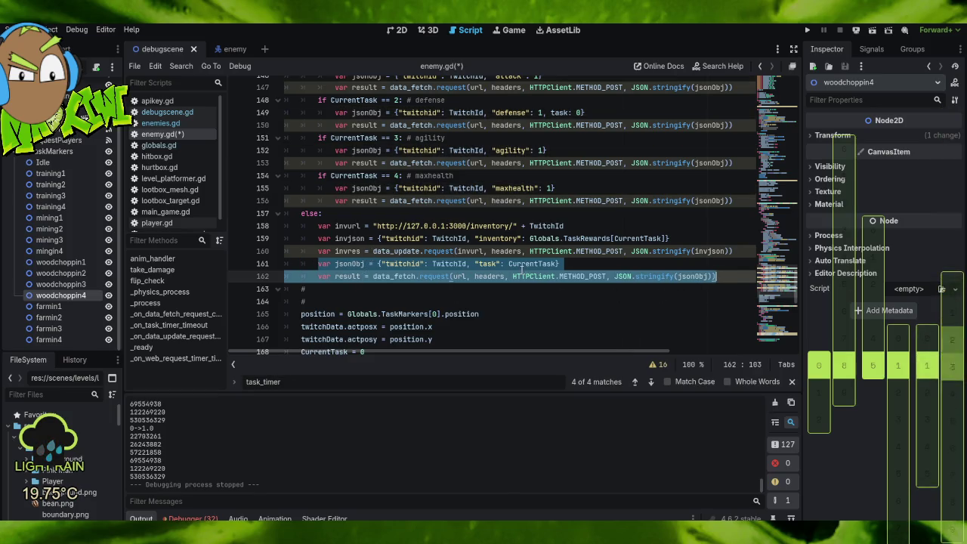
double_click(533, 264)
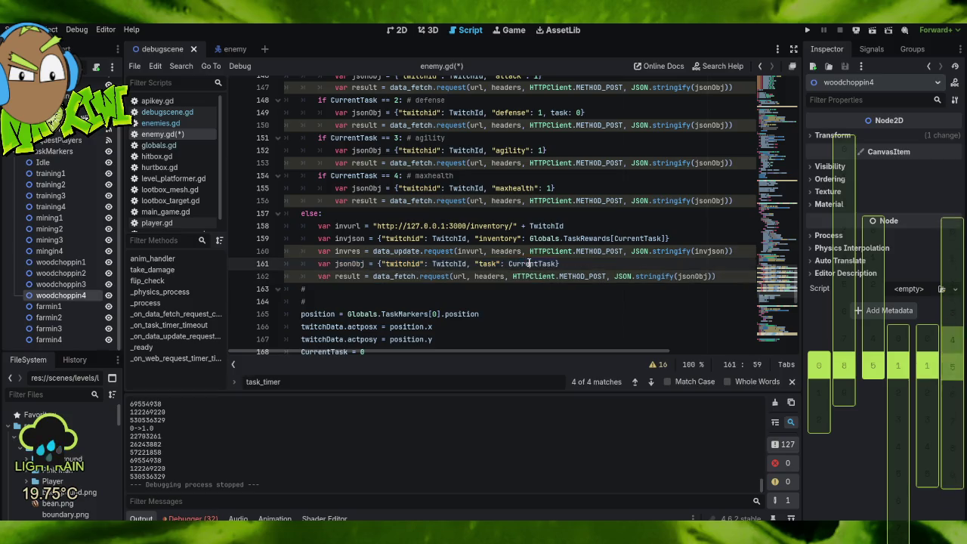
type("0")
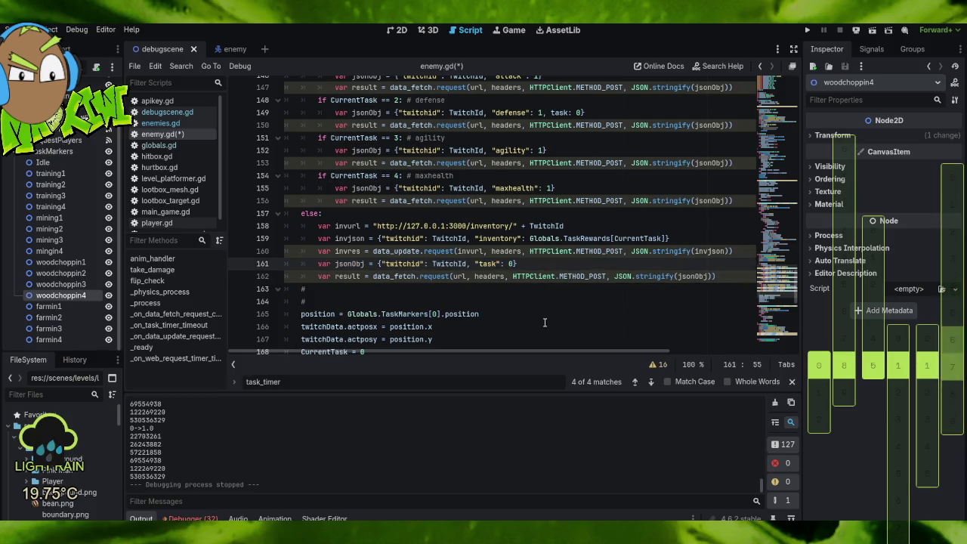
left_click(544, 322)
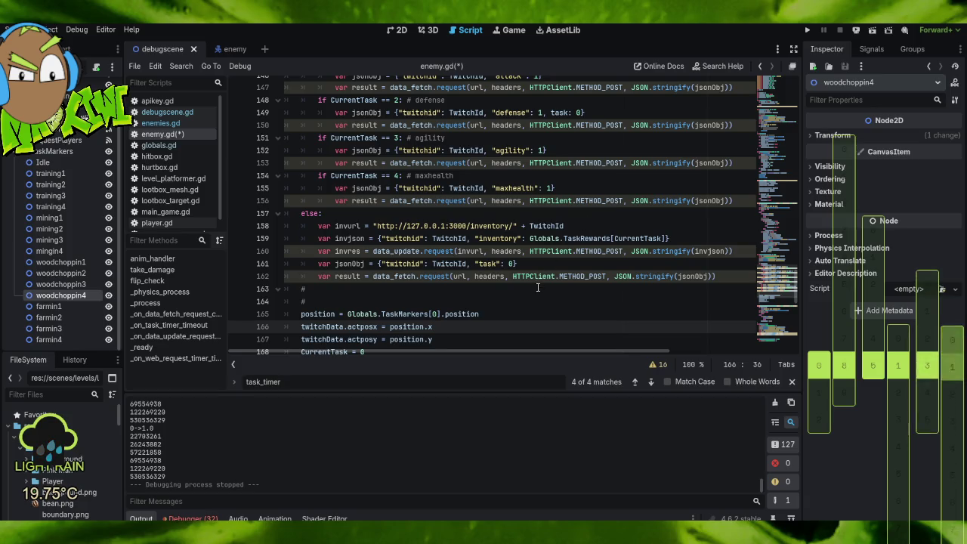
Select the whole invurl assignment line in the else branch.
scroll(538, 287, "up", 2)
scroll(538, 289, "down", 1)
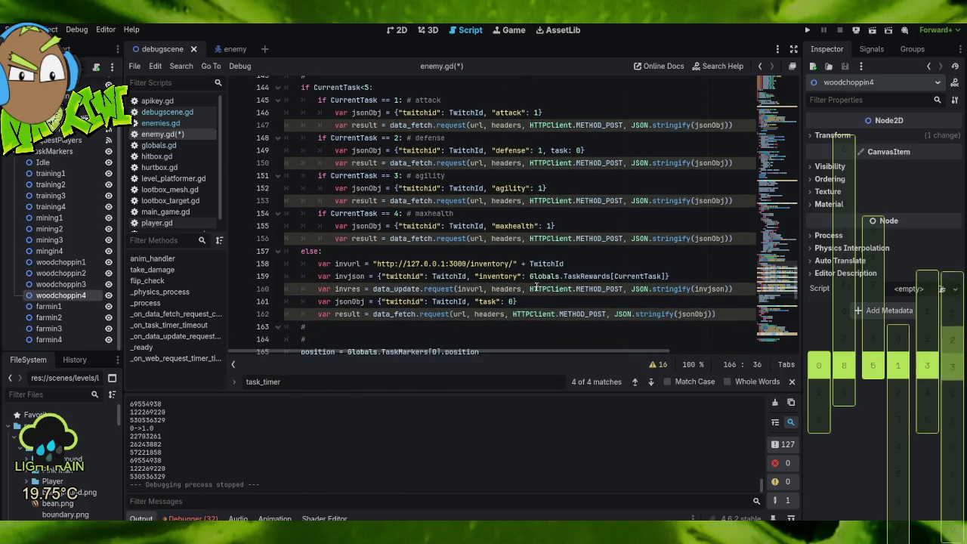
left_click(468, 254)
triple_click(621, 266)
key("ctrl+c")
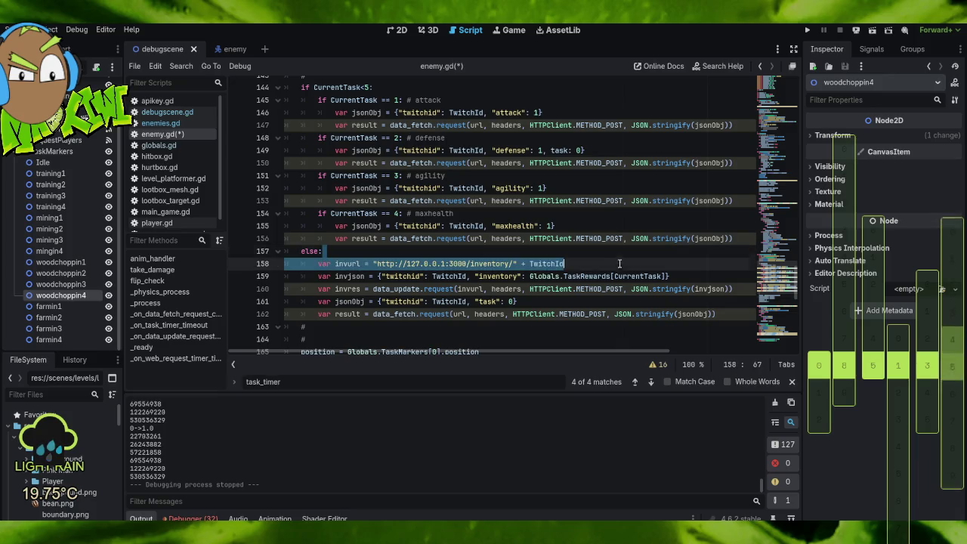
Move the invurl assignment from the else branch to just below the url line.
key("BackSpace")
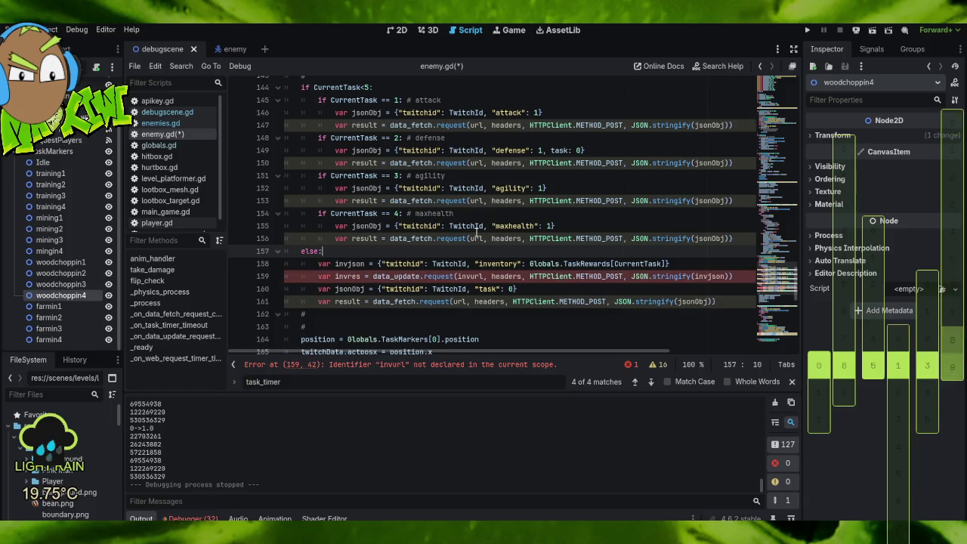
scroll(476, 237, "up", 3)
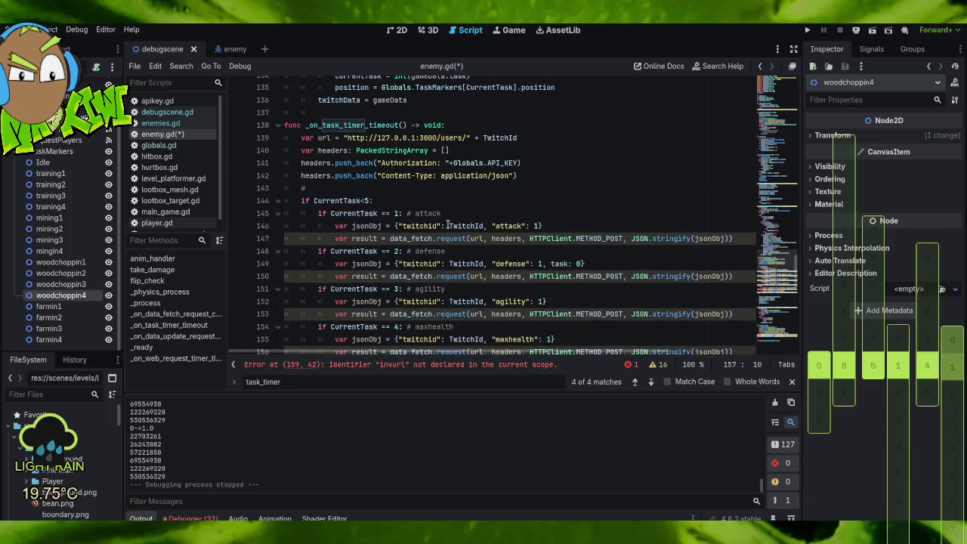
left_click(529, 137)
key("Return")
key("ctrl+v")
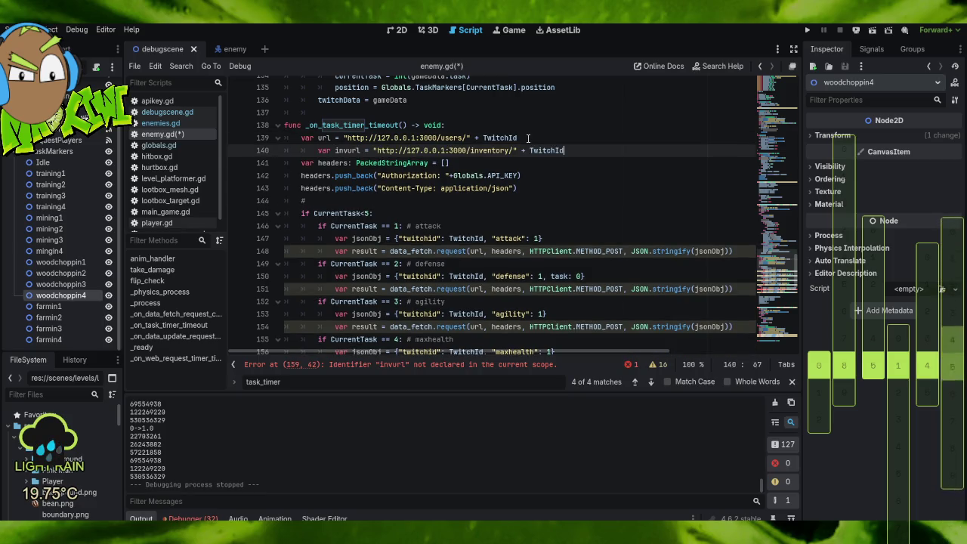
left_click(569, 131)
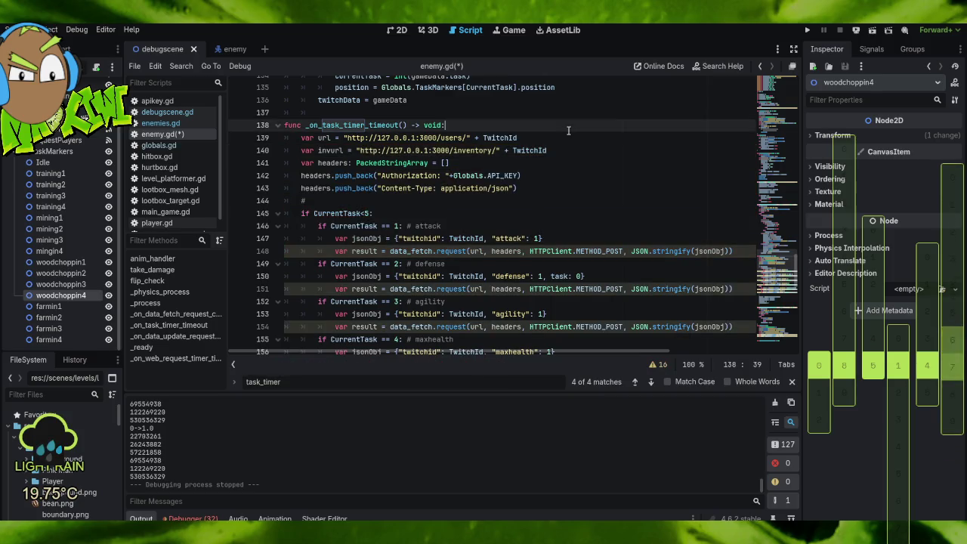
left_click(565, 154)
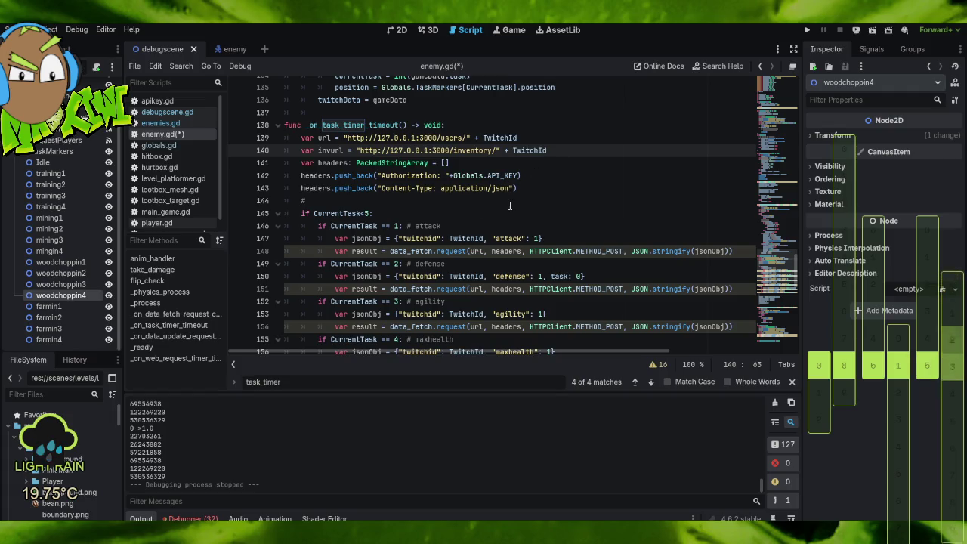
left_click(543, 198)
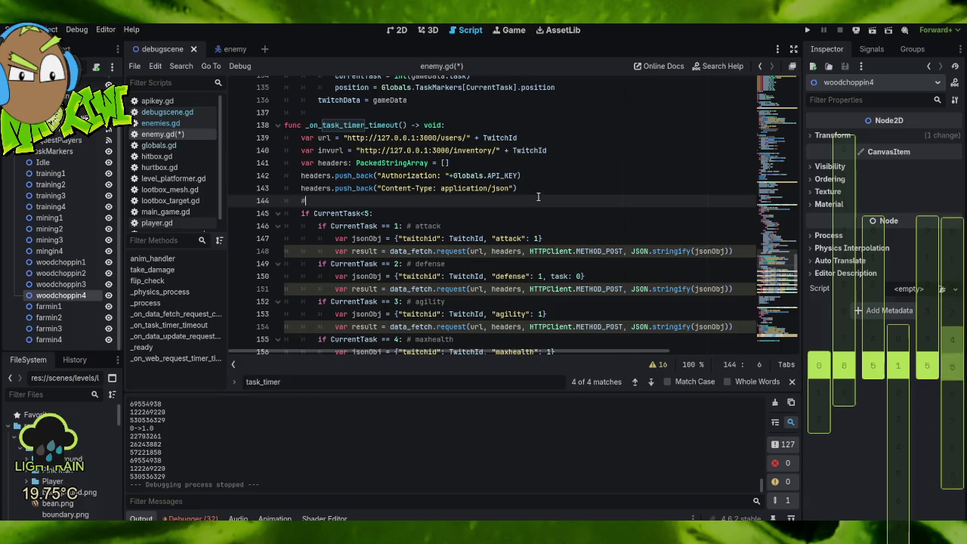
Fix the Authorization header so a spaced + joins "Authorization: " and Globals.API_KEY.
scroll(518, 196, "down", 1)
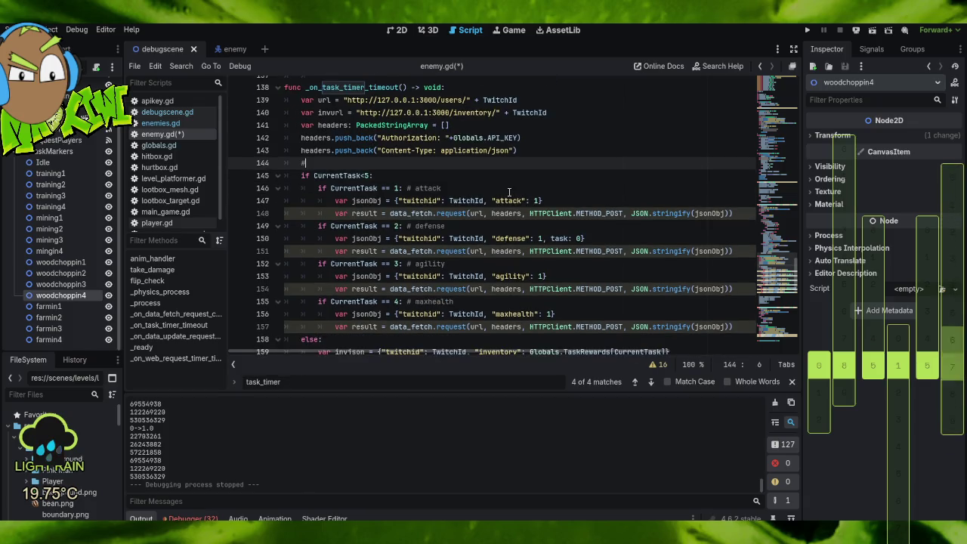
scroll(503, 195, "down", 1)
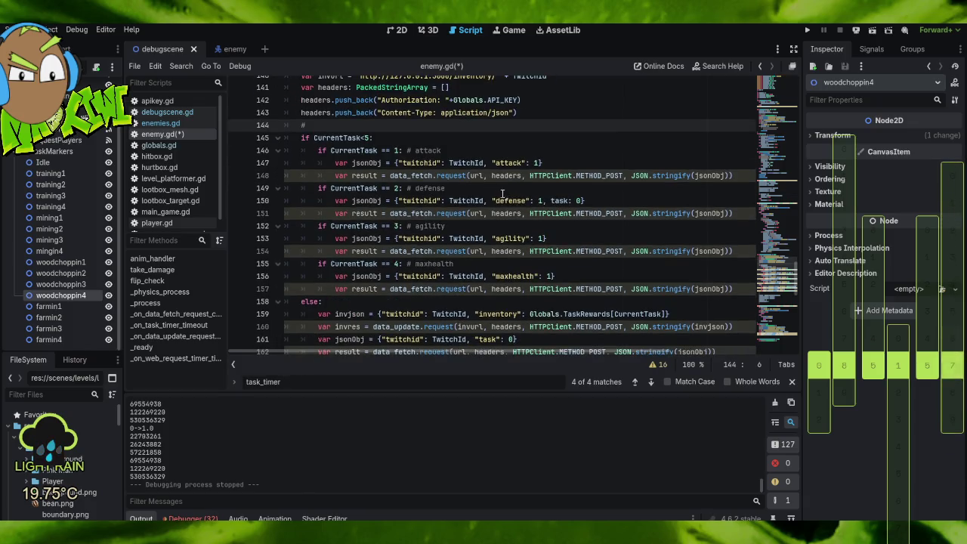
left_click(453, 99)
type("+")
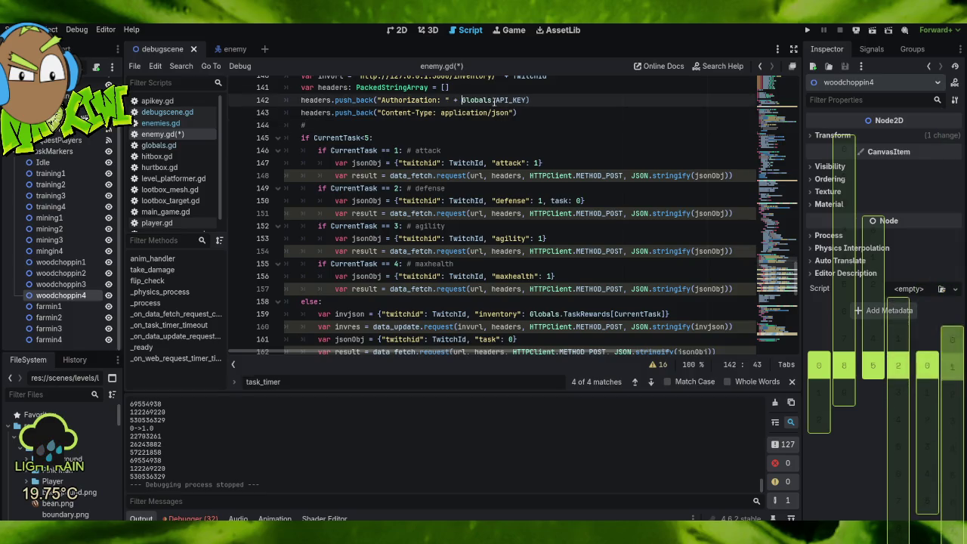
scroll(548, 179, "up", 3)
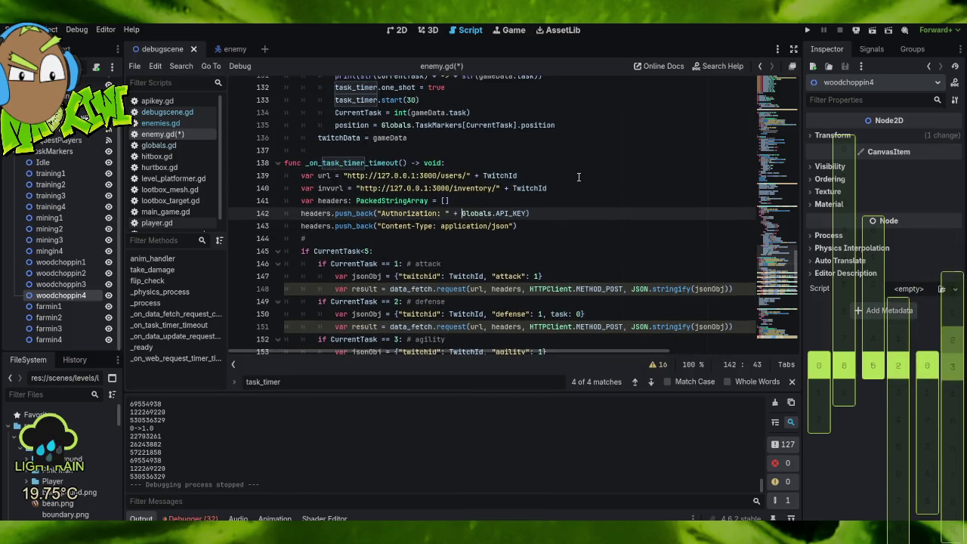
scroll(573, 186, "down", 3)
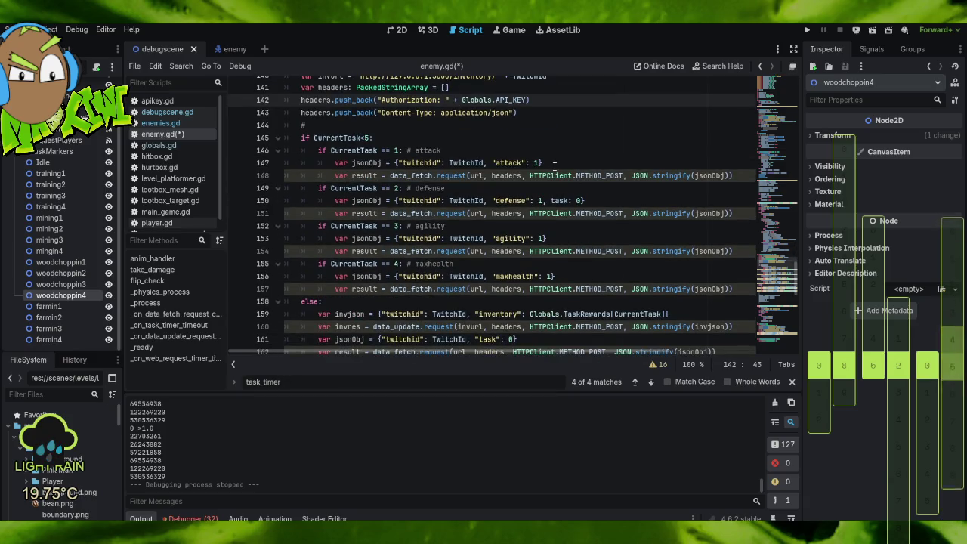
scroll(555, 168, "down", 3)
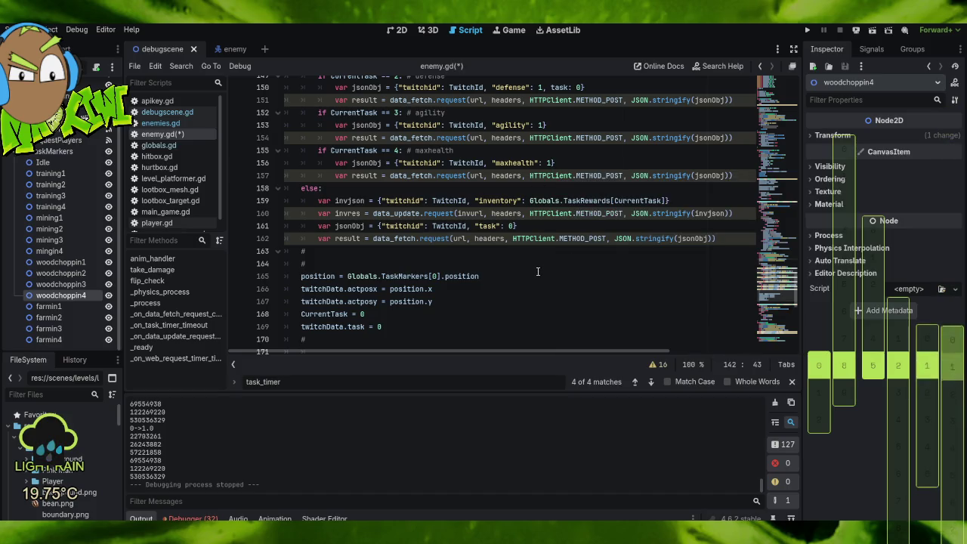
Add task: 0 to the agility, maxhealth and attack request objects too.
mouse_move(720, 232)
left_mouse_down()
mouse_move(287, 238)
mouse_move(231, 225)
left_mouse_up()
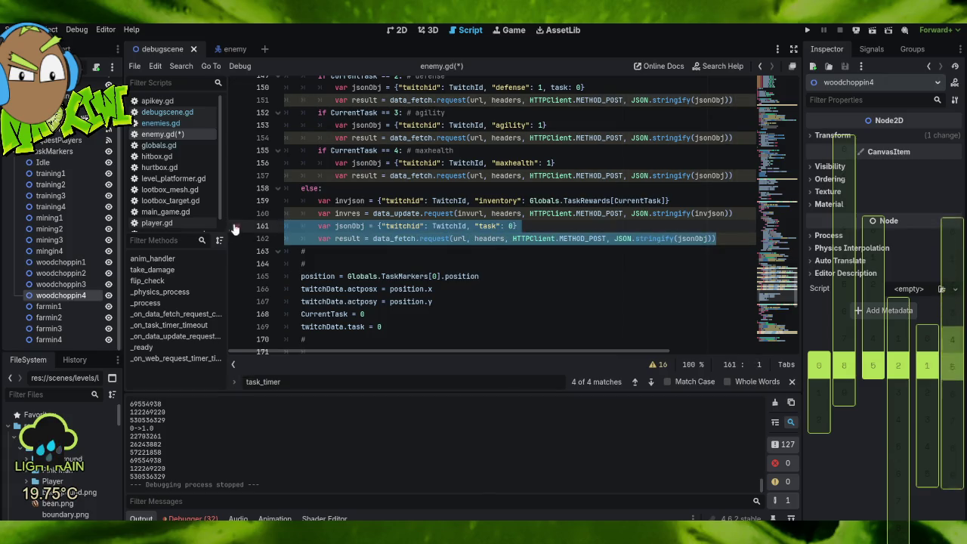
scroll(580, 300, "up", 1)
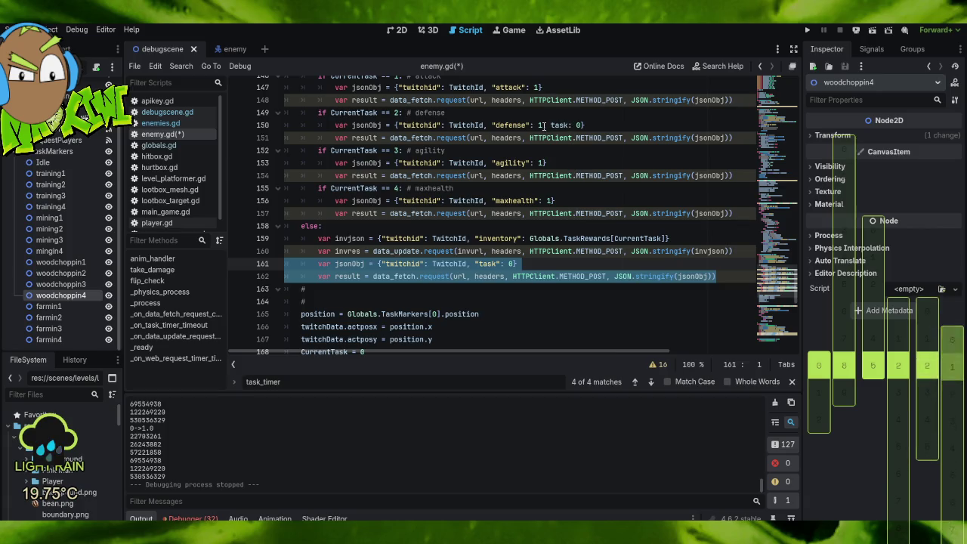
left_click_drag(543, 125, 583, 126)
key("ctrl+c")
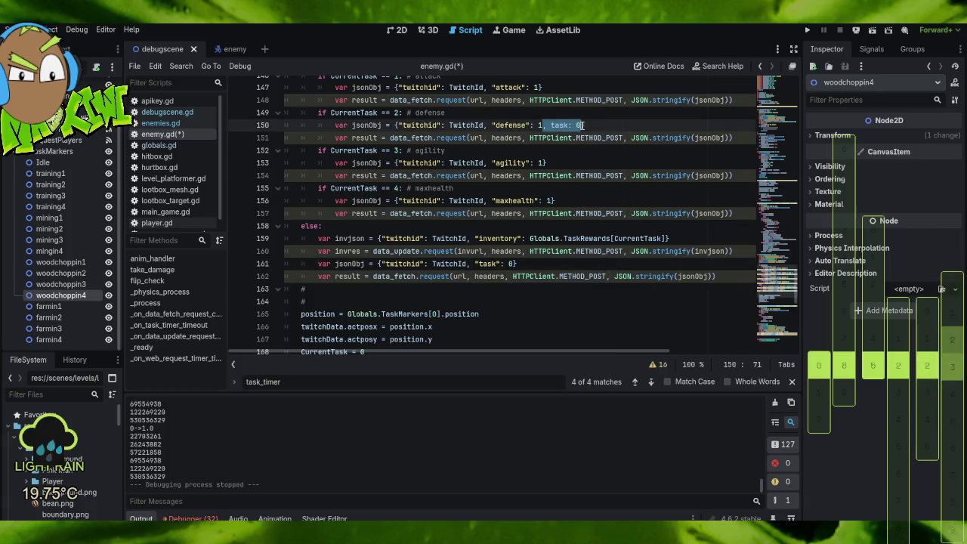
left_click(546, 163)
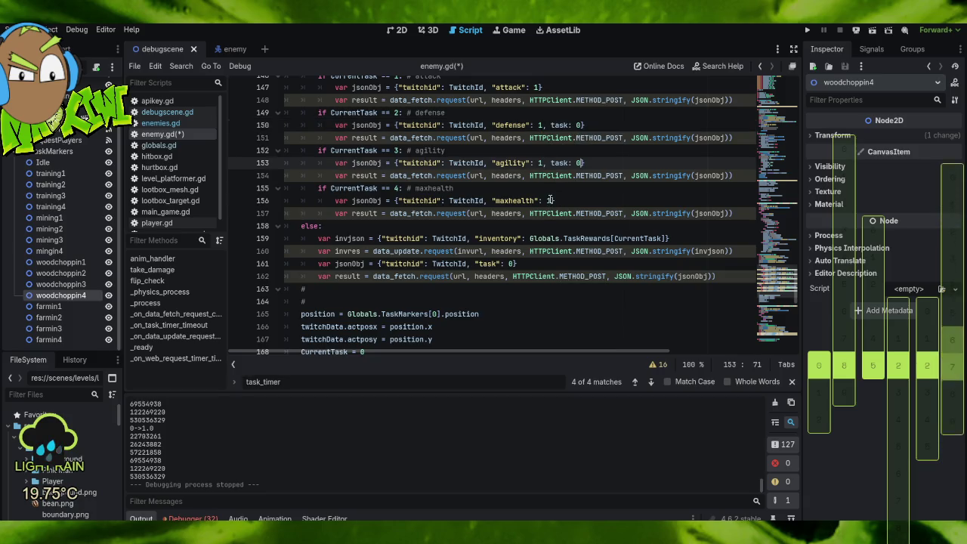
key("ctrl+v")
left_click(553, 201)
key("ctrl+v")
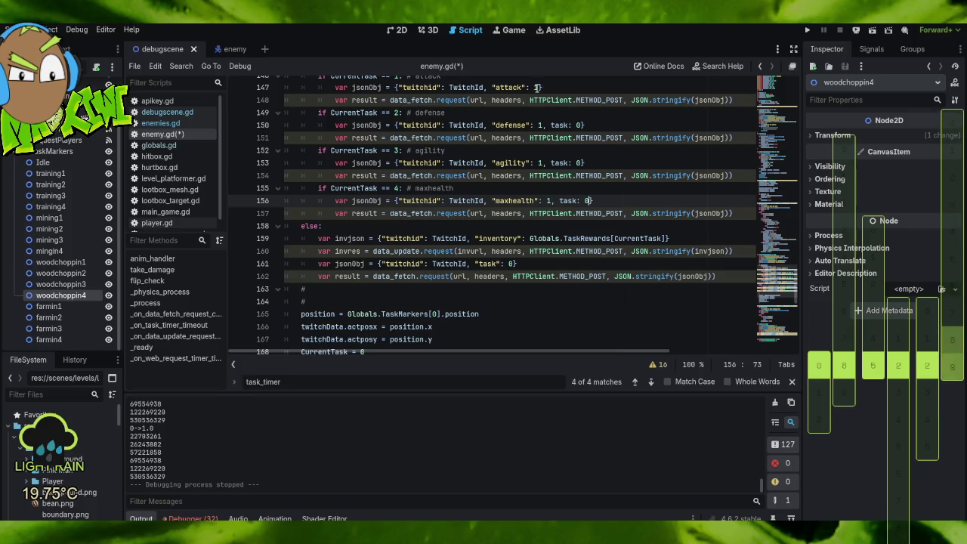
left_click(539, 87)
key("ctrl+v")
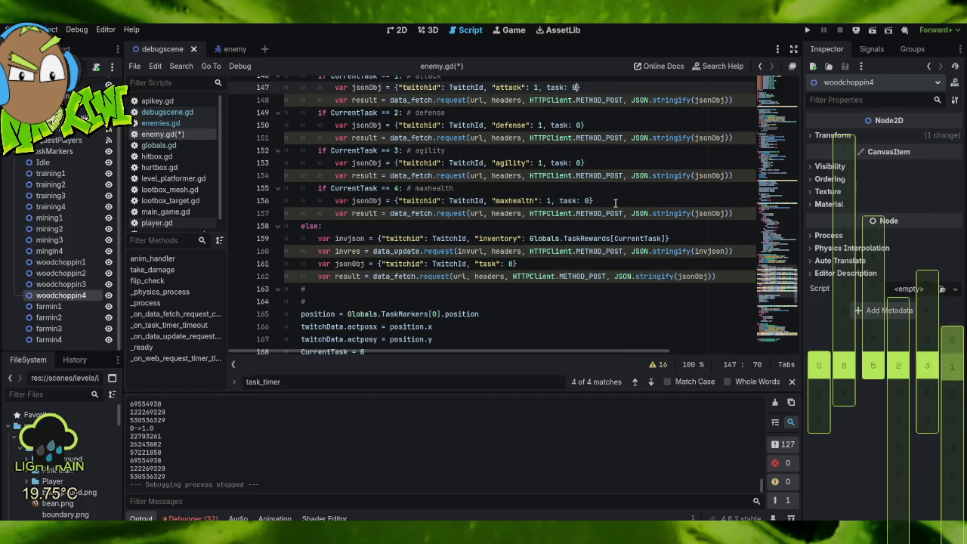
Delete the stray # line after the else-branch stat request.
scroll(625, 175, "up", 1)
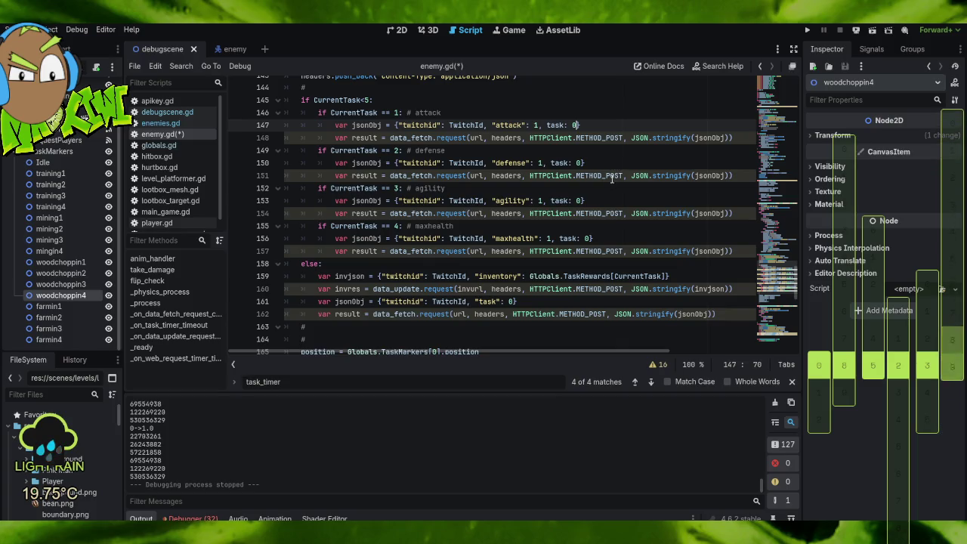
mouse_move(612, 178)
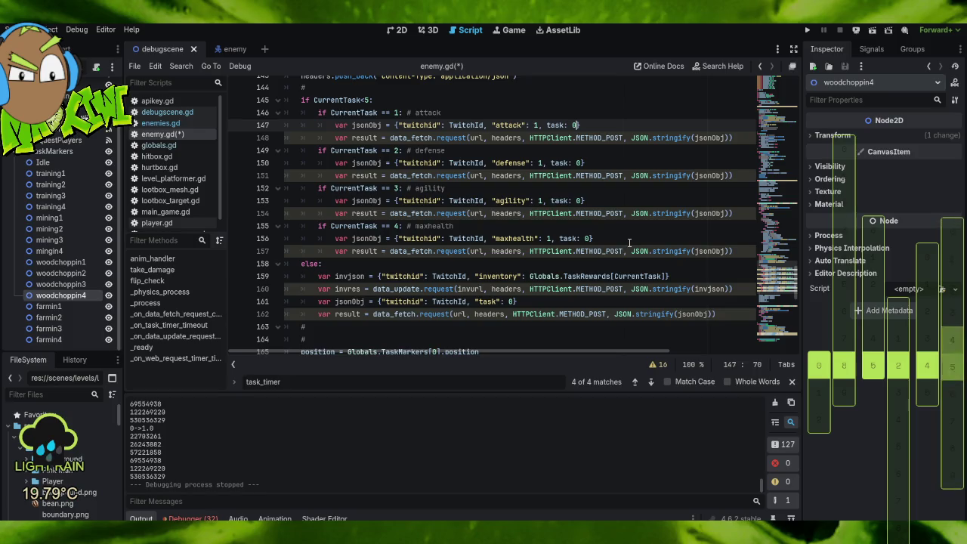
scroll(629, 227, "down", 1)
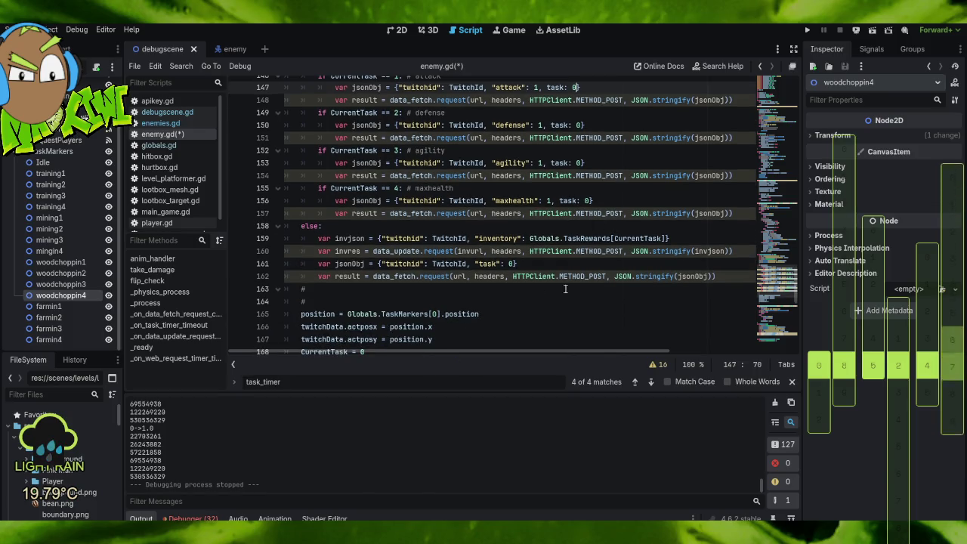
left_click(724, 277)
left_click(724, 289)
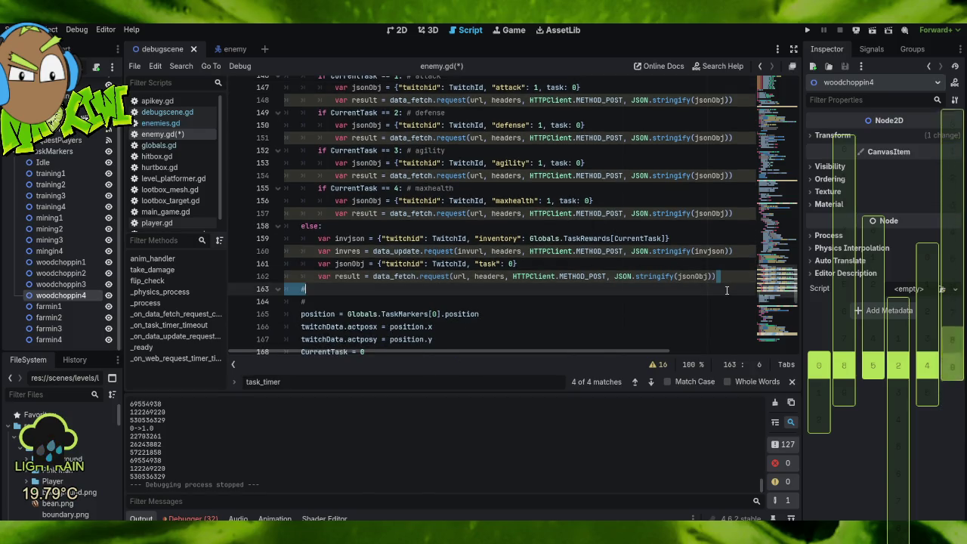
key("BackSpace")
key("BackSpace")
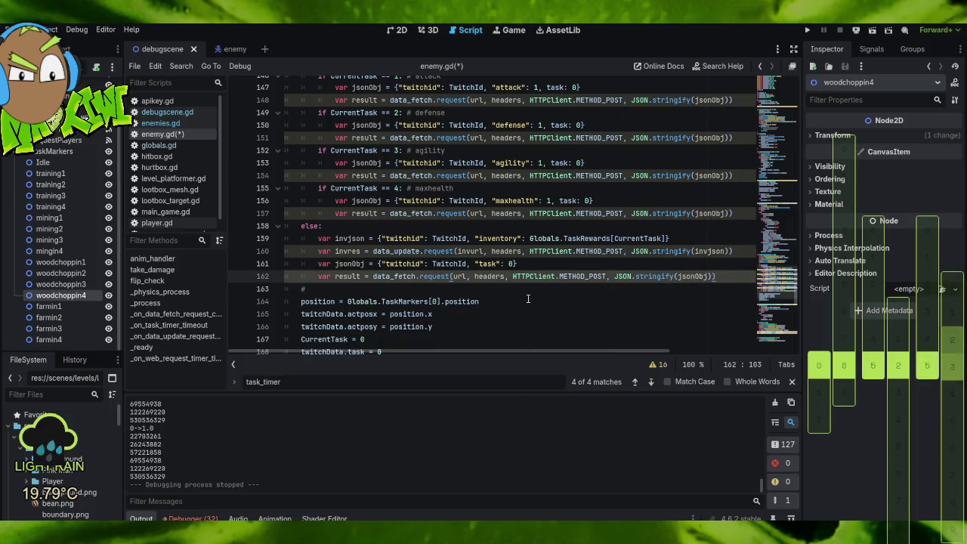
Delete the # line after twitchData.task = 0.
scroll(517, 308, "up", 2)
scroll(512, 297, "up", 1)
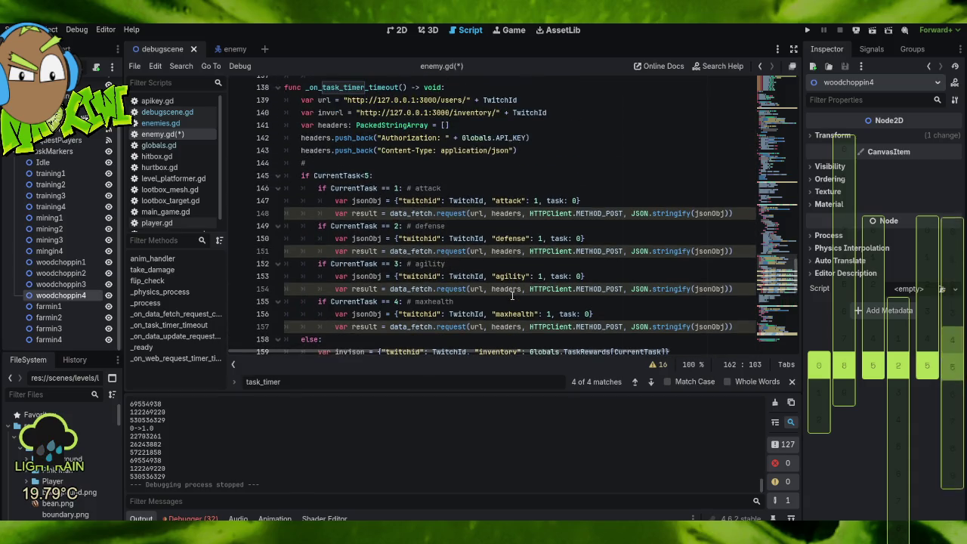
mouse_move(511, 295)
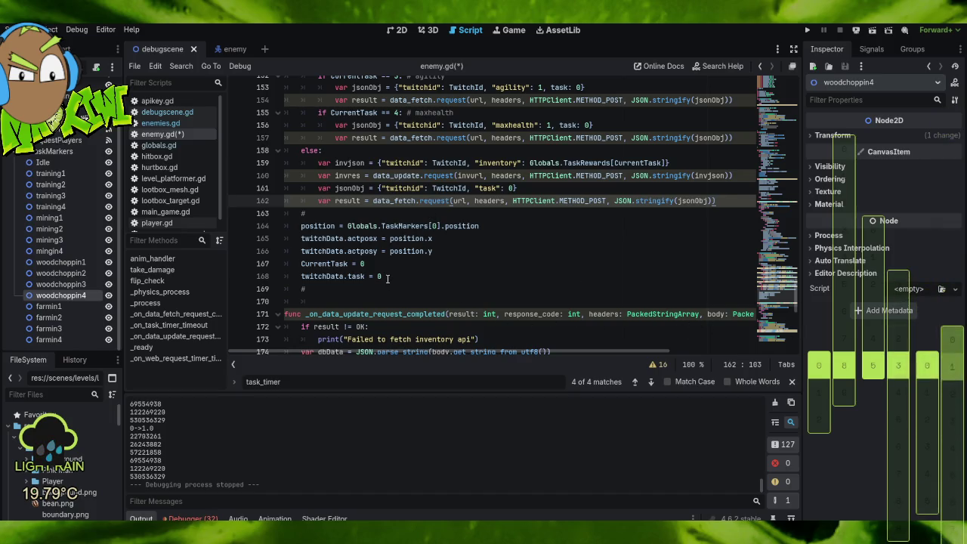
left_click_drag(387, 278, 397, 292)
key("BackSpace")
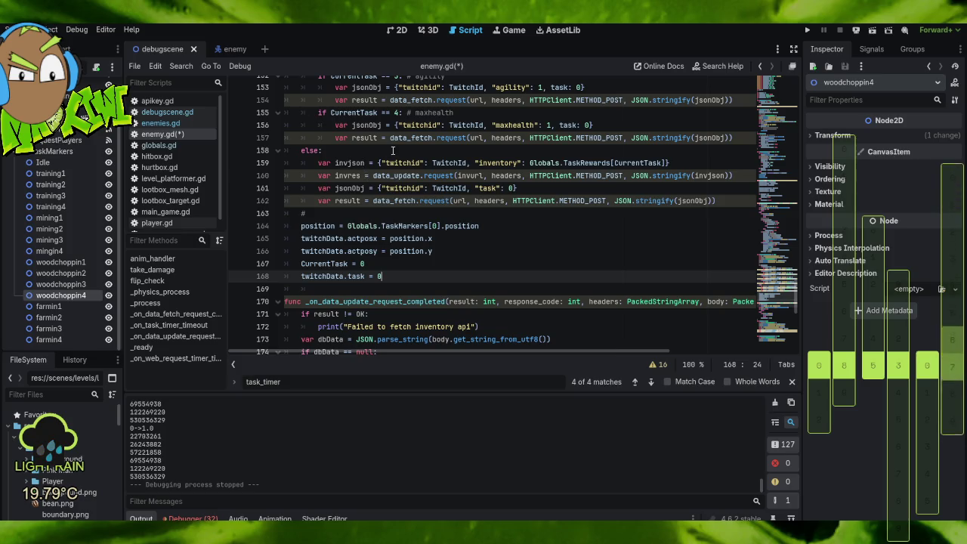
Save the current scene and all open scripts.
left_click(17, 30)
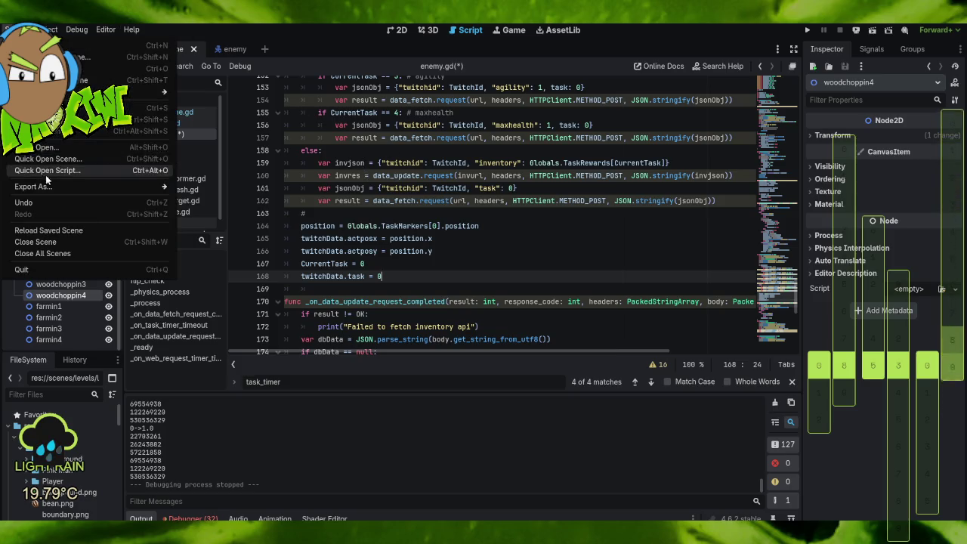
left_click(82, 110)
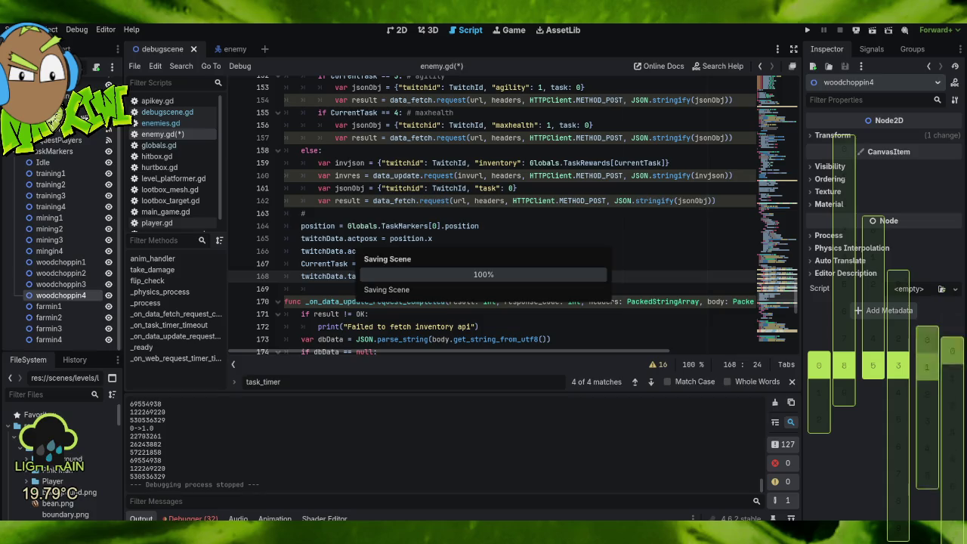
left_click(135, 65)
left_click(161, 172)
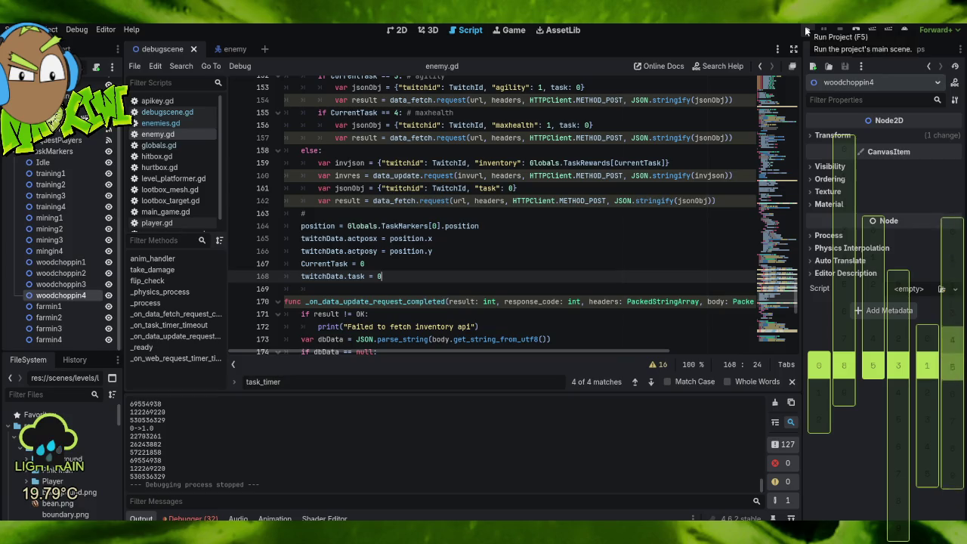
Quote the task key as "task": 0 in the attack, defense, agility and maxhealth requests.
scroll(576, 140, "up", 2)
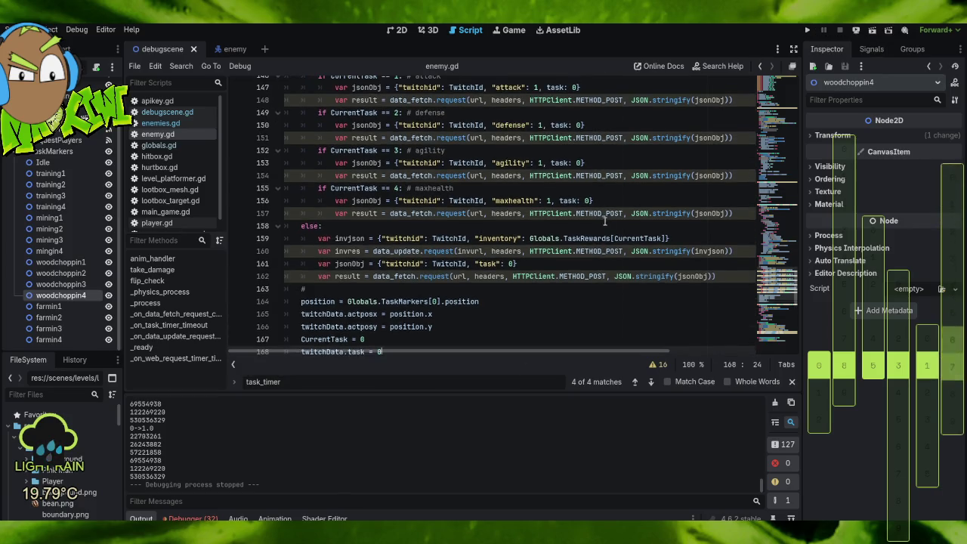
scroll(608, 233, "up", 2)
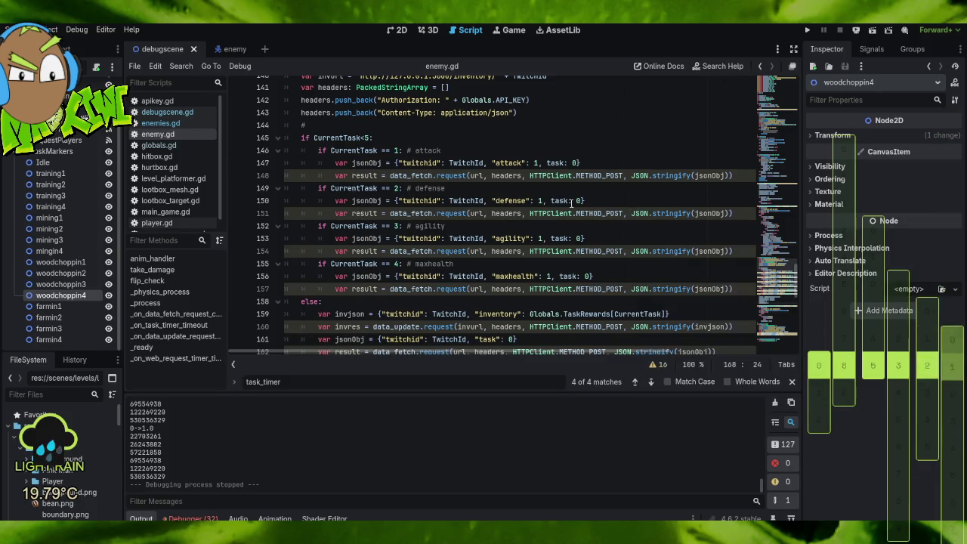
mouse_move(554, 216)
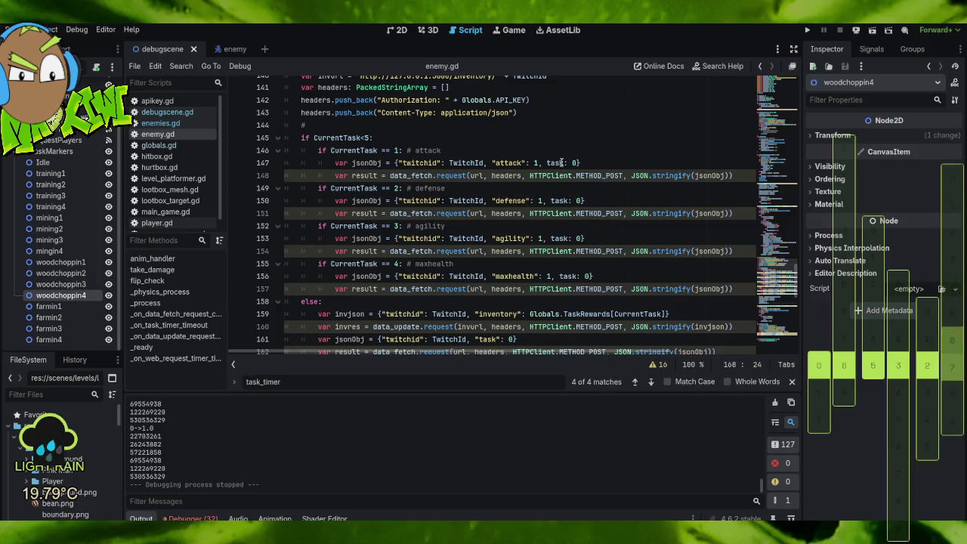
double_click(555, 162)
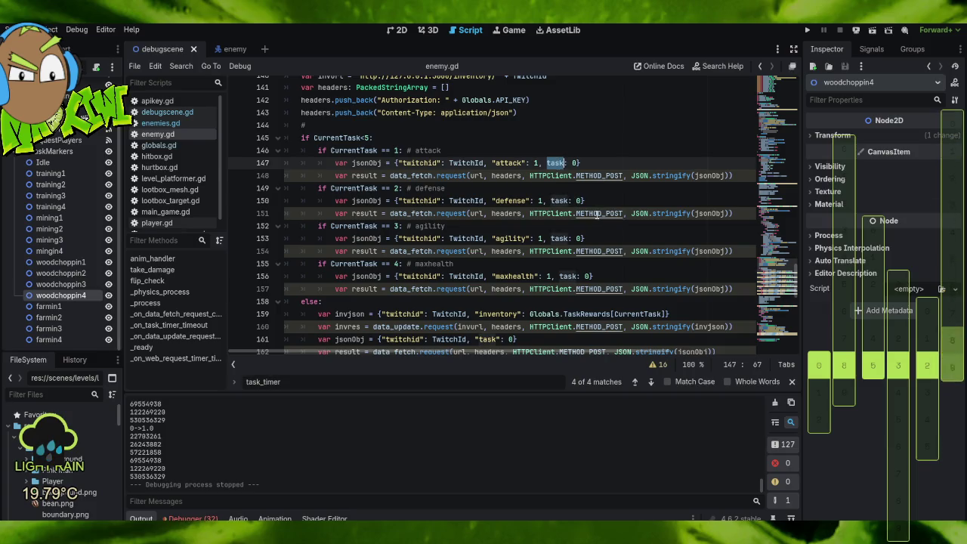
key("ctrl+d")
key("ctrl+d")
key("ctrl+d")
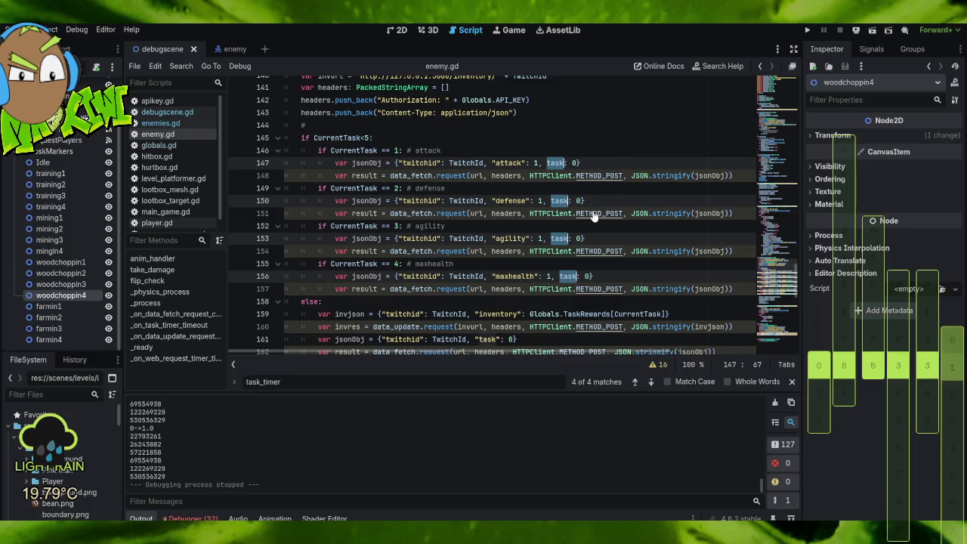
type("\"")
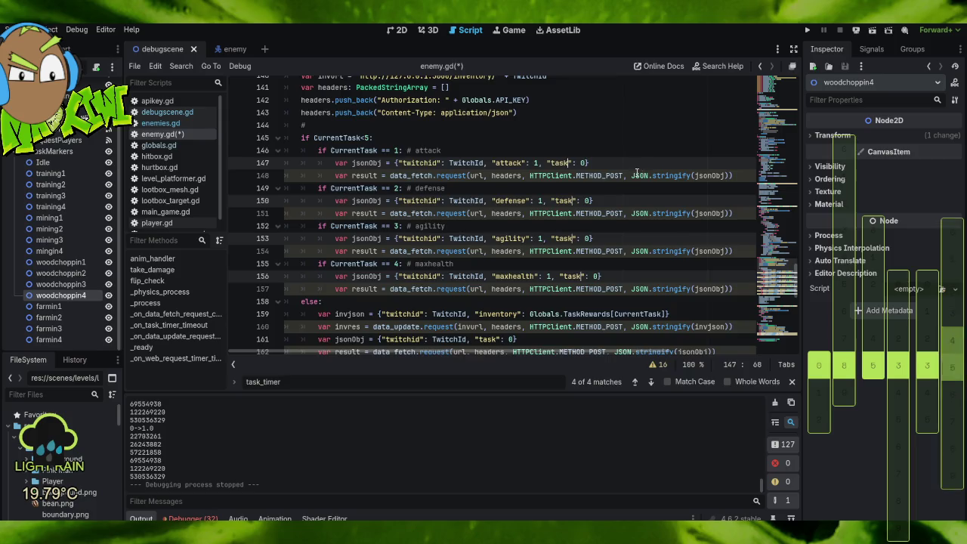
scroll(660, 181, "down", 2)
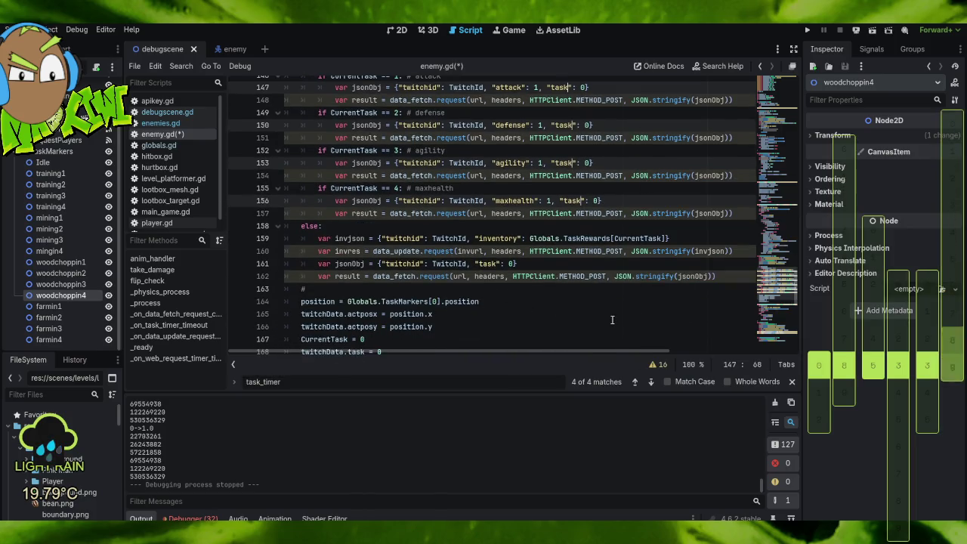
scroll(612, 320, "up", 1)
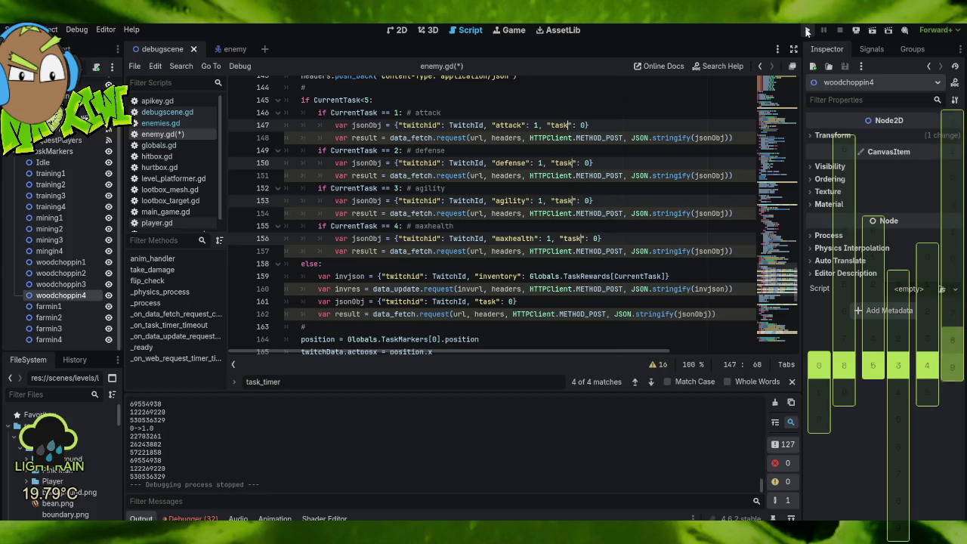
Save the scene and all scripts, then run the project and move the game window aside.
left_click(19, 29)
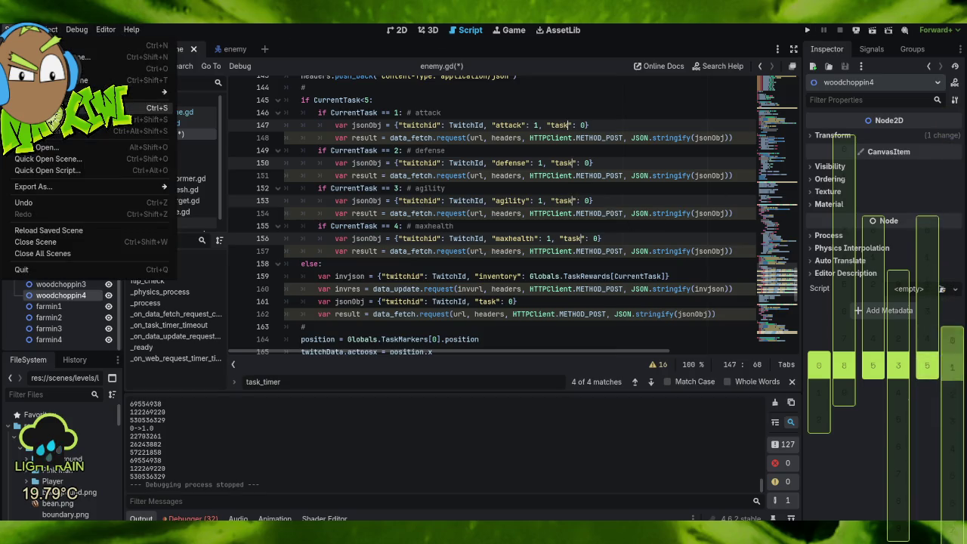
left_click(76, 107)
left_click(134, 66)
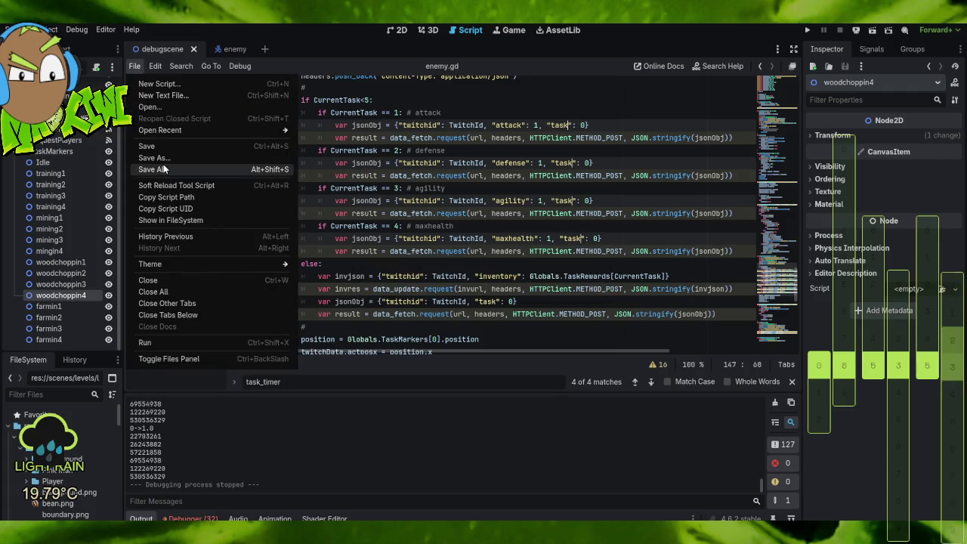
left_click(163, 169)
left_click(808, 30)
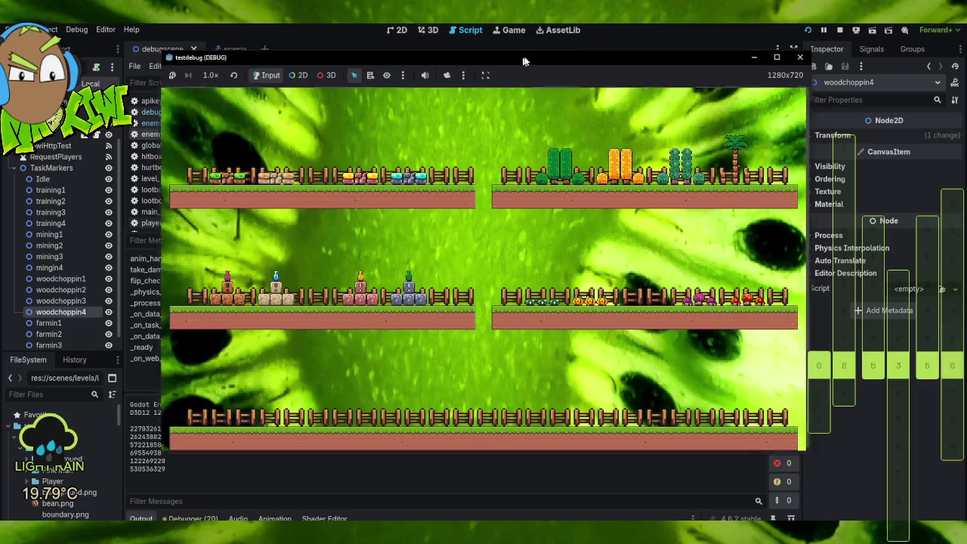
left_click_drag(524, 60, 667, 27)
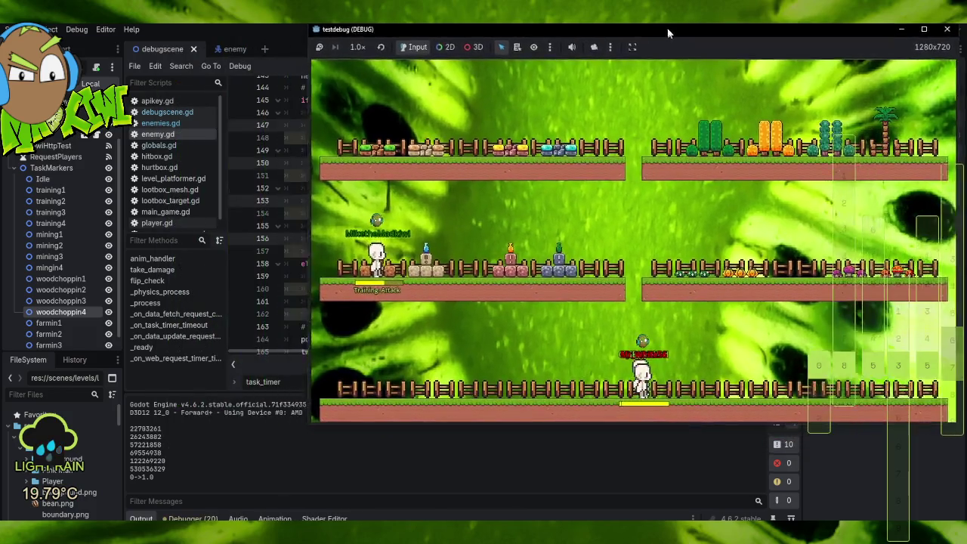
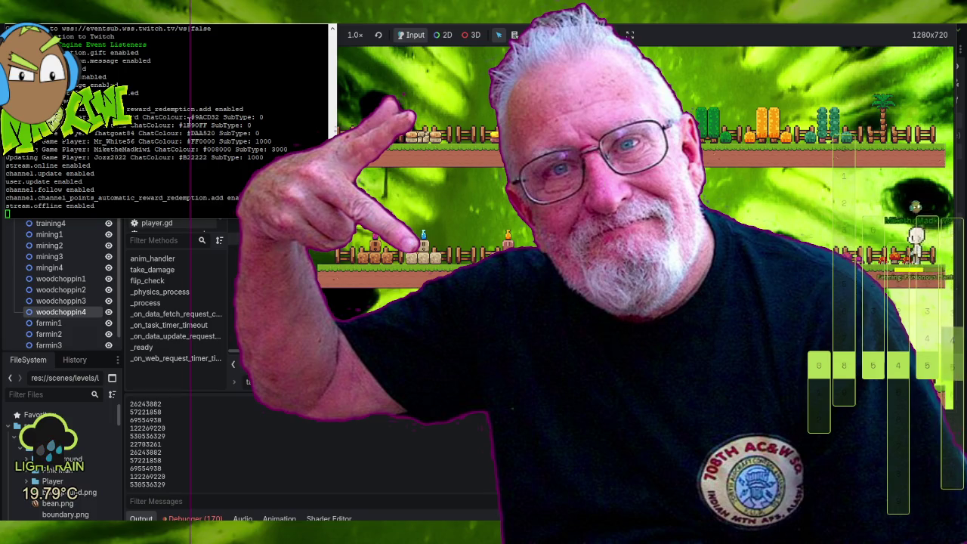
Stop the running backend server and then stop the running game.
left_click_drag(175, 125, 195, 133)
key("ctrl+c")
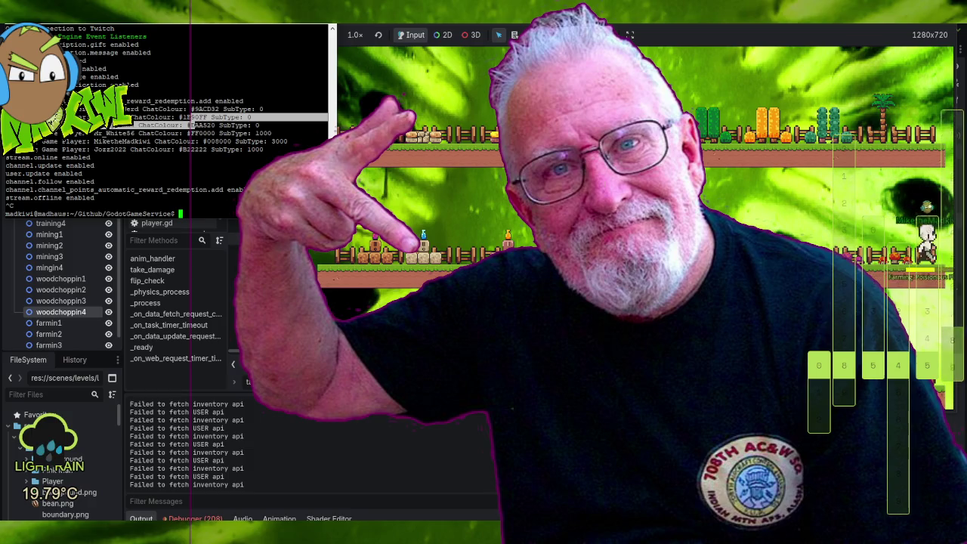
key("F8")
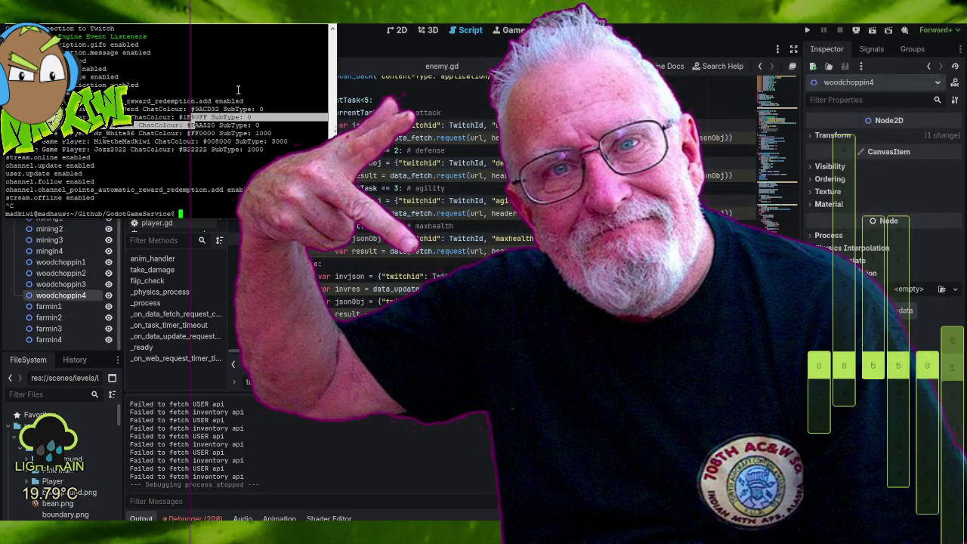
Back in enemy.gd, review the task code and mark the CurrentTask<5 check.
key("alt+Tab")
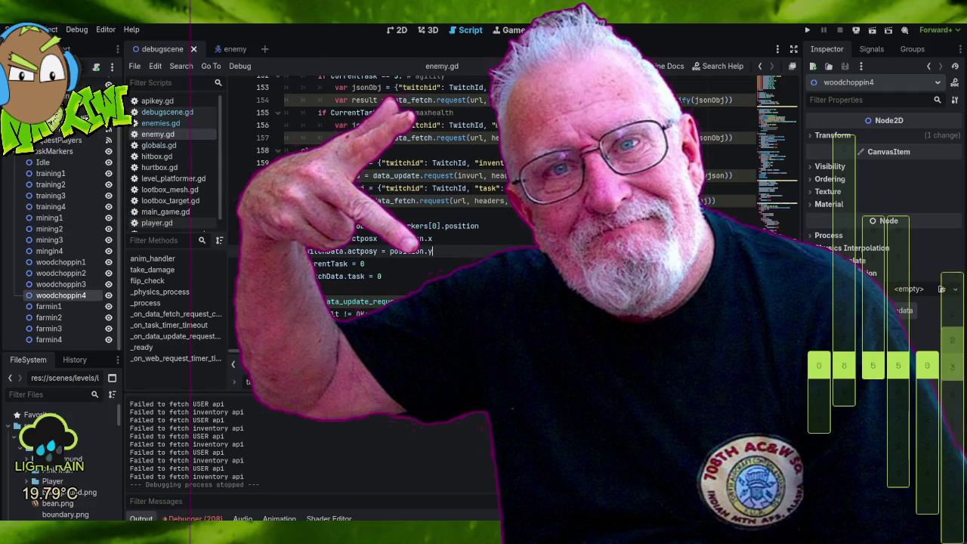
scroll(453, 227, "up", 2)
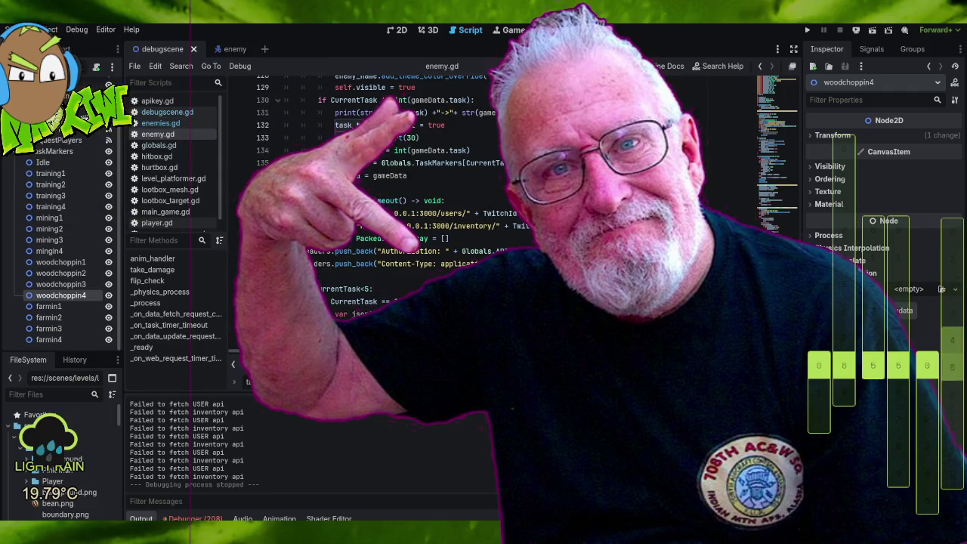
scroll(453, 227, "down", 3)
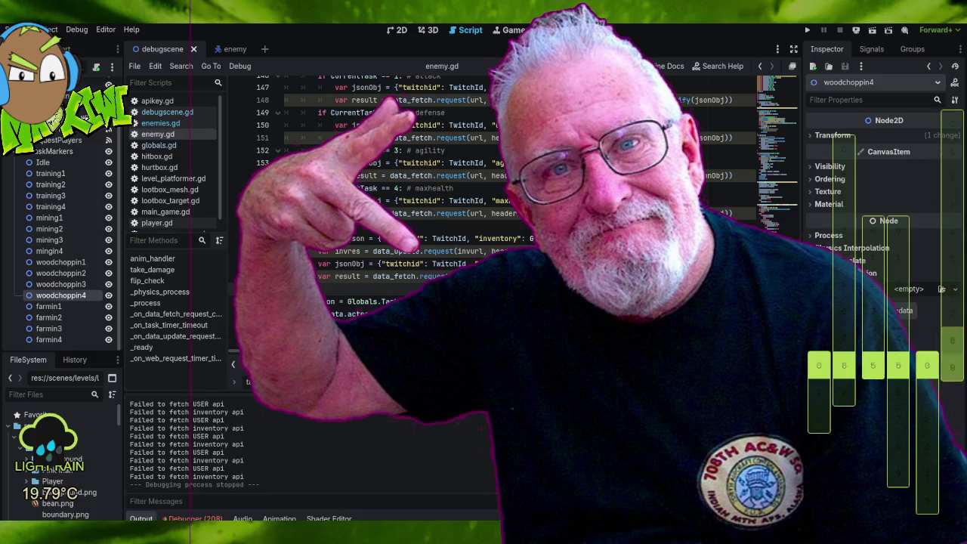
scroll(499, 211, "up", 1)
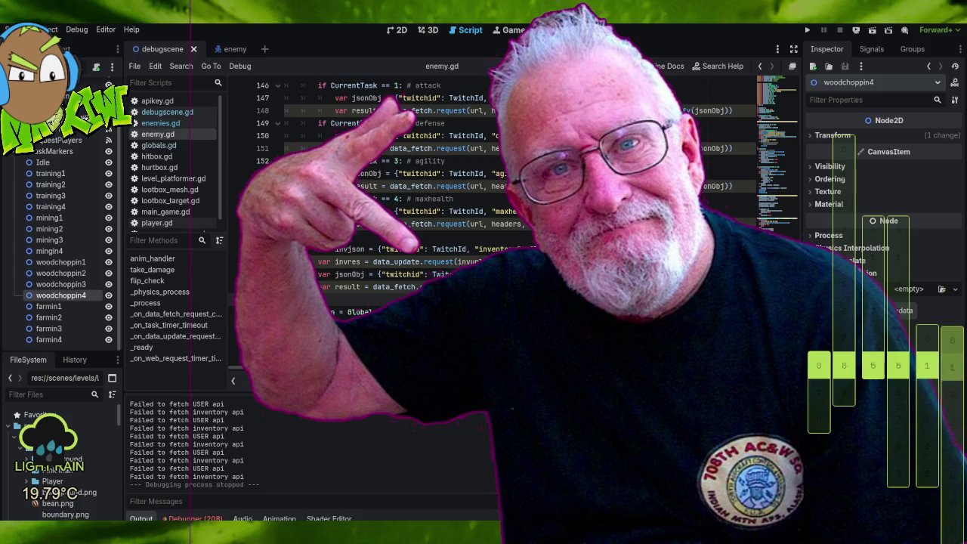
scroll(498, 211, "up", 3)
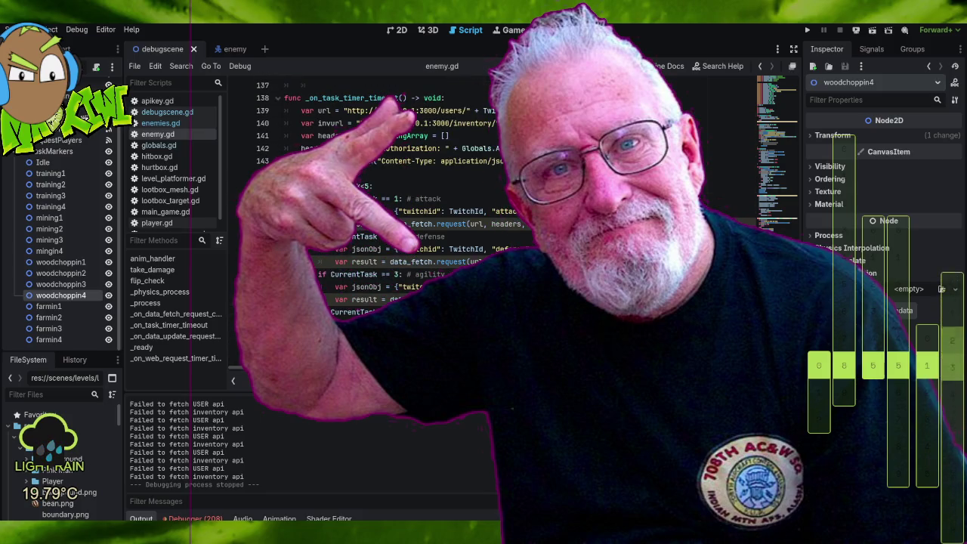
left_click(419, 184)
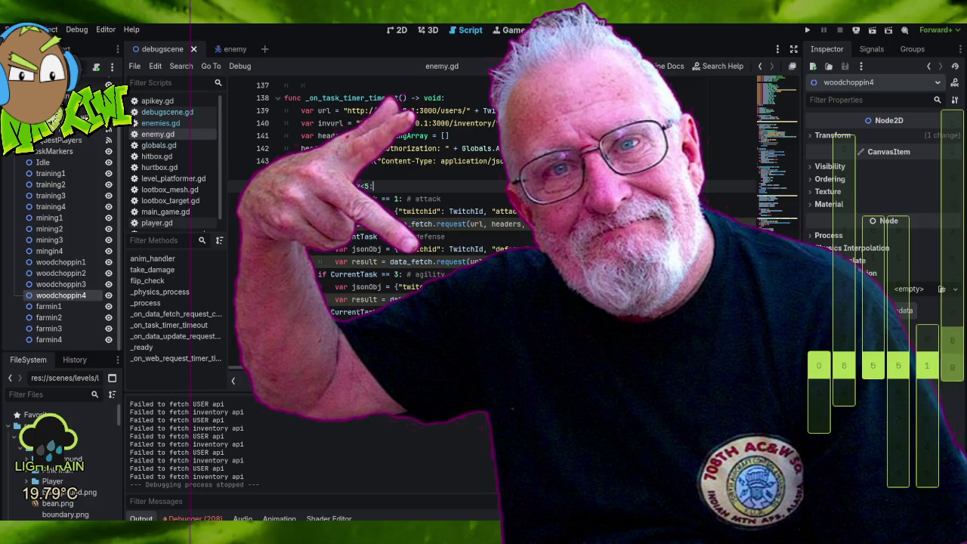
Continue through enemy.gd, marking the max-health assignment line.
scroll(491, 227, "down", 3)
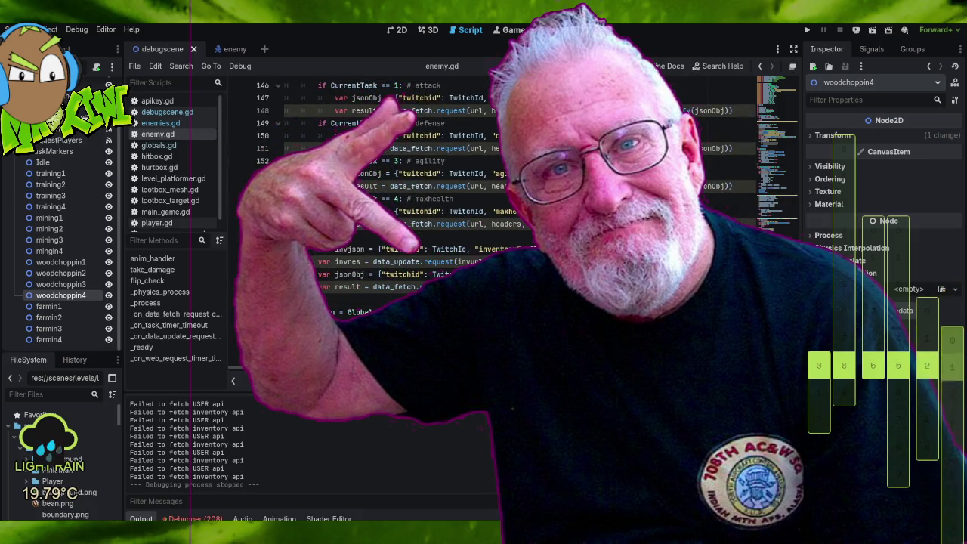
scroll(491, 227, "up", 2)
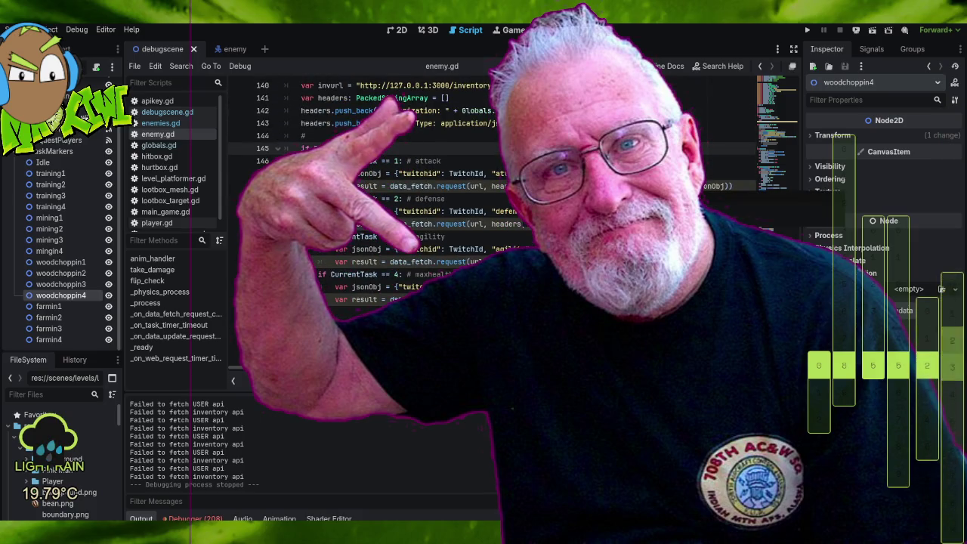
scroll(491, 227, "up", 5)
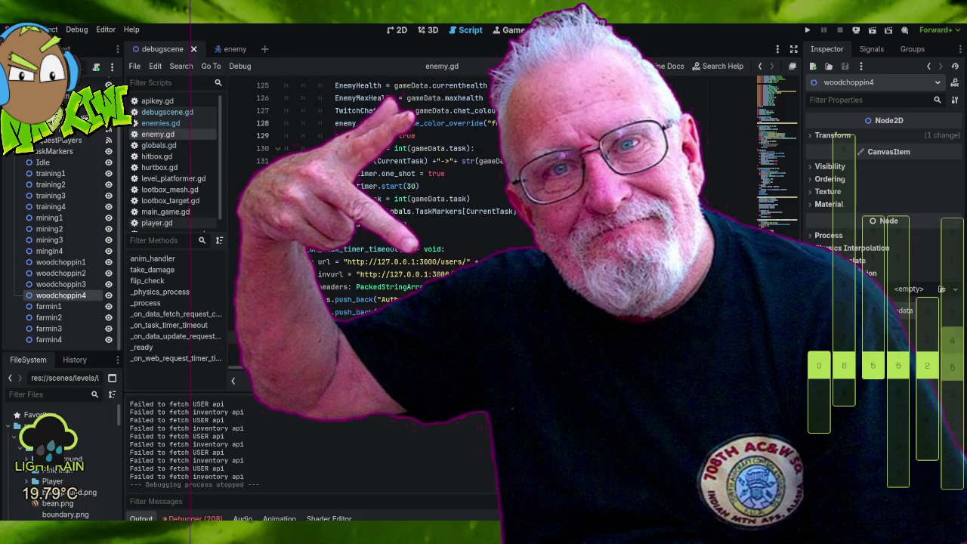
scroll(498, 228, "down", 6)
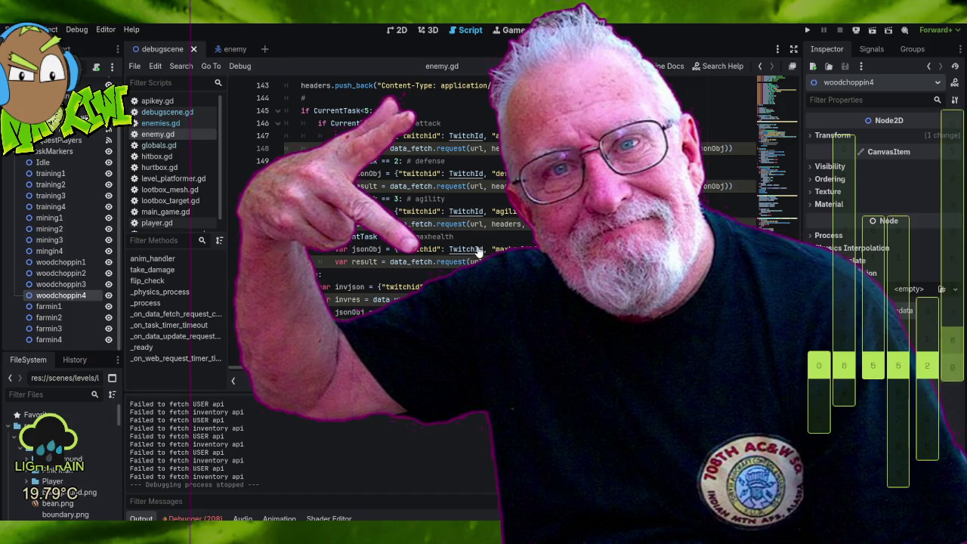
scroll(478, 251, "up", 12)
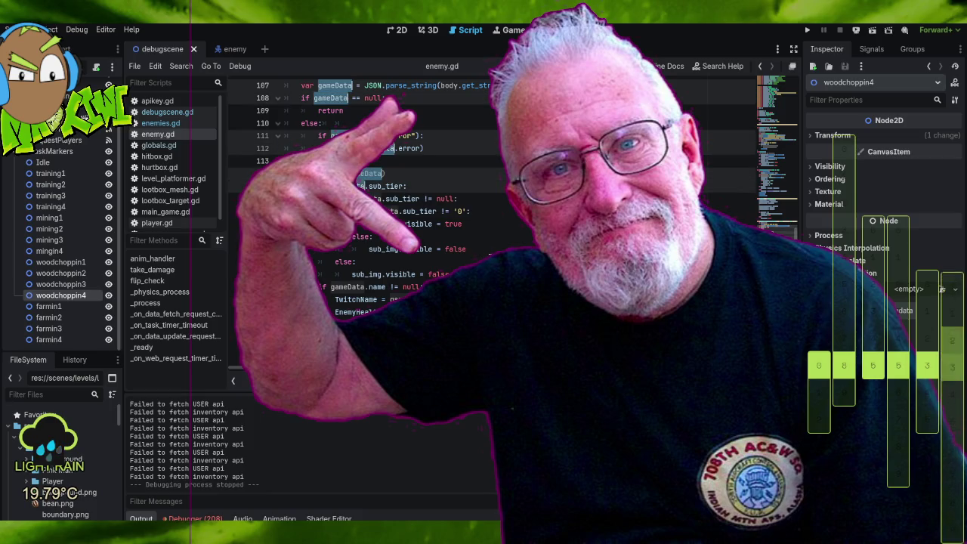
scroll(363, 189, "down", 5)
left_click(385, 144)
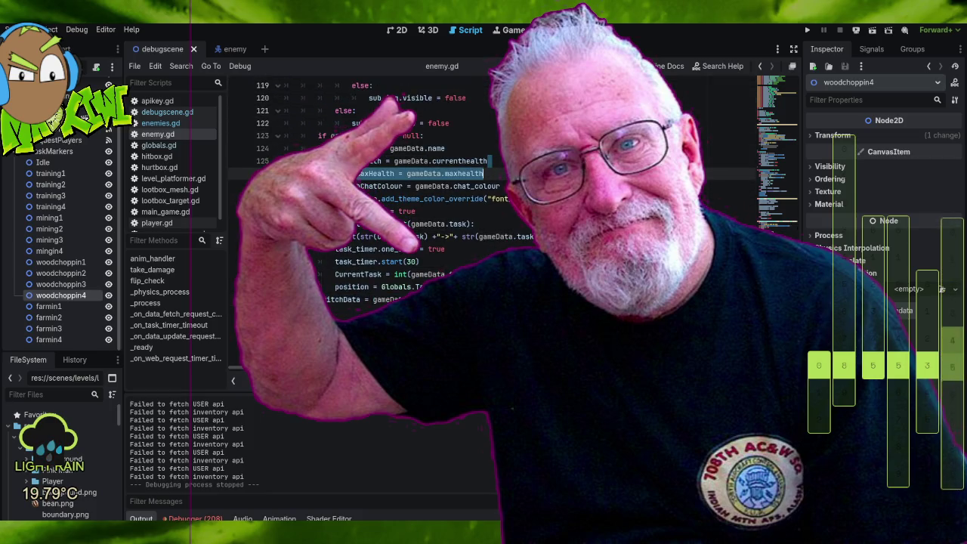
scroll(491, 219, "down", 11)
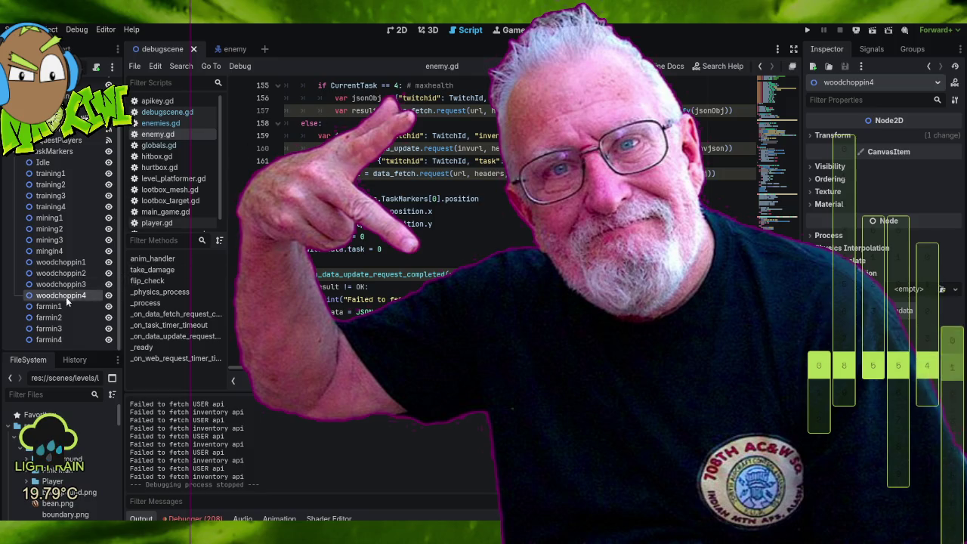
scroll(507, 228, "down", 7)
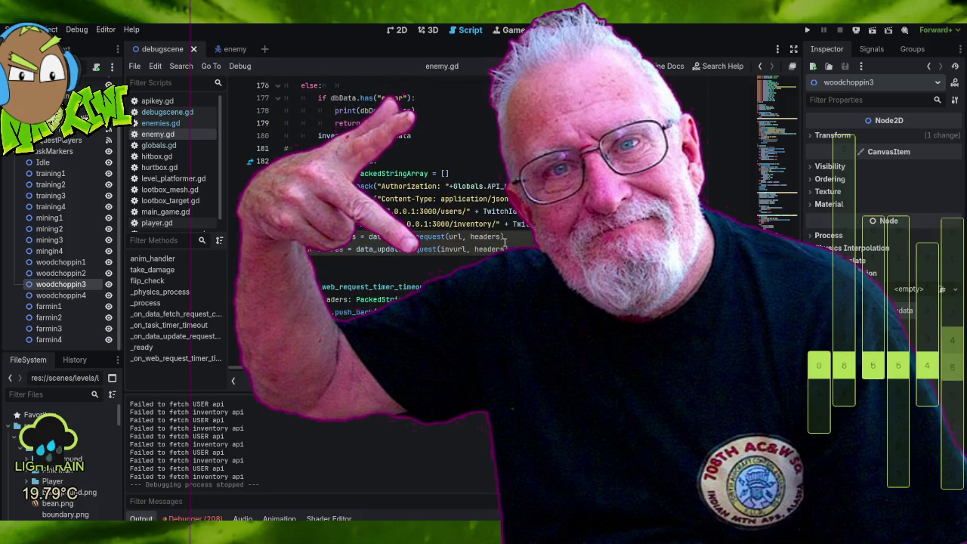
Go over the attack, defense, agility and maxhealth posts in _on_task_timer_timeout, then switch to VS Code.
scroll(511, 240, "down", 1)
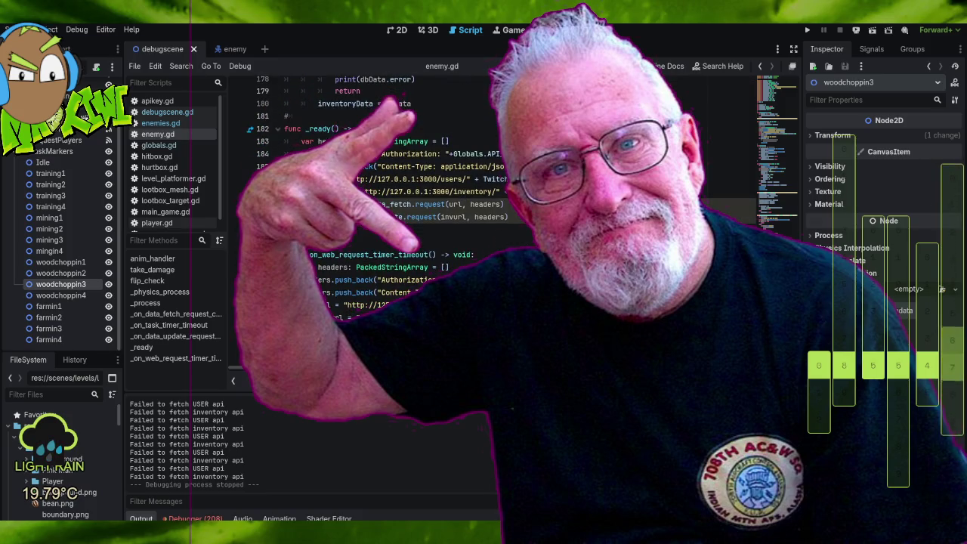
scroll(507, 228, "up", 9)
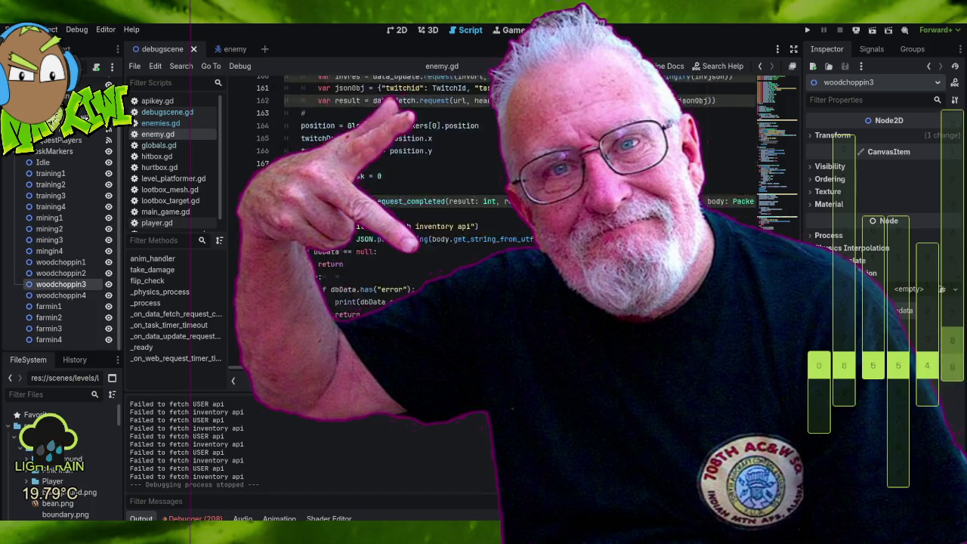
scroll(507, 229, "up", 1)
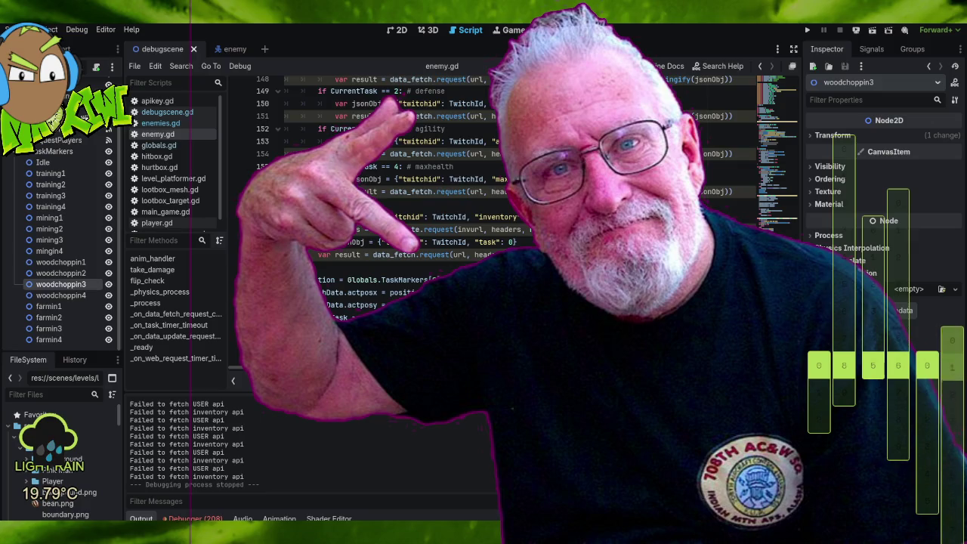
scroll(514, 227, "up", 4)
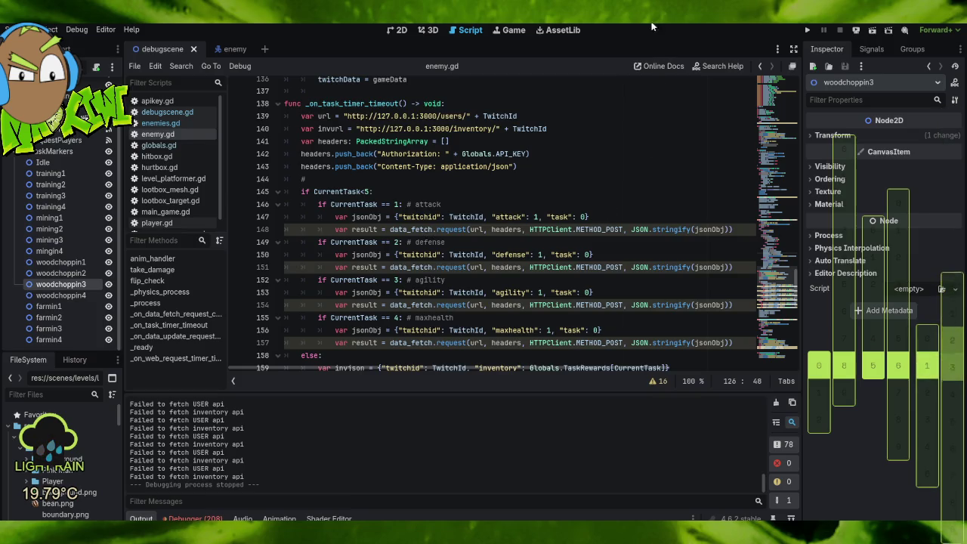
mouse_move(321, 538)
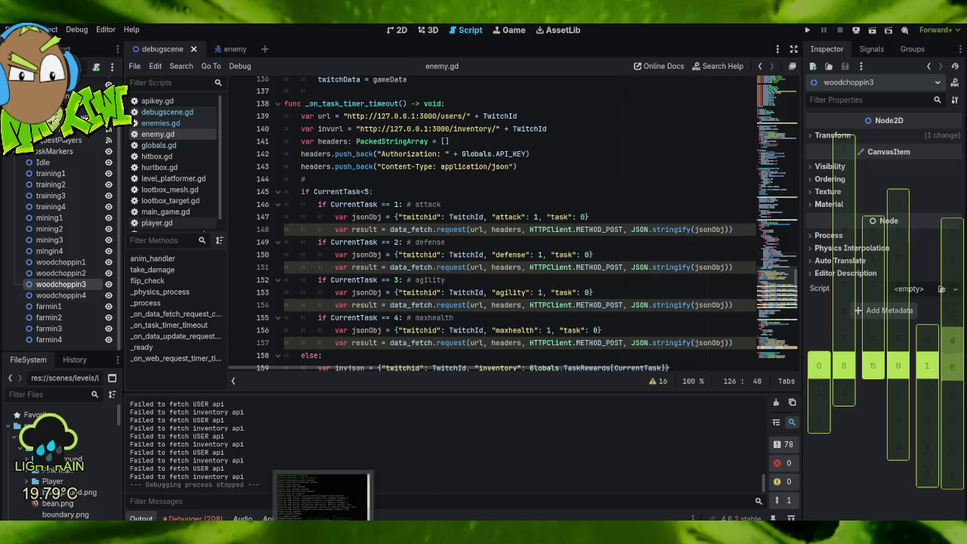
mouse_move(431, 538)
left_click(525, 495)
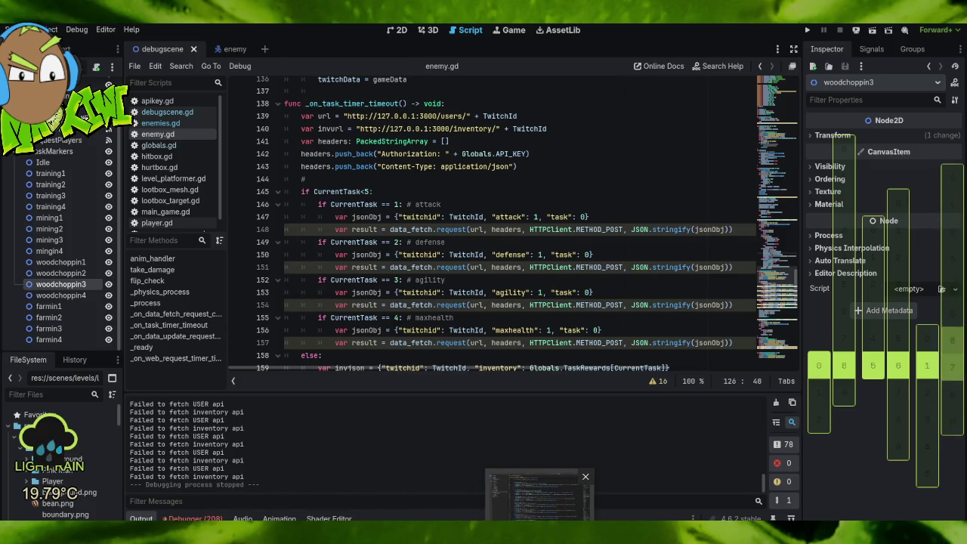
Check index.js's stat-increment handlers in VS Code, then return to Godot.
key("alt+f")
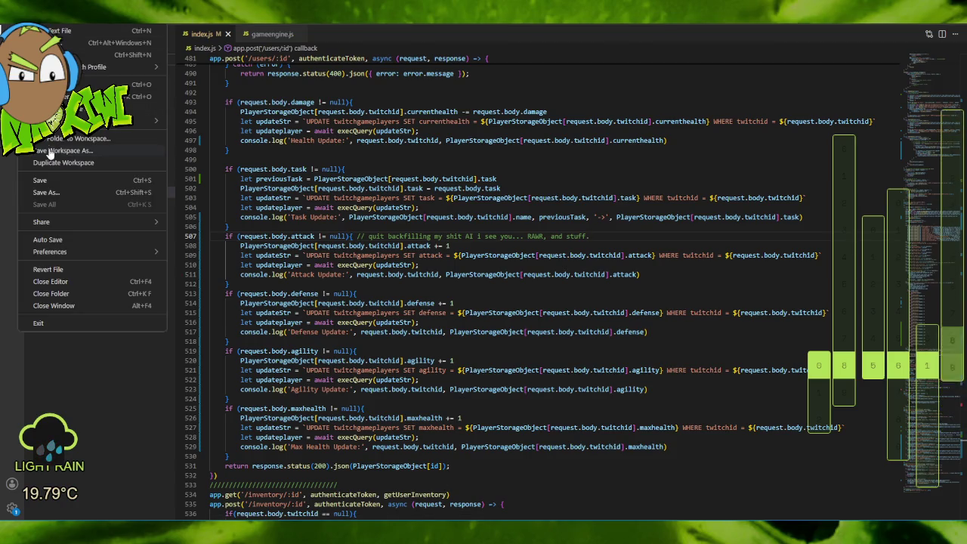
key("Escape")
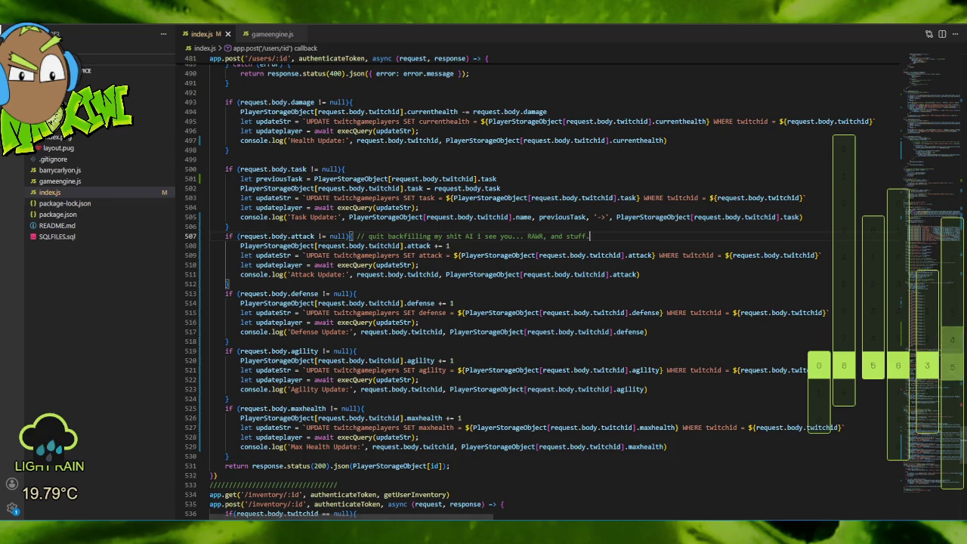
key("alt+Tab")
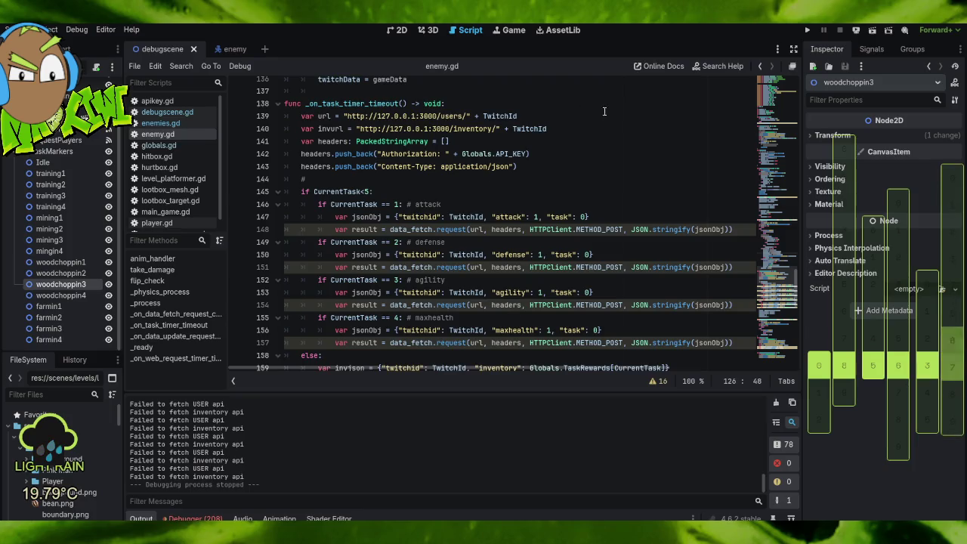
Upload the local index.js to the server in FileZilla.
key("alt+Tab")
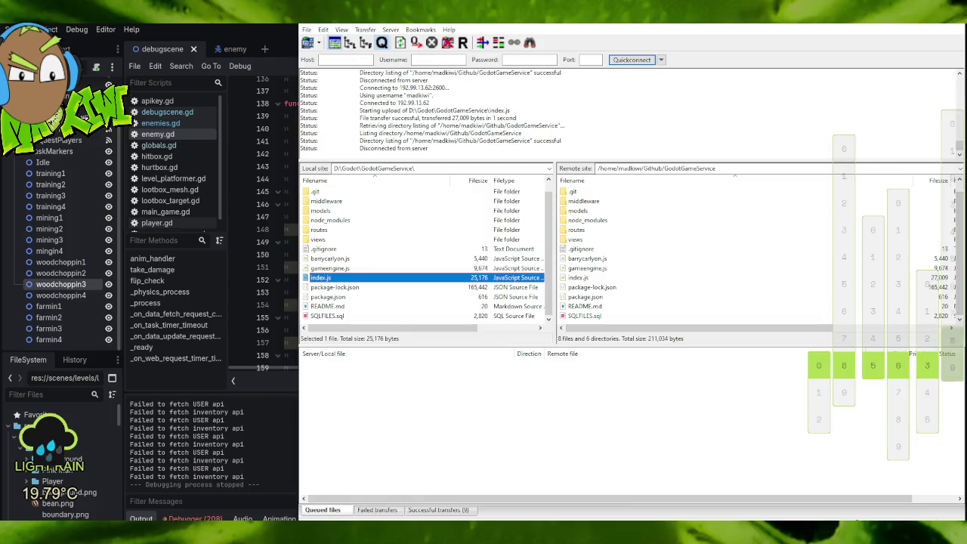
right_click(327, 280)
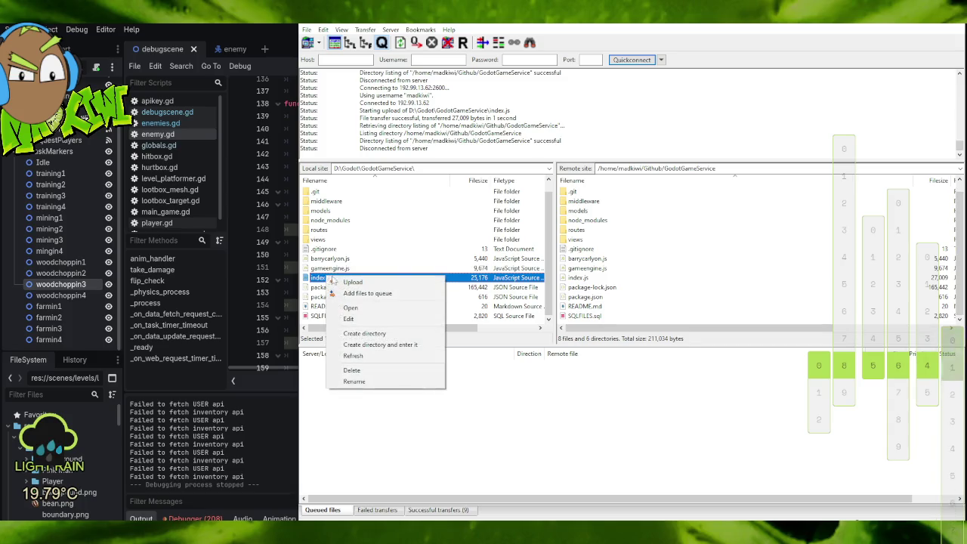
left_click(350, 285)
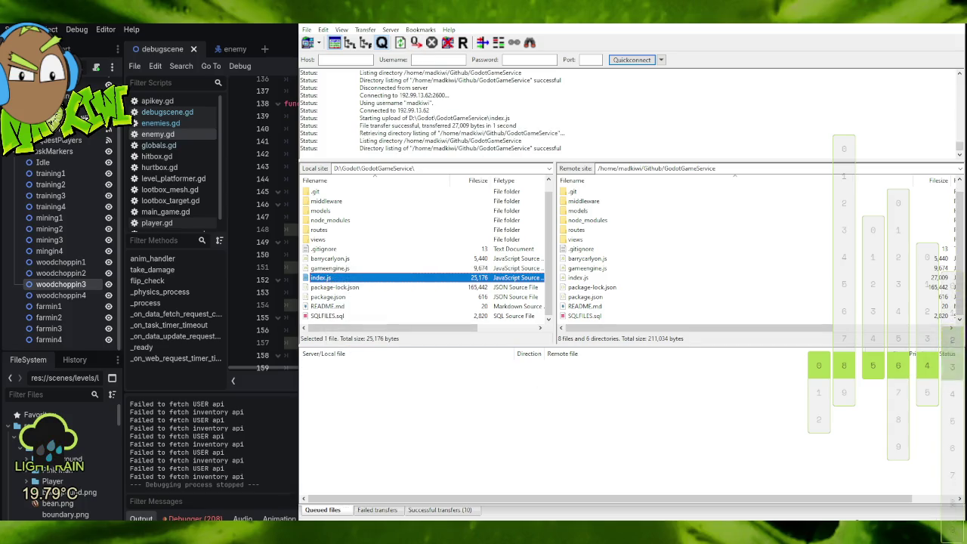
Rerun node index.js in the terminal and return to the Godot editor.
key("alt+Tab")
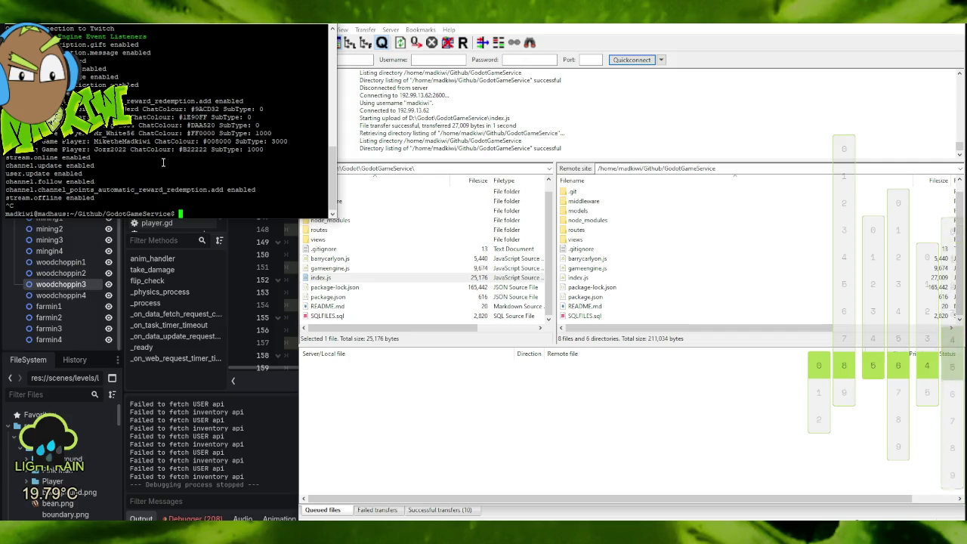
key("Up")
key("Return")
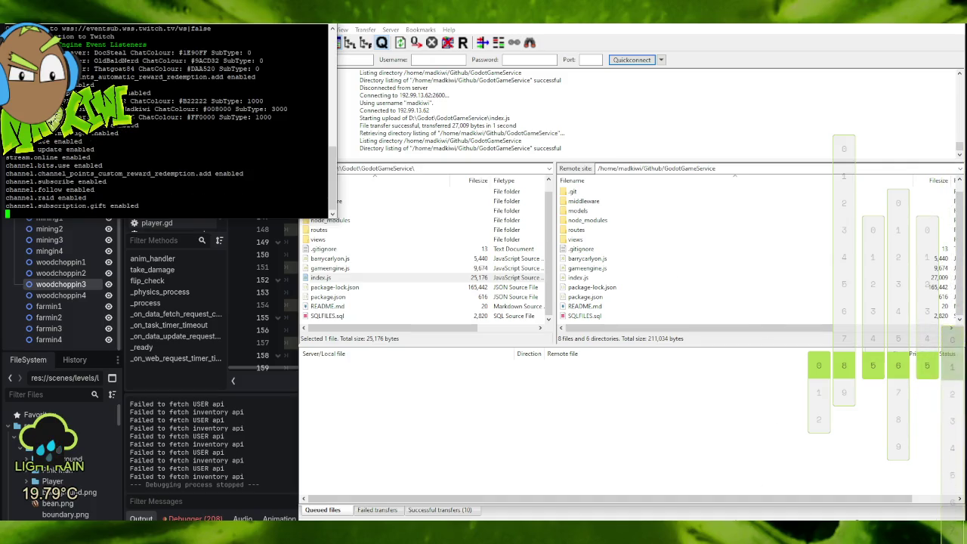
left_click(601, 519)
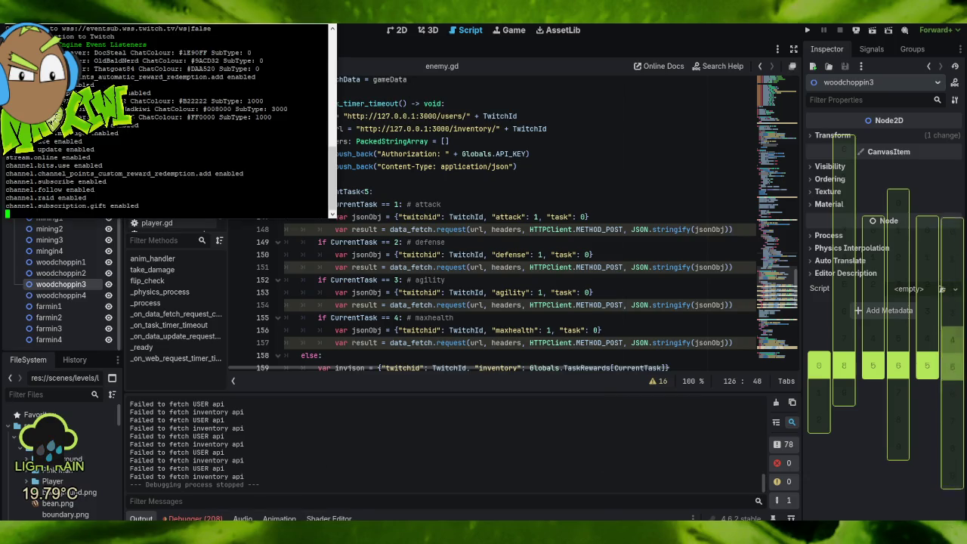
Run the current scene against the live backend, watch the server log, then stop server and game.
left_click(807, 32)
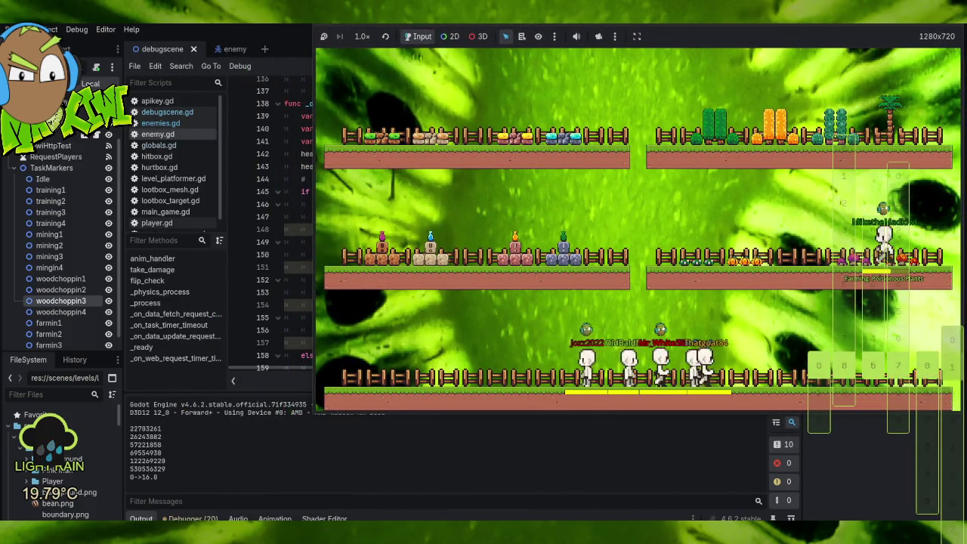
key("alt+Tab")
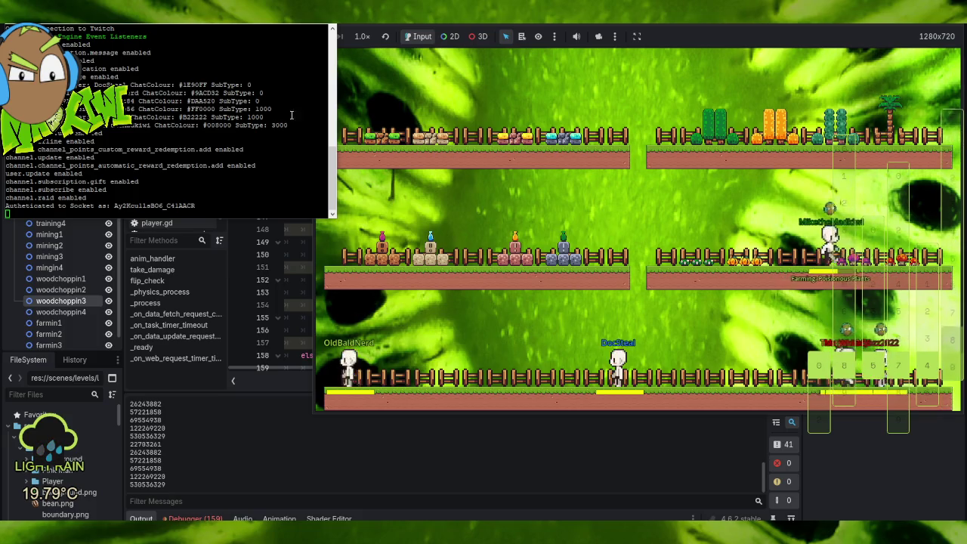
key("ctrl+c")
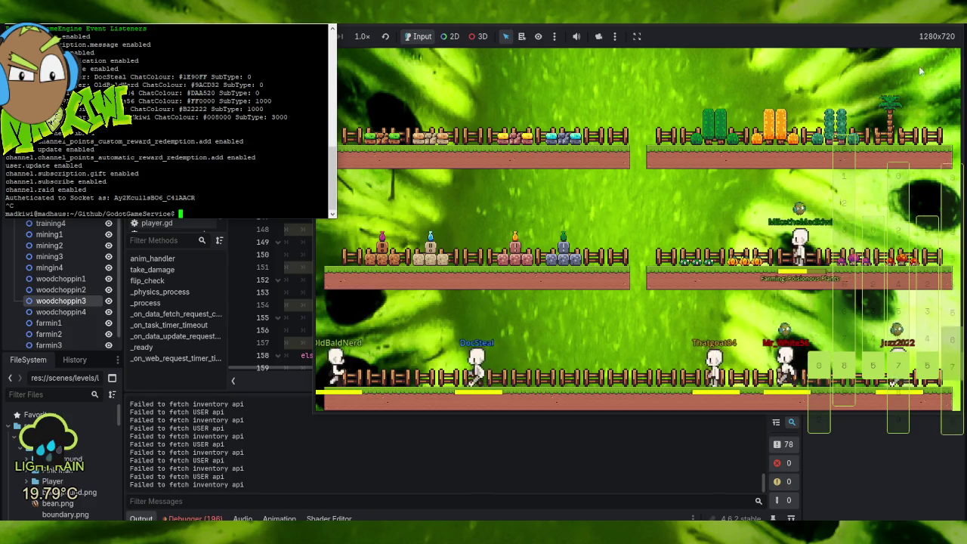
key("F8")
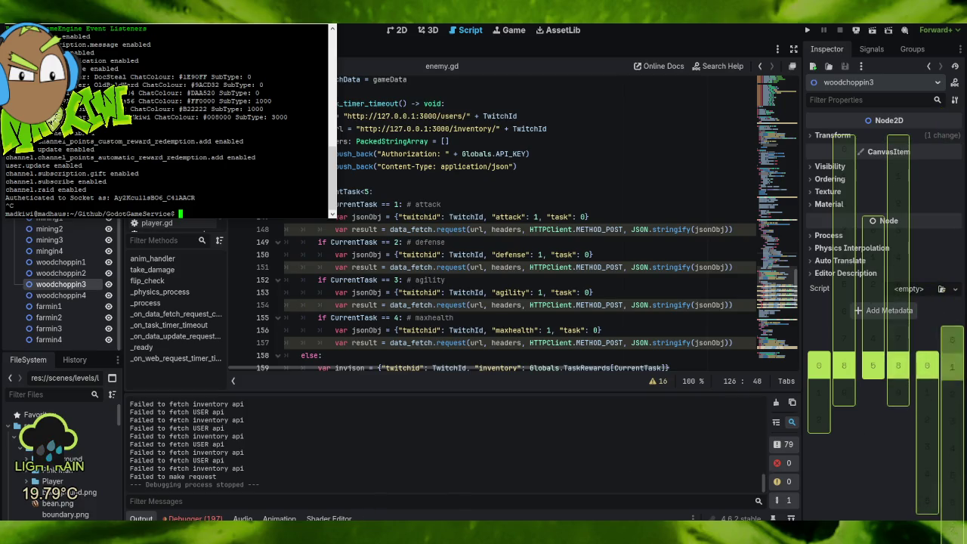
mouse_move(377, 538)
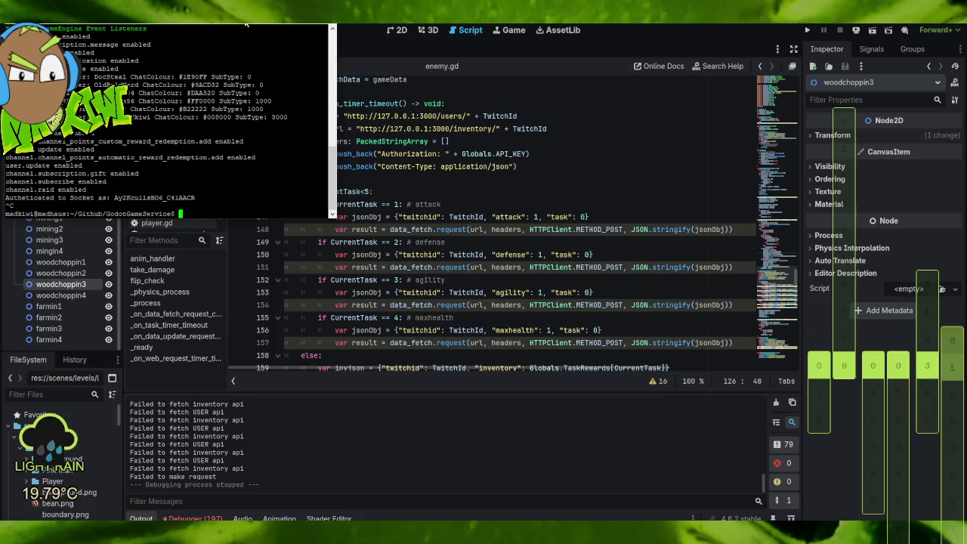
left_click(573, 179)
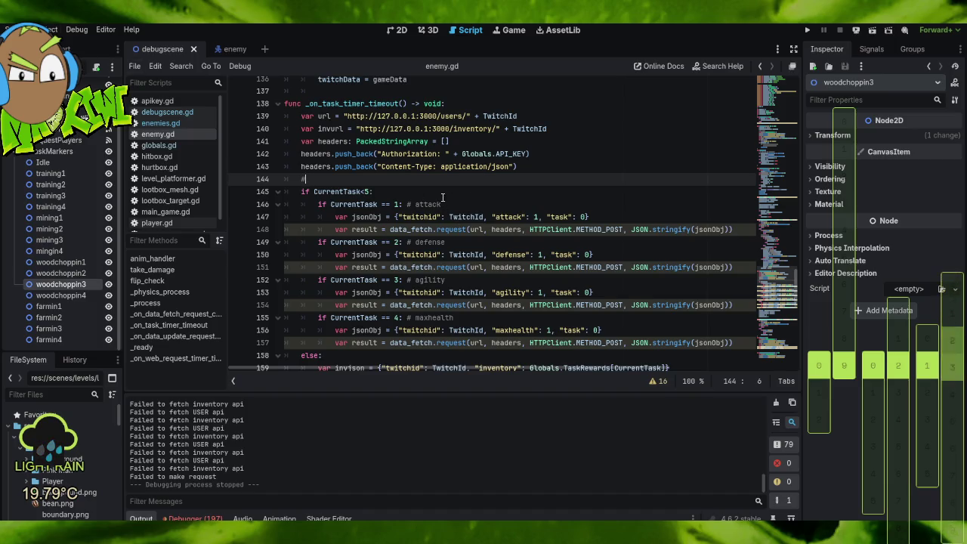
scroll(446, 196, "down", 2)
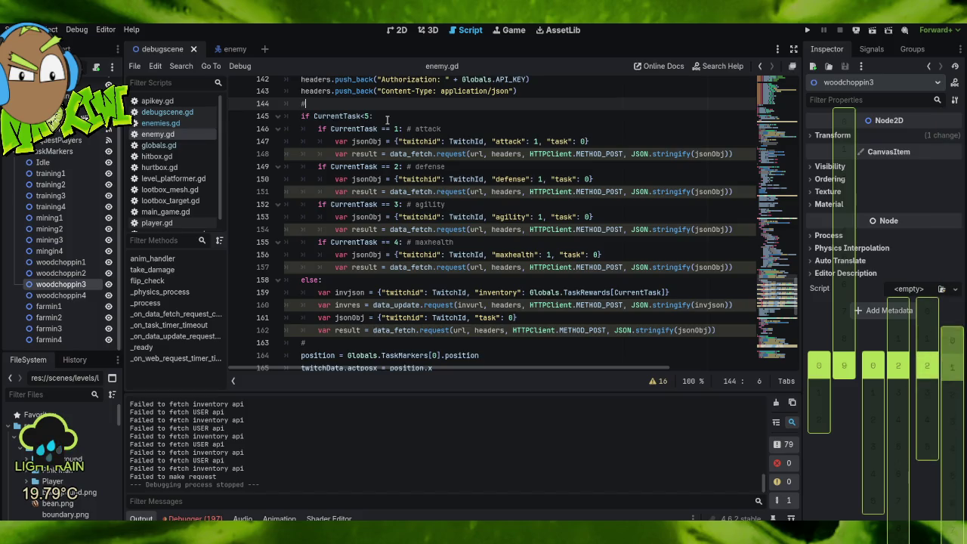
scroll(391, 112, "down", 2)
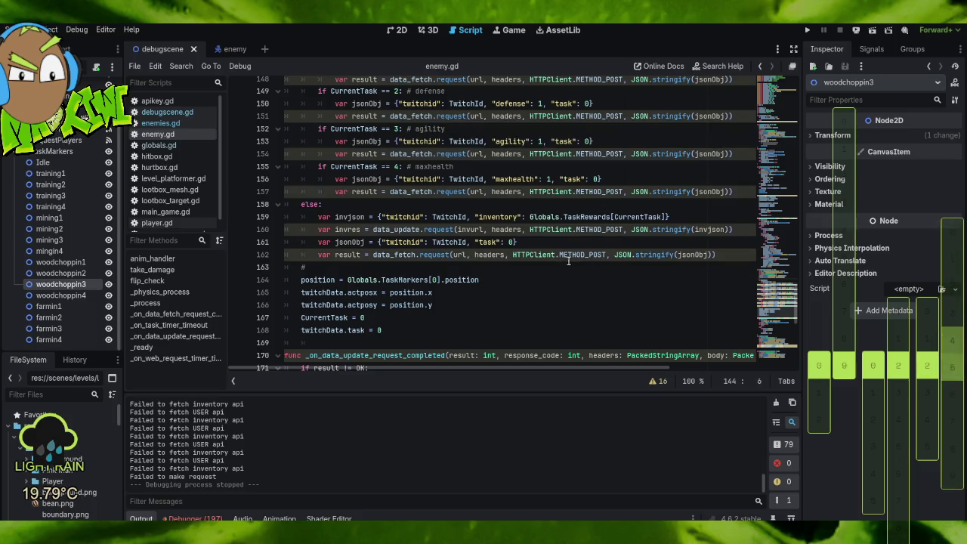
scroll(549, 281, "up", 6)
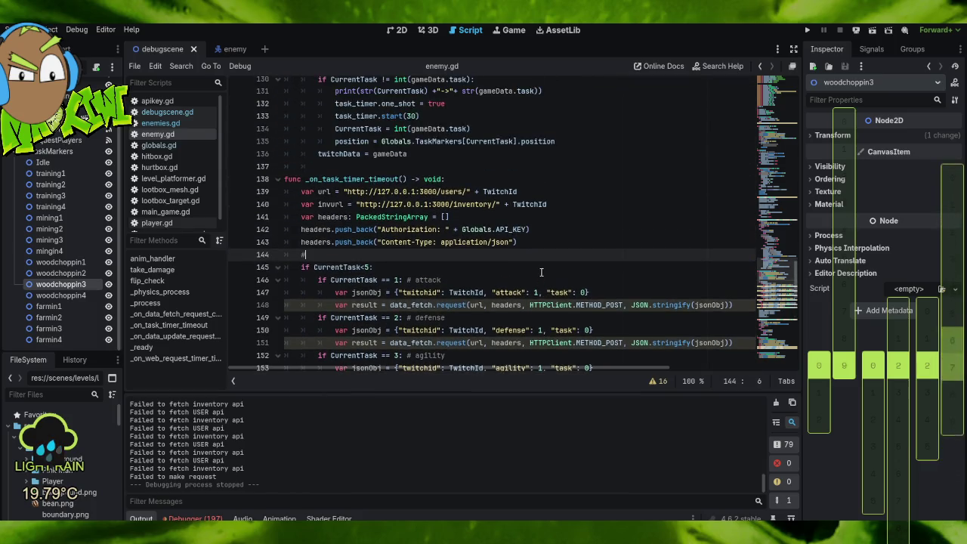
scroll(546, 274, "down", 3)
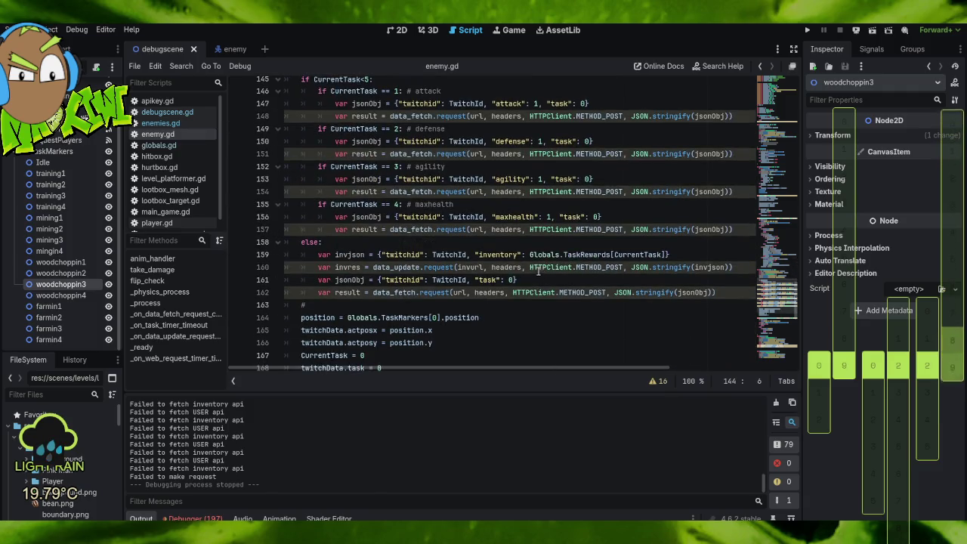
mouse_move(541, 268)
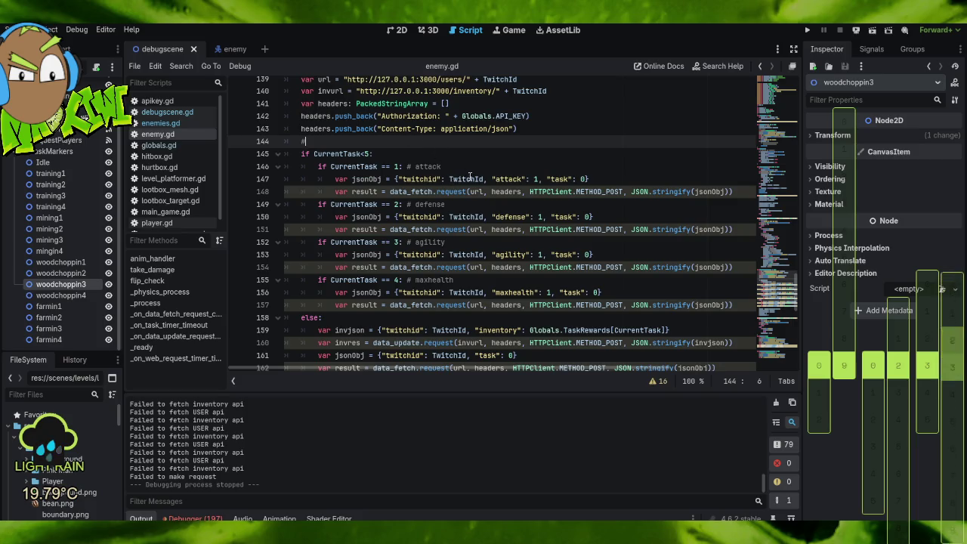
scroll(463, 187, "down", 3)
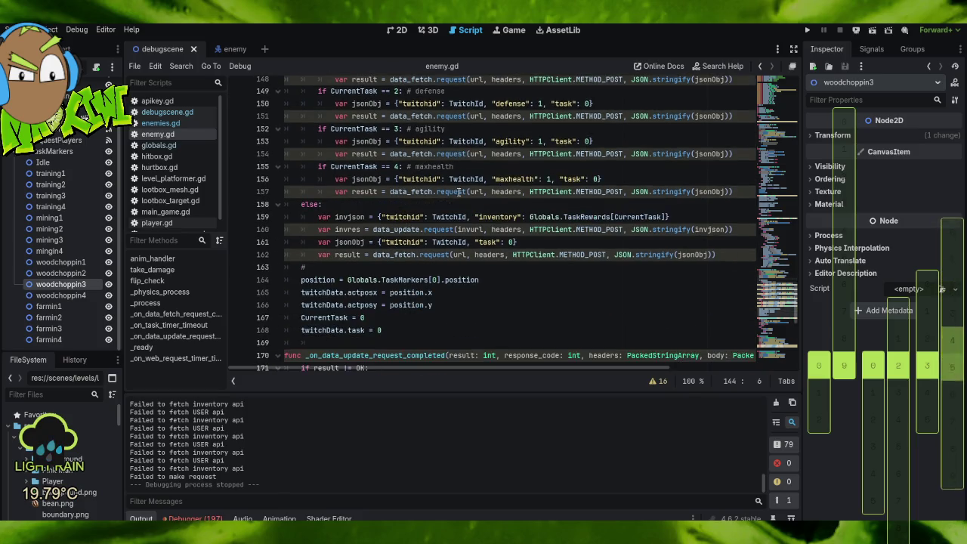
scroll(461, 187, "up", 5)
scroll(460, 188, "up", 3)
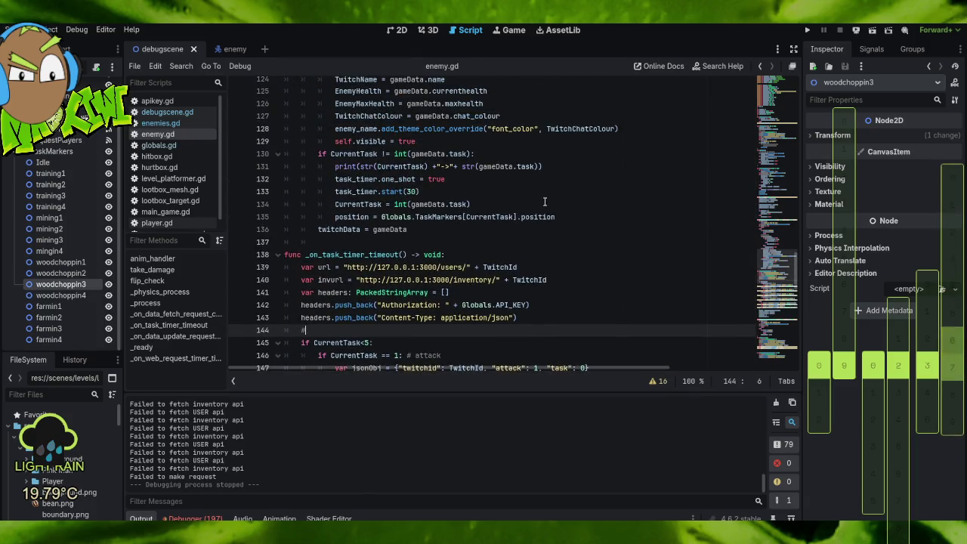
scroll(523, 221, "up", 5)
scroll(523, 222, "up", 6)
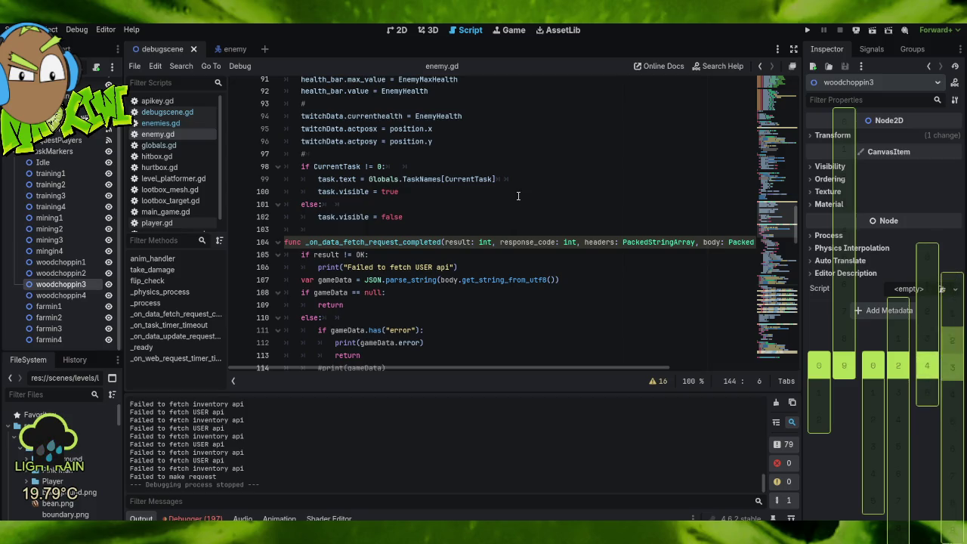
scroll(523, 201, "down", 4)
scroll(529, 203, "down", 5)
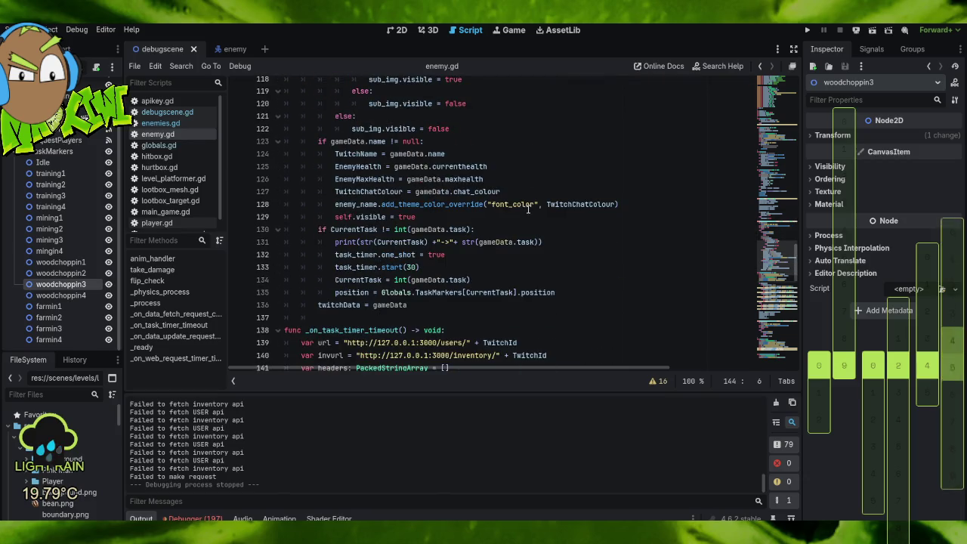
scroll(522, 219, "down", 4)
scroll(516, 233, "up", 2)
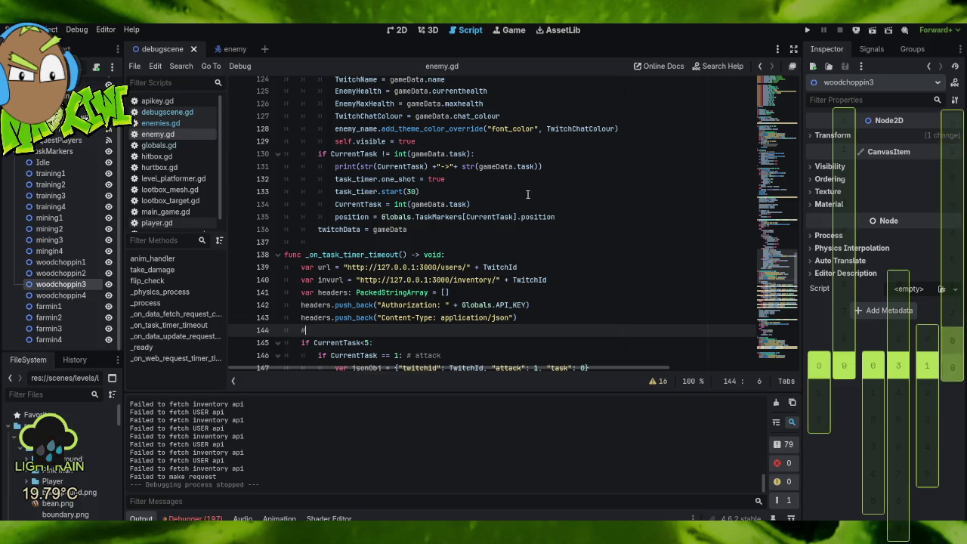
scroll(520, 223, "down", 4)
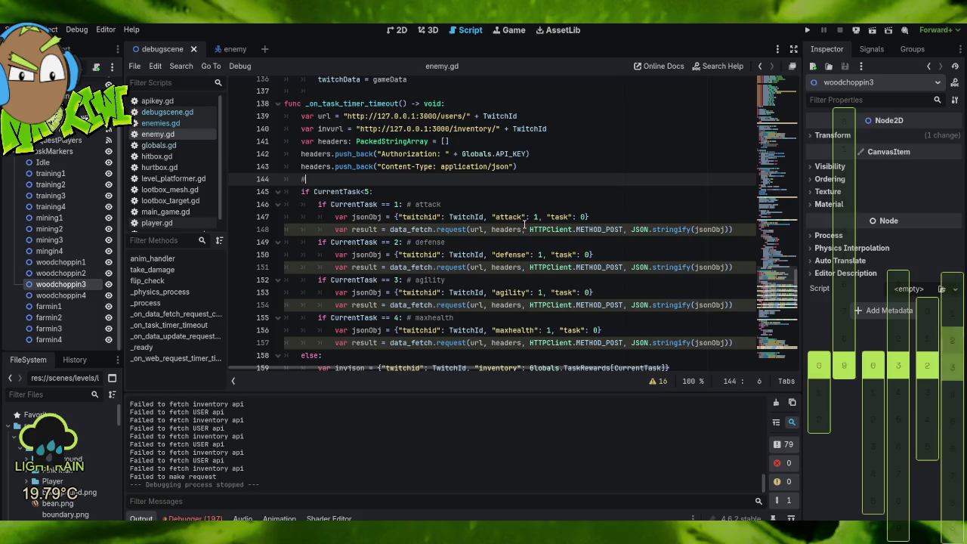
scroll(524, 227, "down", 3)
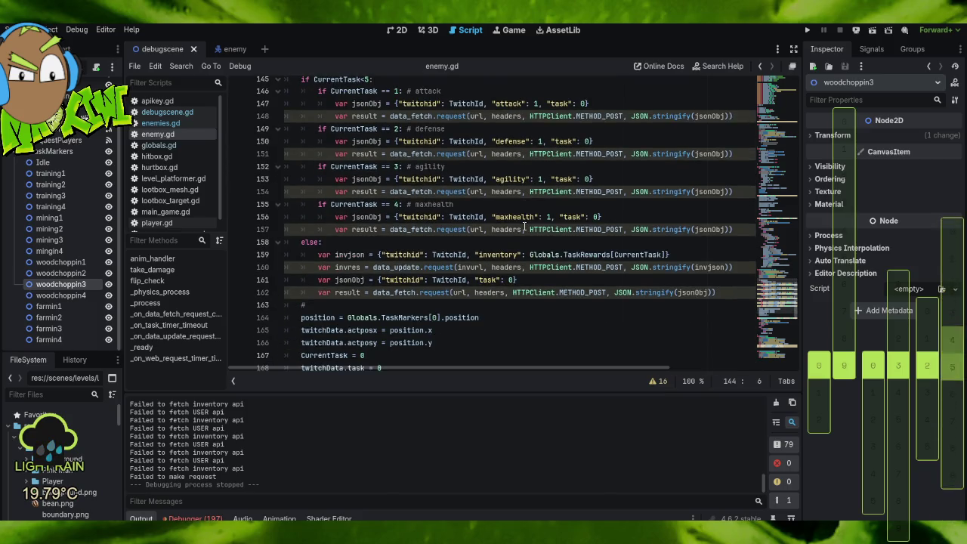
scroll(524, 228, "down", 1)
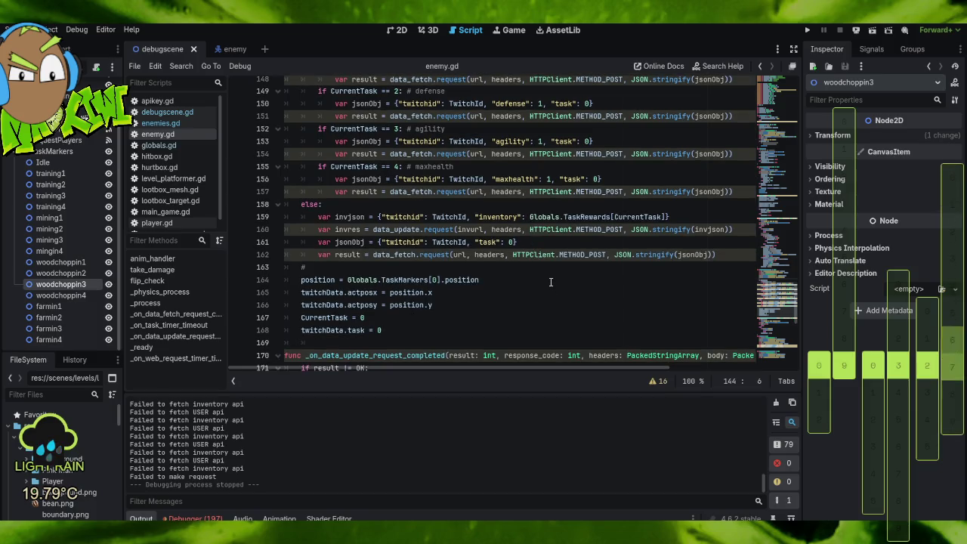
scroll(551, 282, "down", 2)
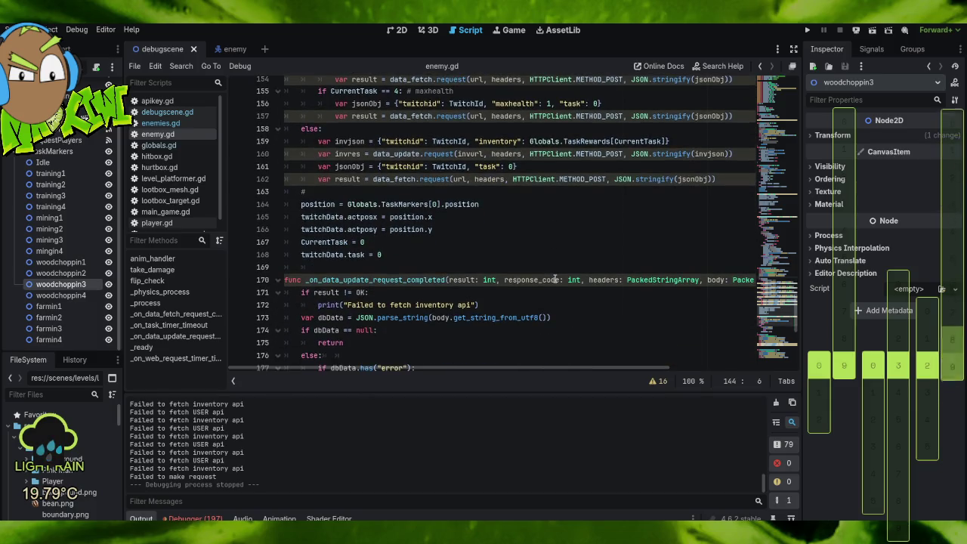
scroll(554, 279, "down", 2)
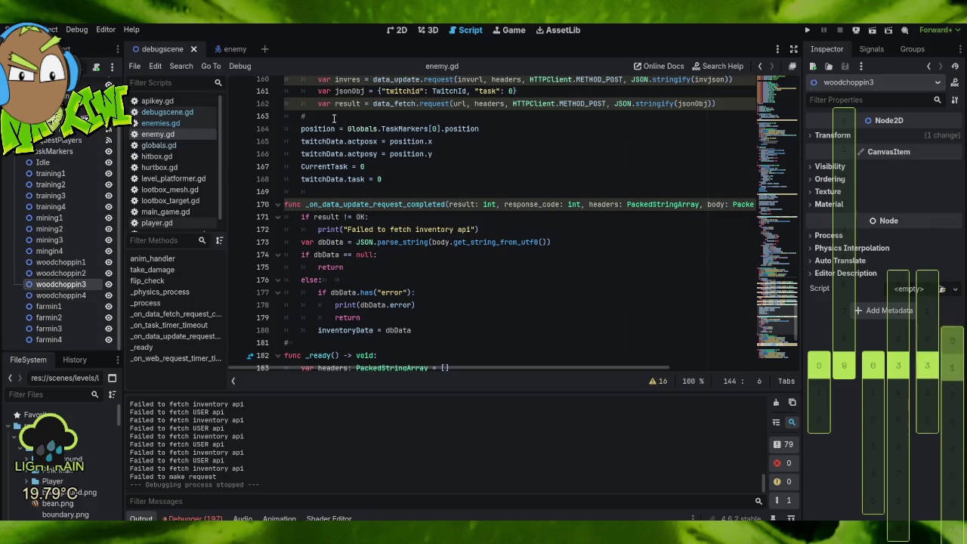
mouse_move(331, 119)
left_mouse_down()
mouse_move(468, 165)
mouse_move(486, 151)
left_mouse_up()
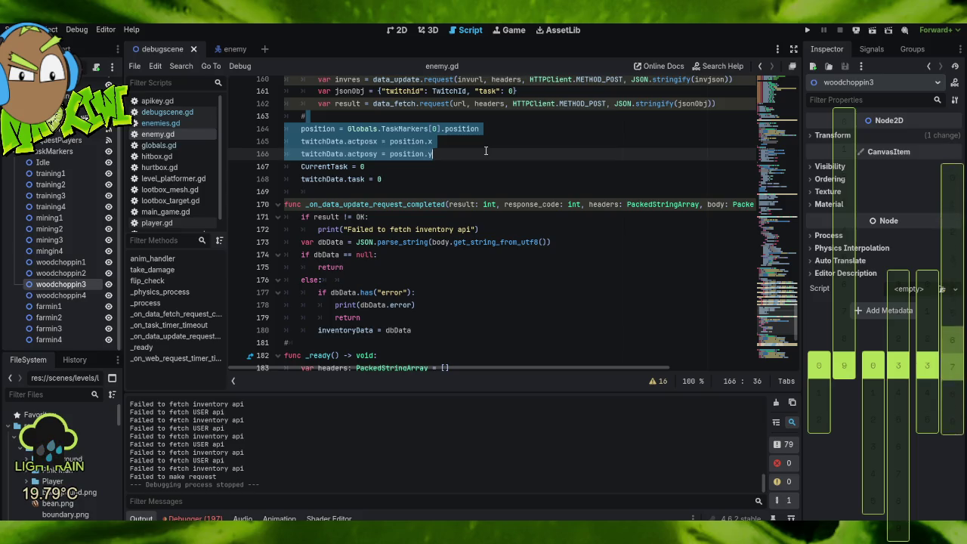
Look over the task lines in enemy.gd, then switch to index.js in VS Code.
scroll(492, 151, "up", 4)
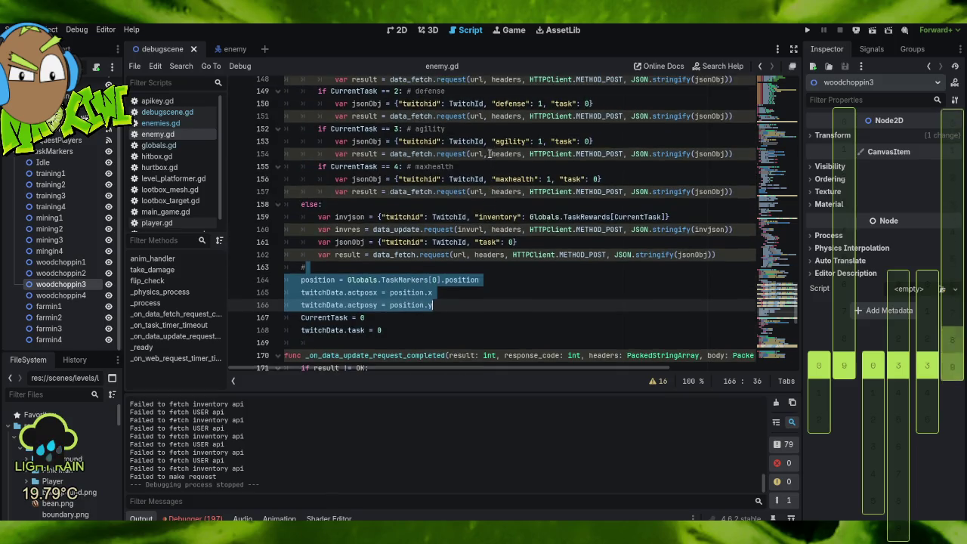
scroll(540, 280, "down", 2)
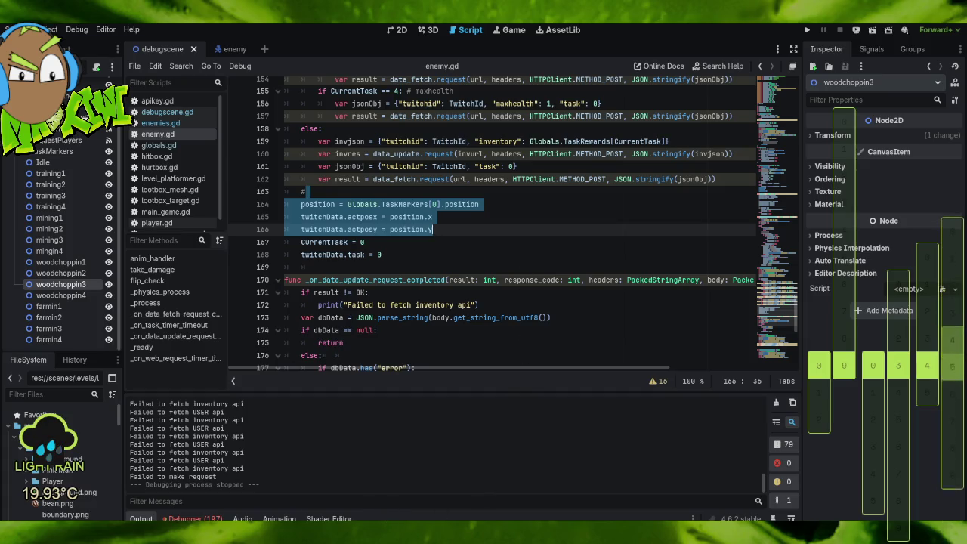
key("alt+Tab")
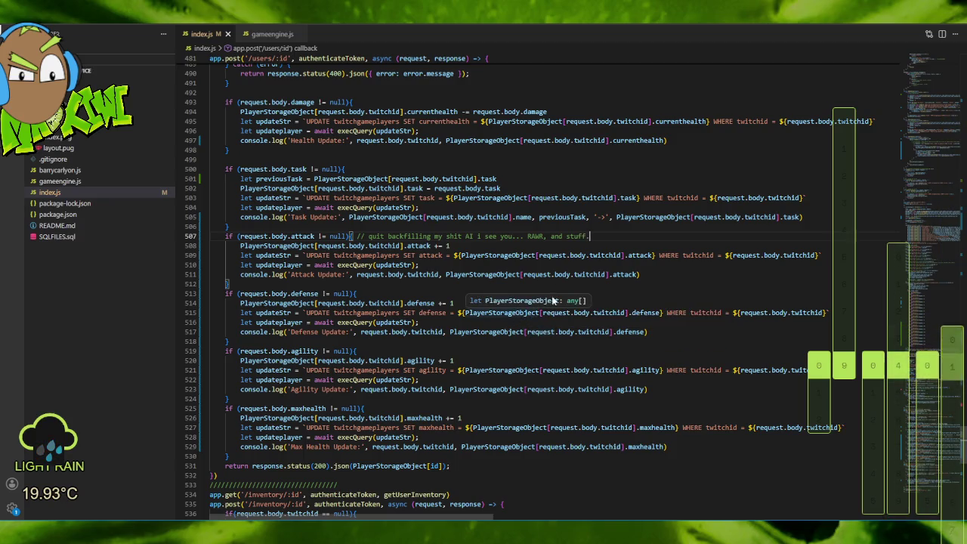
Save index.js via File > Save, then return to the Godot project.
scroll(554, 300, "down", 3)
left_click(11, 33)
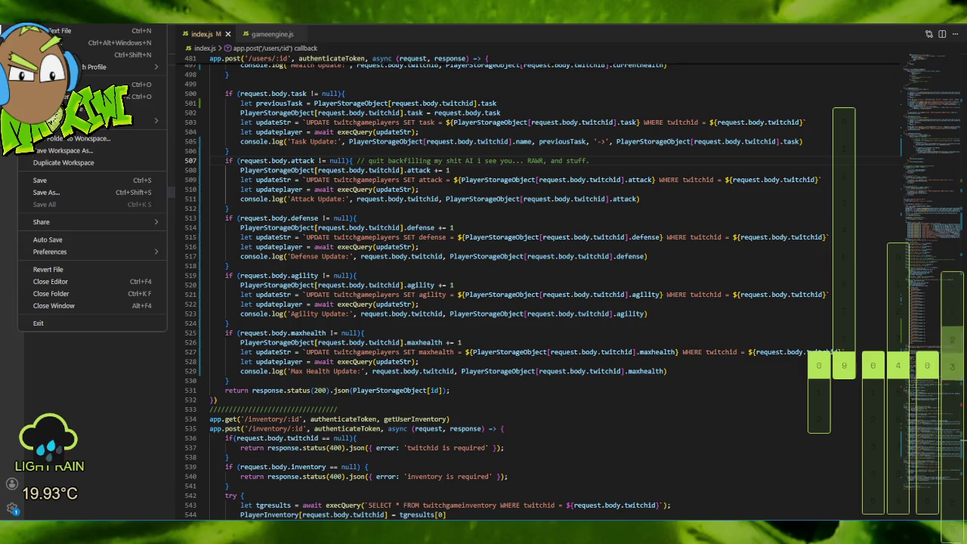
left_click(49, 182)
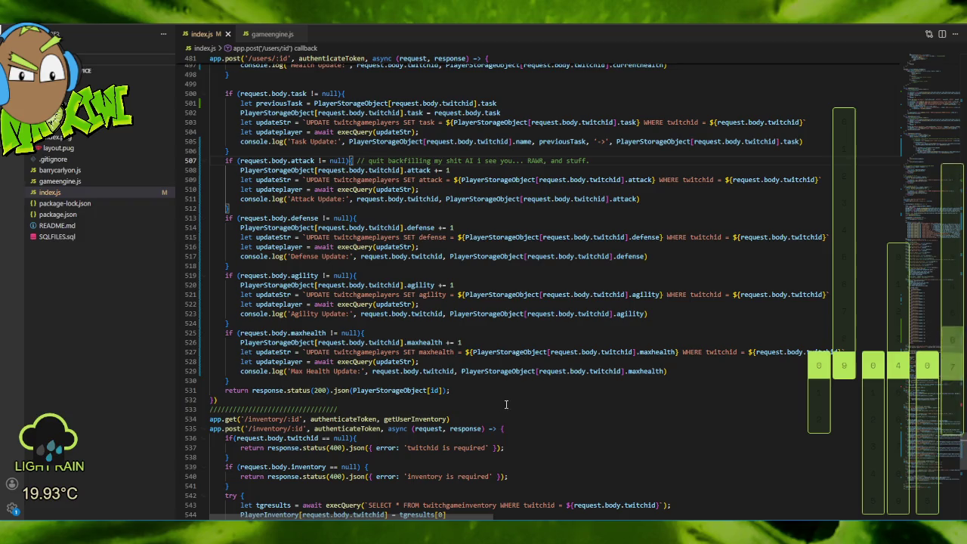
scroll(558, 410, "down", 3)
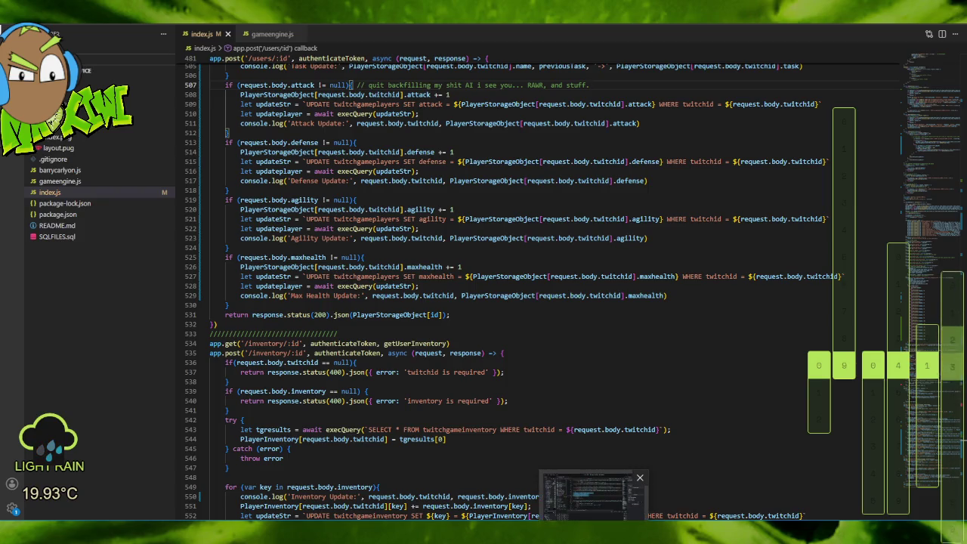
key("alt+Tab")
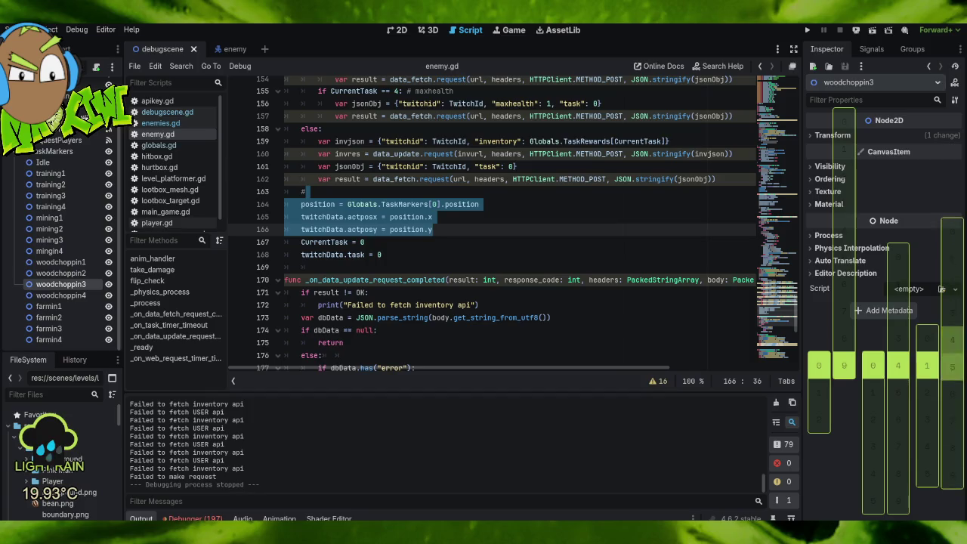
Test-run the project with the game window moved aside, stop it, and bring up the terminal.
left_click(807, 30)
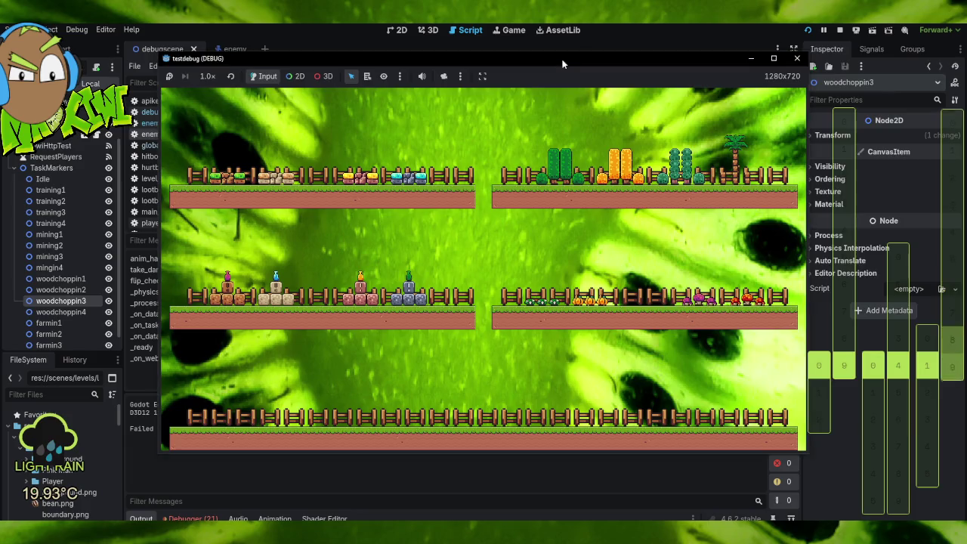
left_click_drag(564, 53, 717, 21)
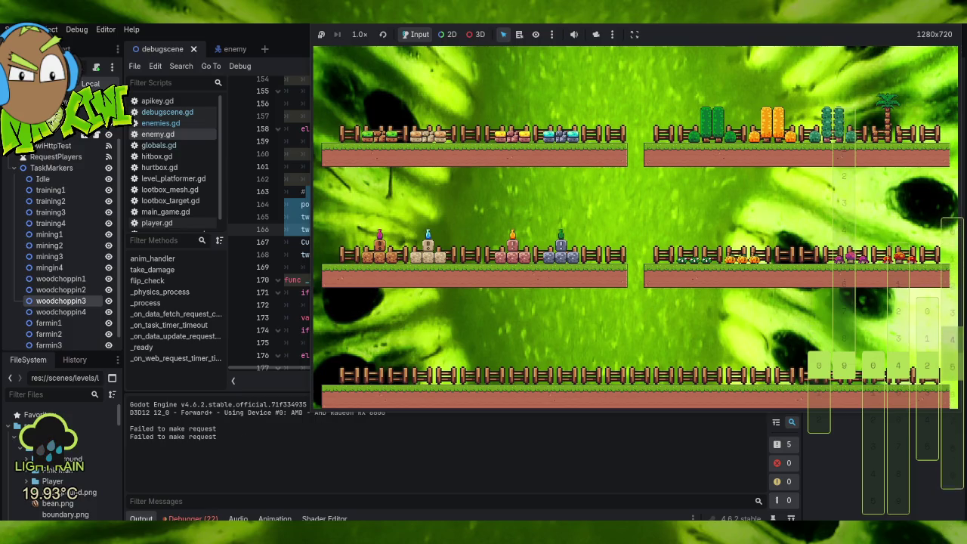
key("F8")
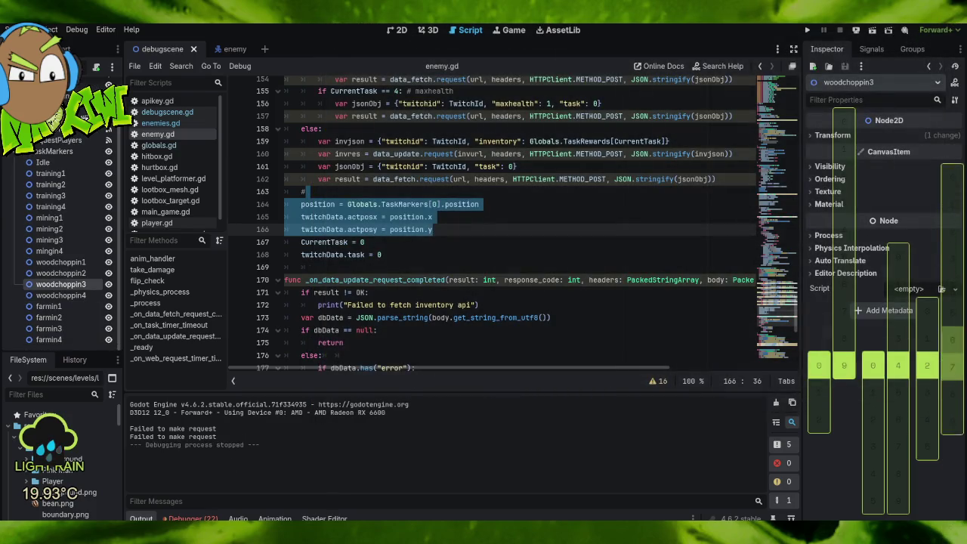
key("alt+Tab")
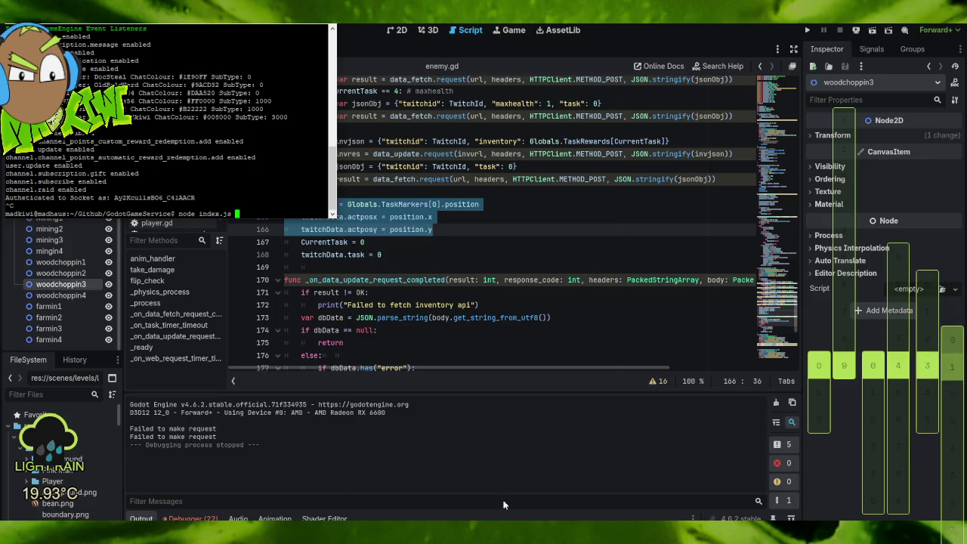
Upload the updated index.js to the server from FileZilla.
key("alt+Tab")
double_click(348, 280)
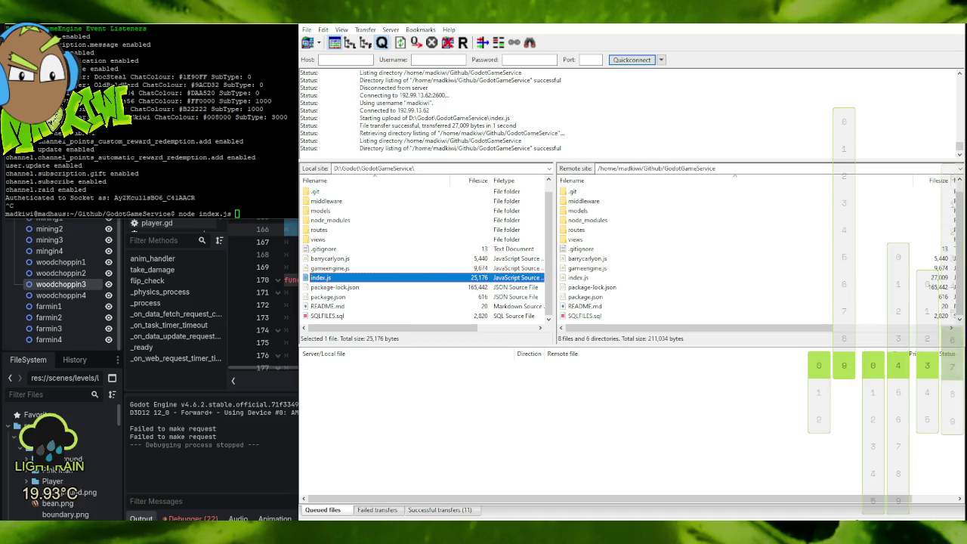
key("alt+Tab")
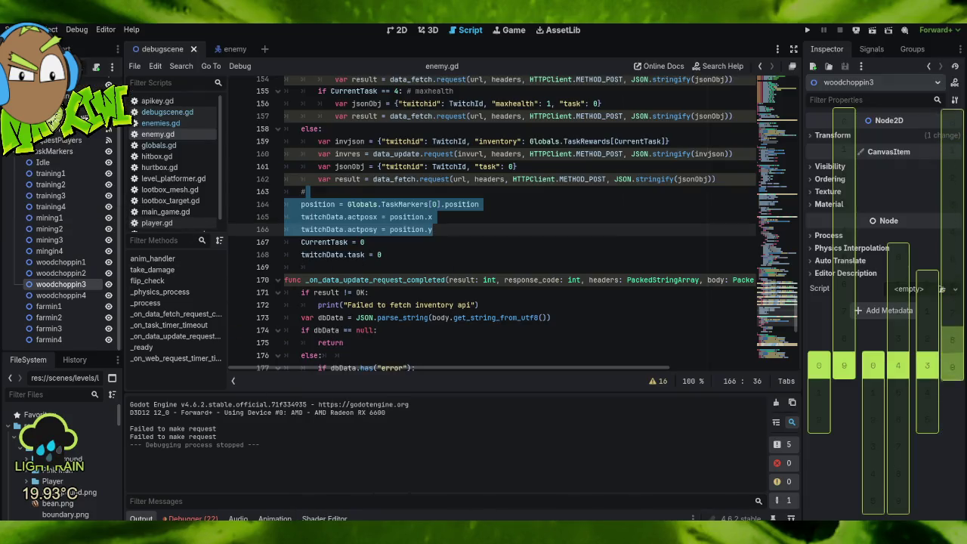
Restart the Node service with node index.js and launch the game project again.
key("alt+Tab")
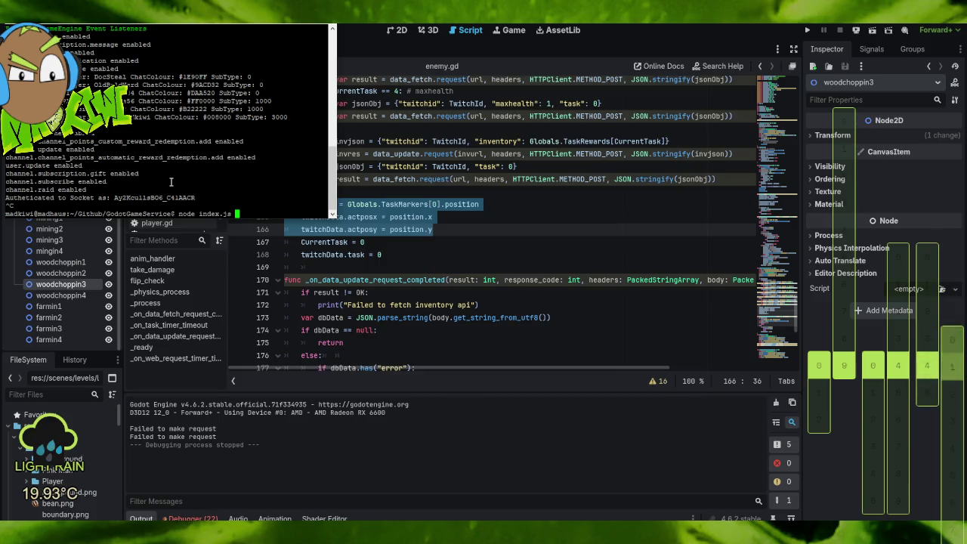
key("Return")
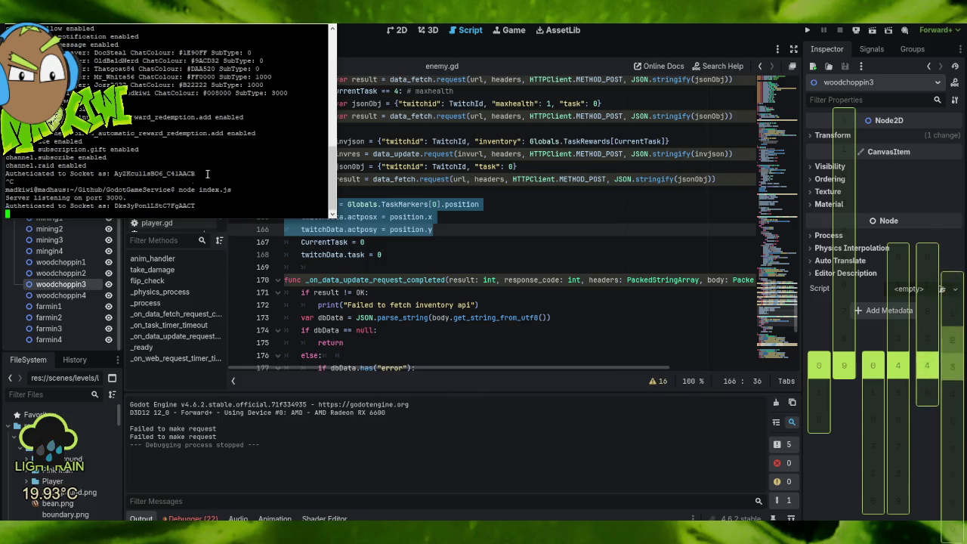
left_click(808, 29)
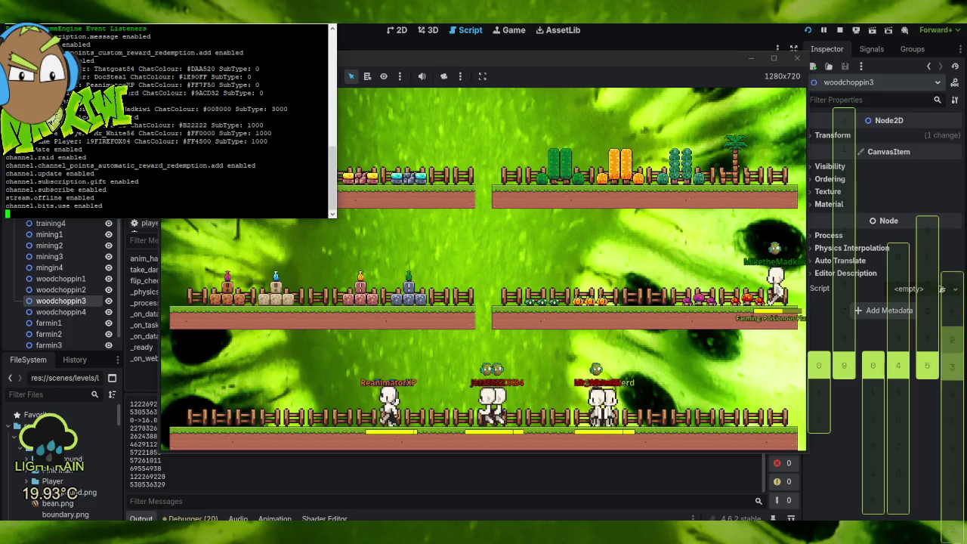
Enlarge the game window to watch chatters spawn and work, then stop the Node service and game.
mouse_move(756, 58)
left_mouse_down()
mouse_move(756, 22)
mouse_move(850, 26)
left_mouse_up()
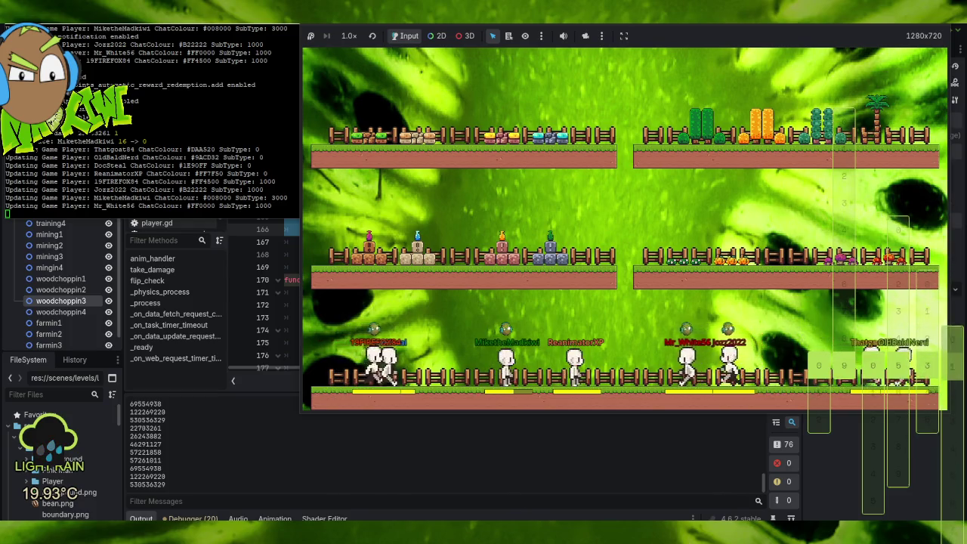
mouse_move(578, 540)
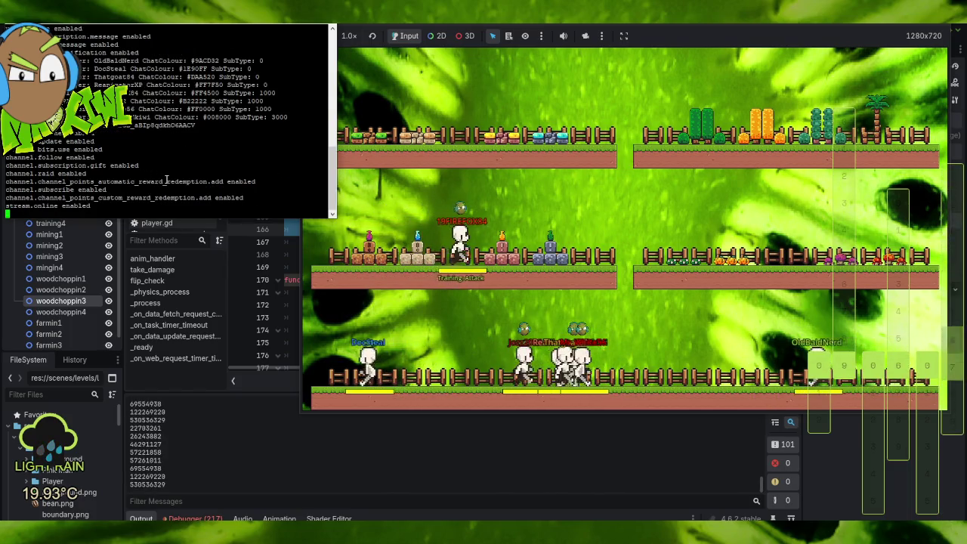
key("ctrl+c")
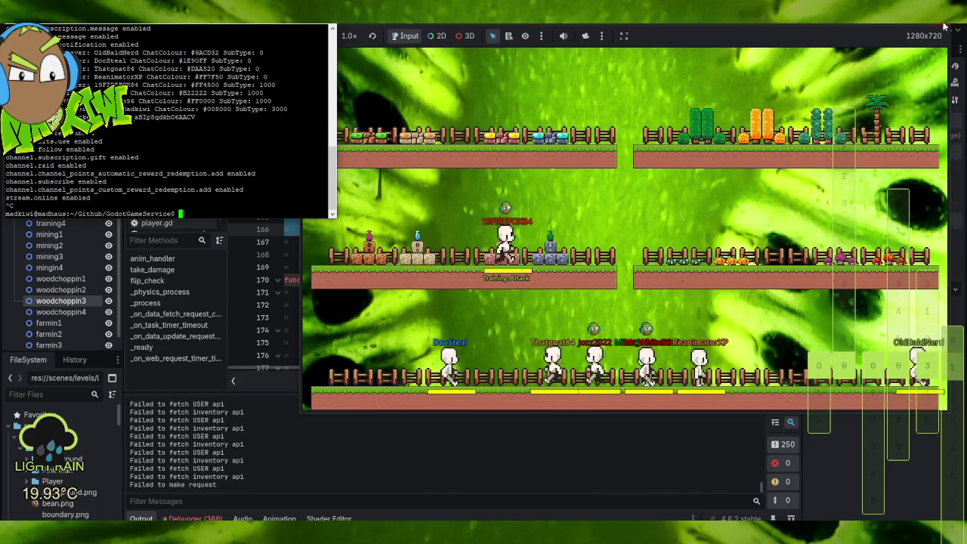
key("F8")
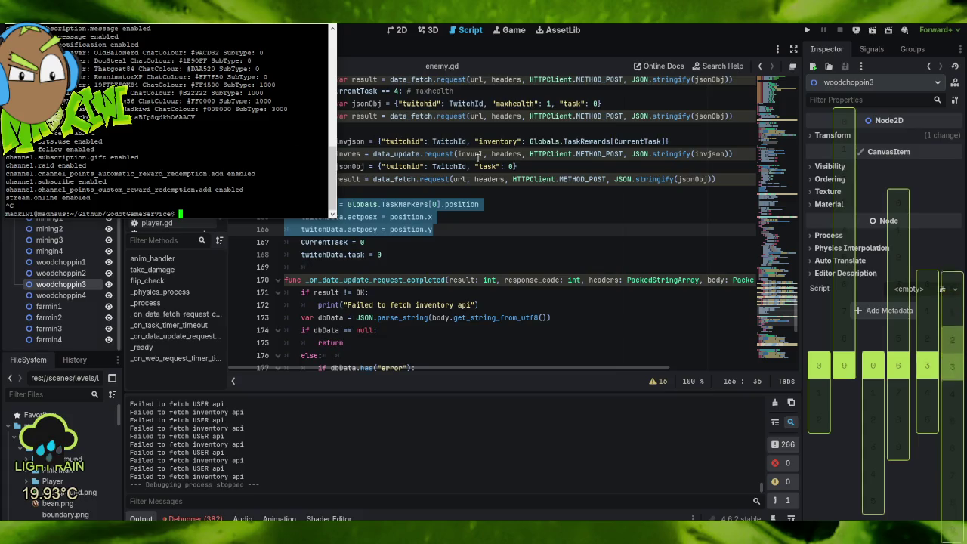
Scroll index.js up to the channel-point reward switch with the Train-MaxHealth and Mine-Stone cases.
left_click(478, 217)
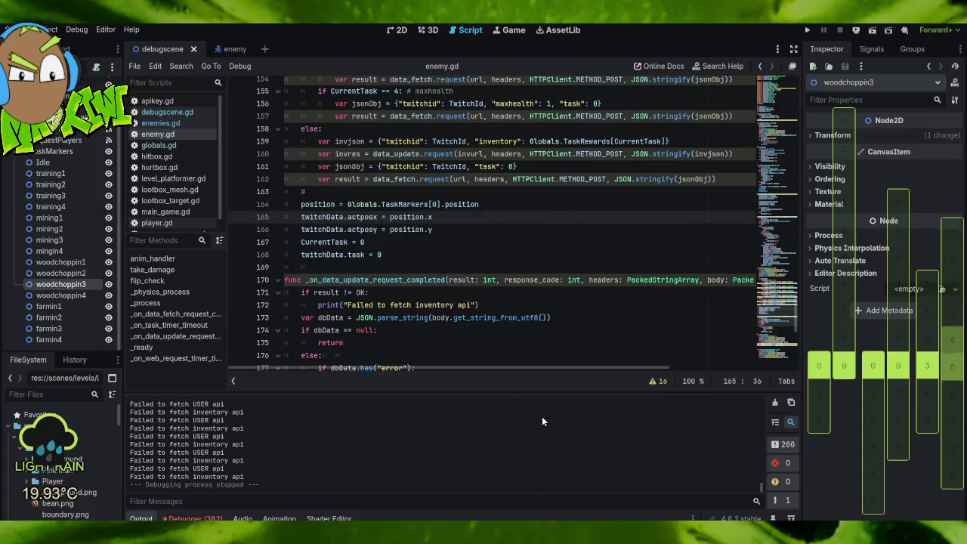
key("alt+Tab")
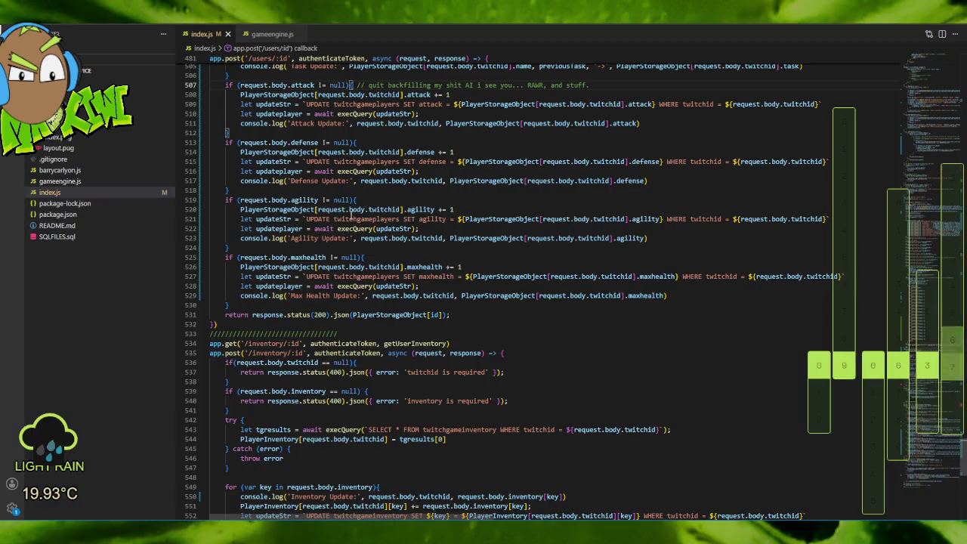
scroll(417, 273, "up", 3)
scroll(417, 274, "down", 8)
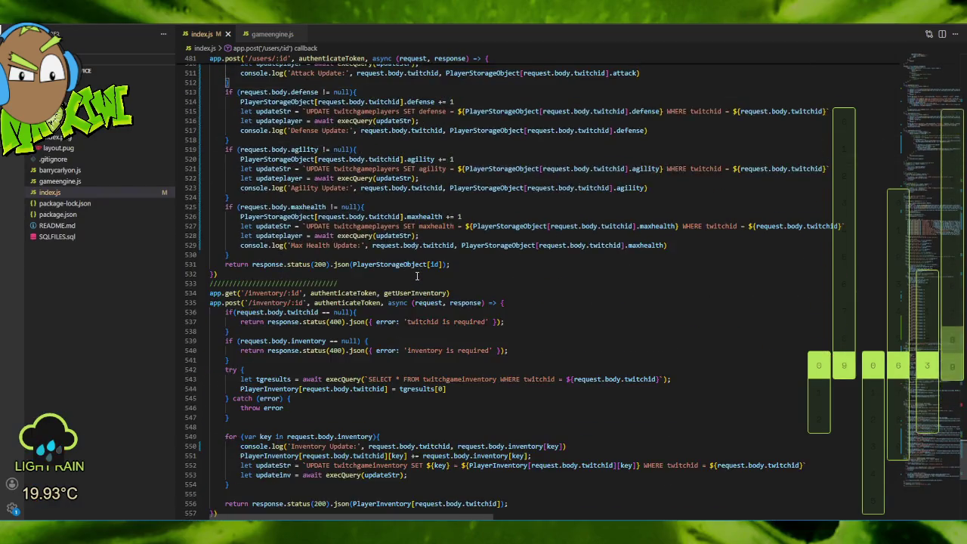
scroll(414, 278, "up", 5)
scroll(414, 278, "up", 20)
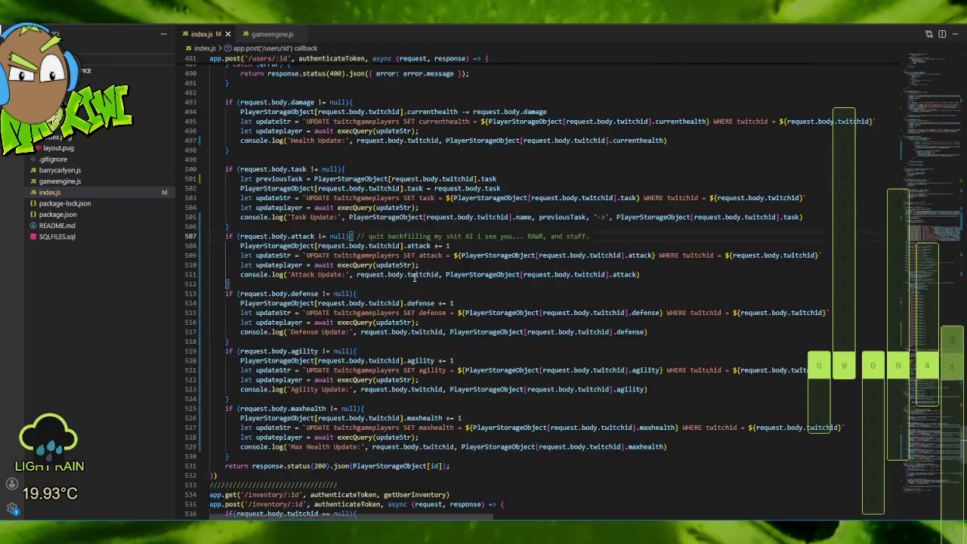
scroll(413, 282, "up", 15)
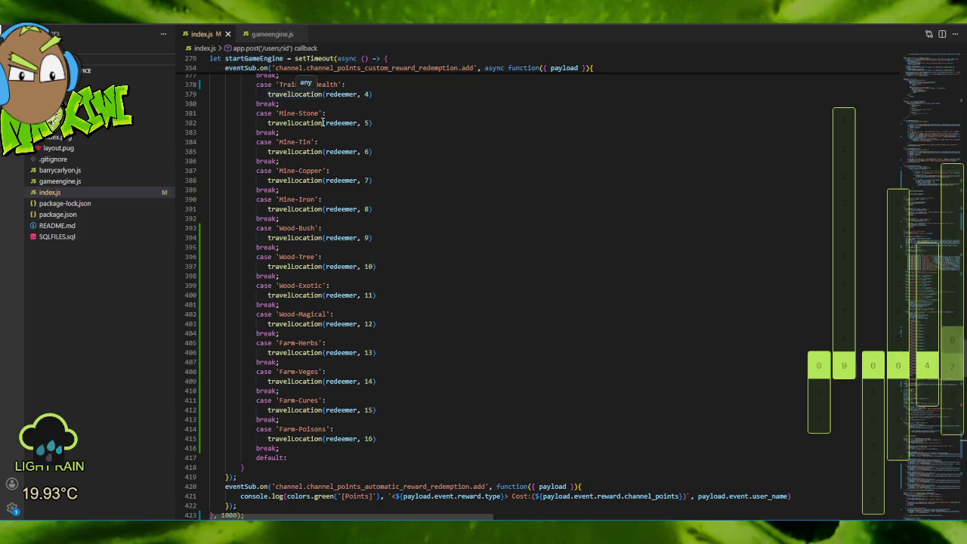
right_click(455, 142)
key("Escape")
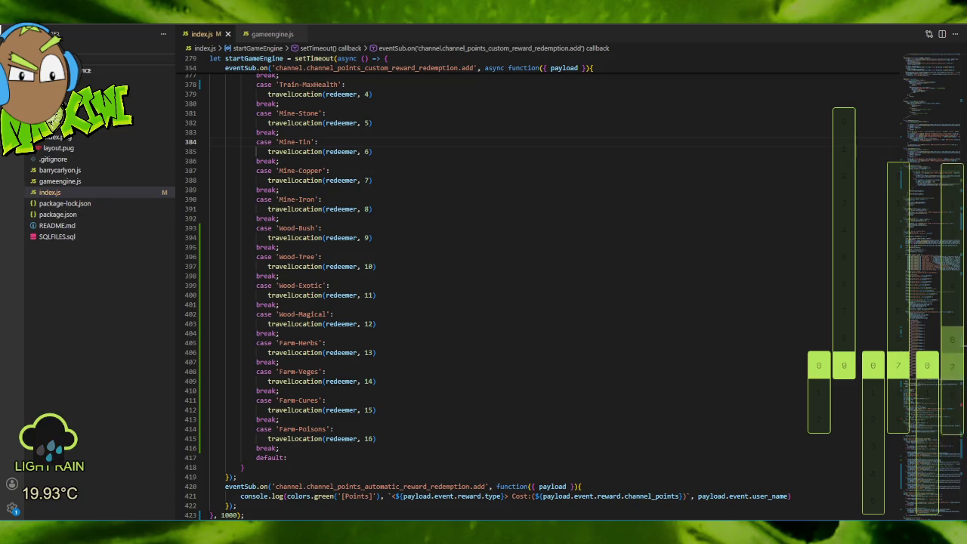
scroll(401, 169, "up", 10)
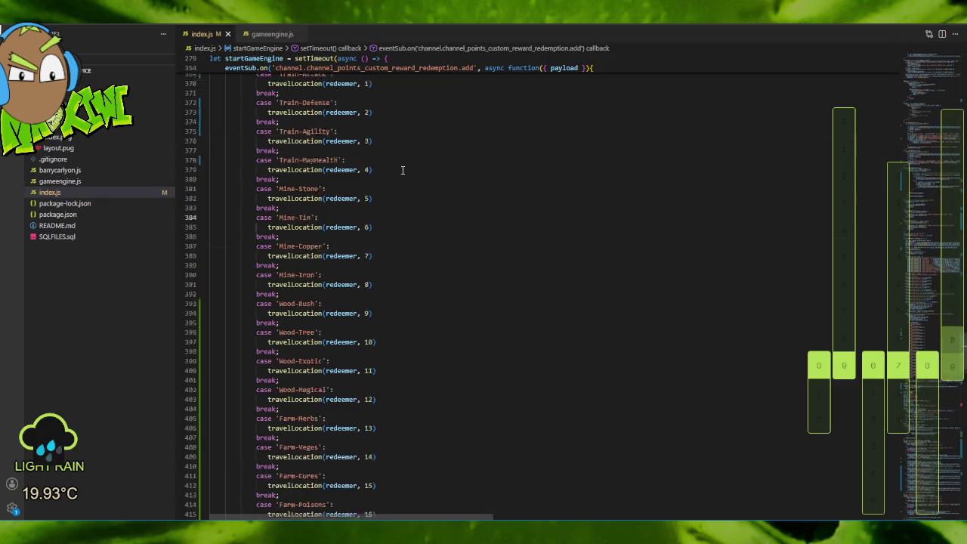
scroll(402, 169, "up", 3)
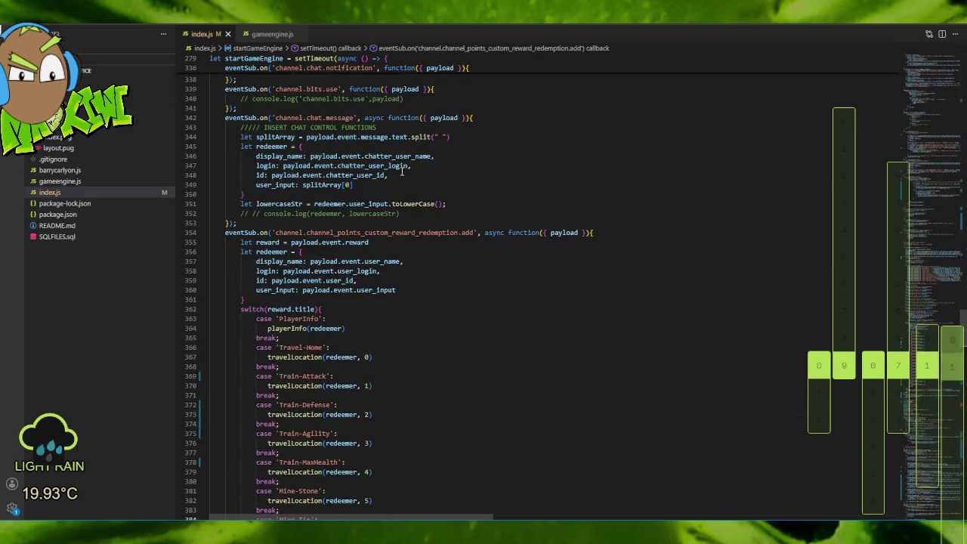
scroll(401, 170, "up", 13)
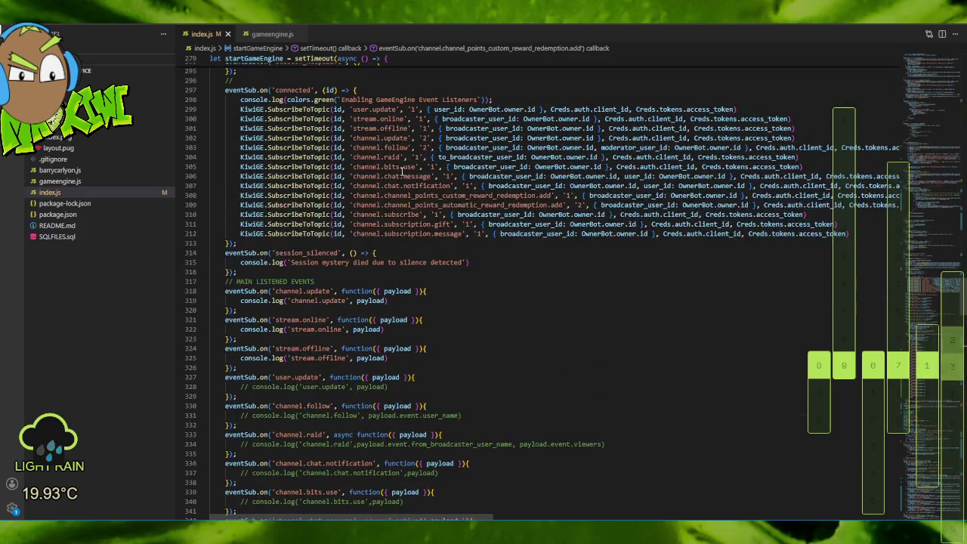
scroll(401, 170, "up", 4)
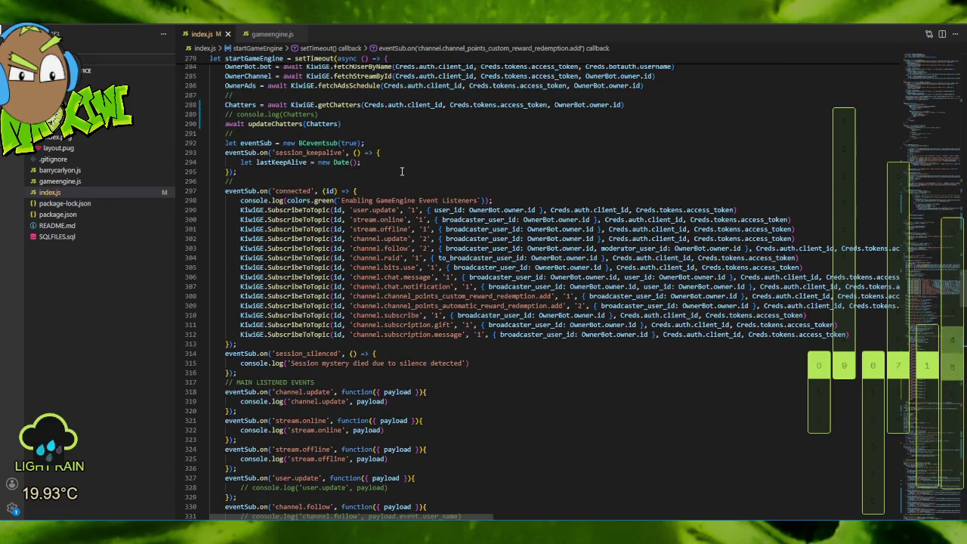
scroll(401, 172, "up", 4)
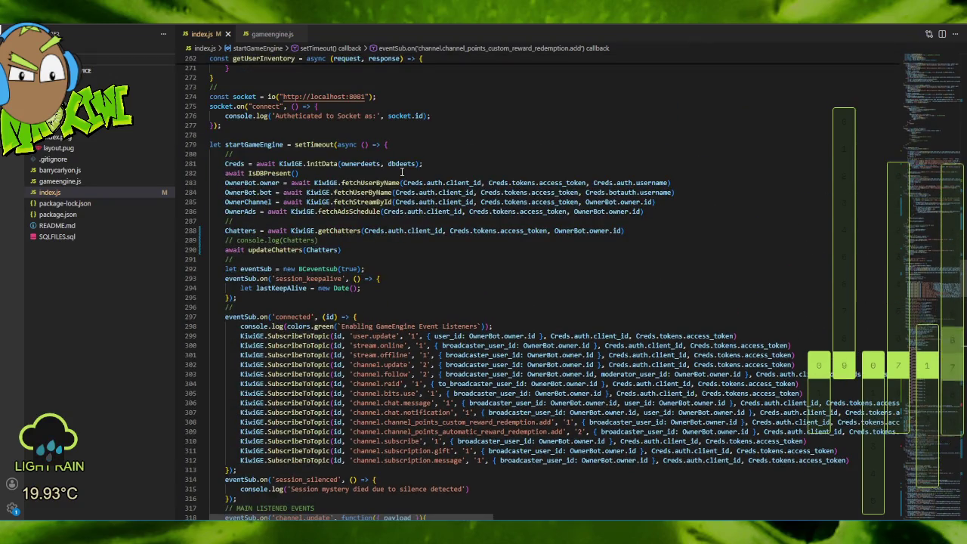
scroll(401, 172, "up", 5)
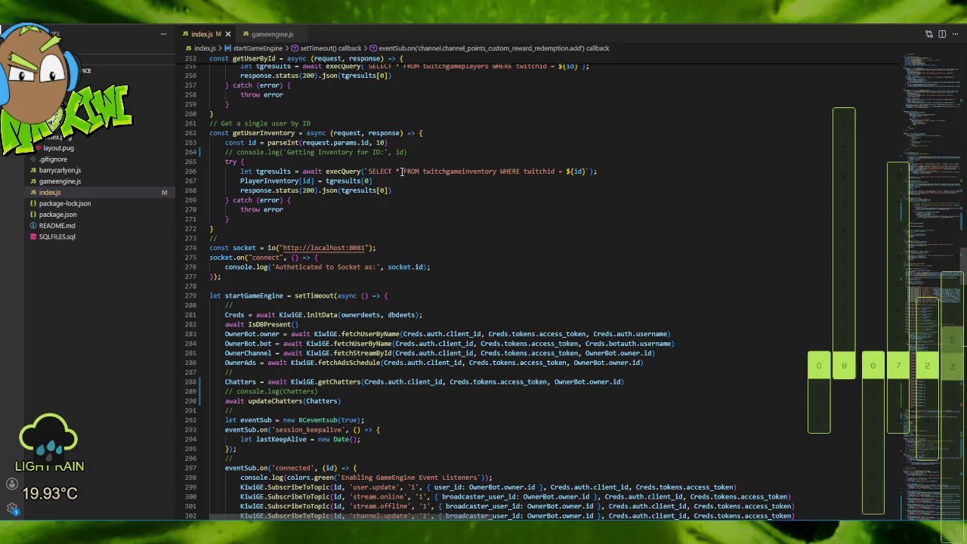
scroll(401, 172, "up", 3)
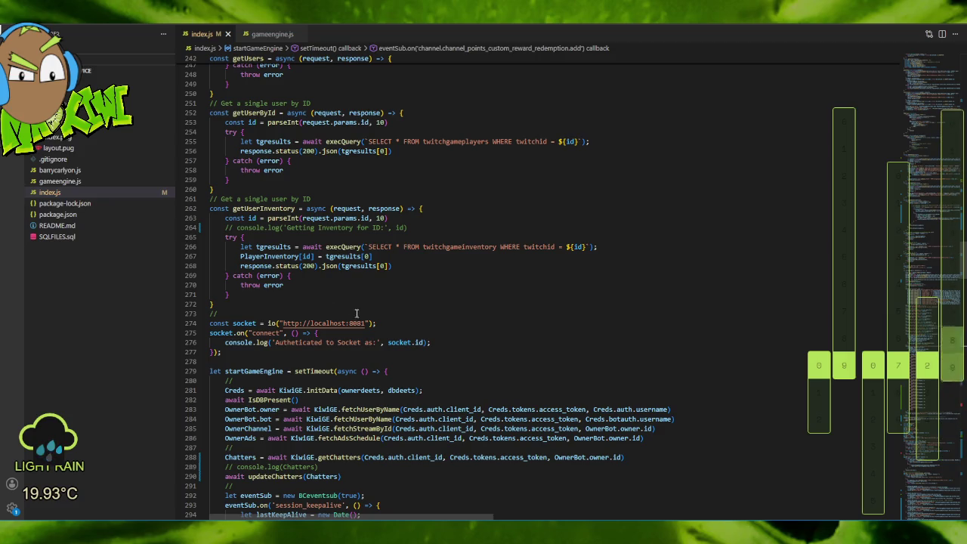
left_click(406, 262)
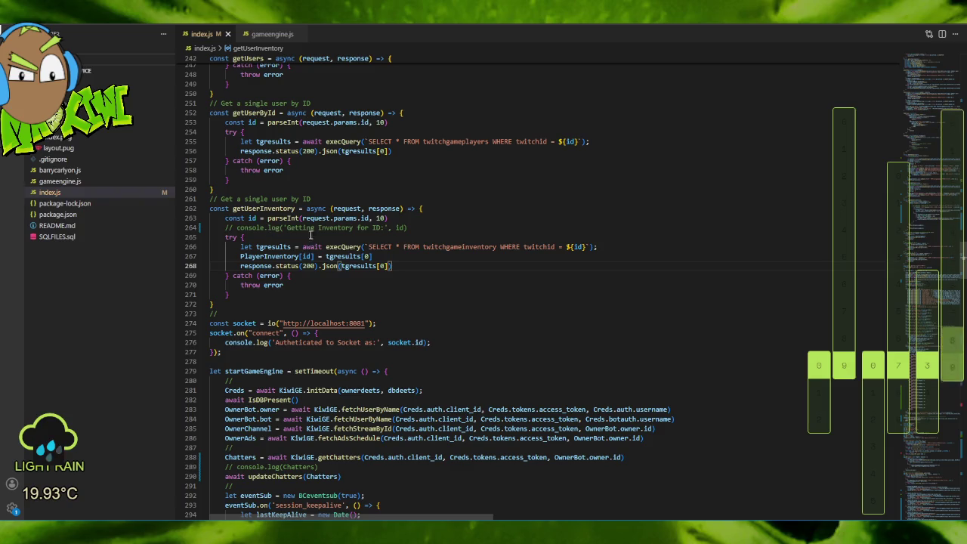
mouse_move(240, 256)
left_mouse_down()
mouse_move(385, 247)
mouse_move(387, 256)
left_mouse_up()
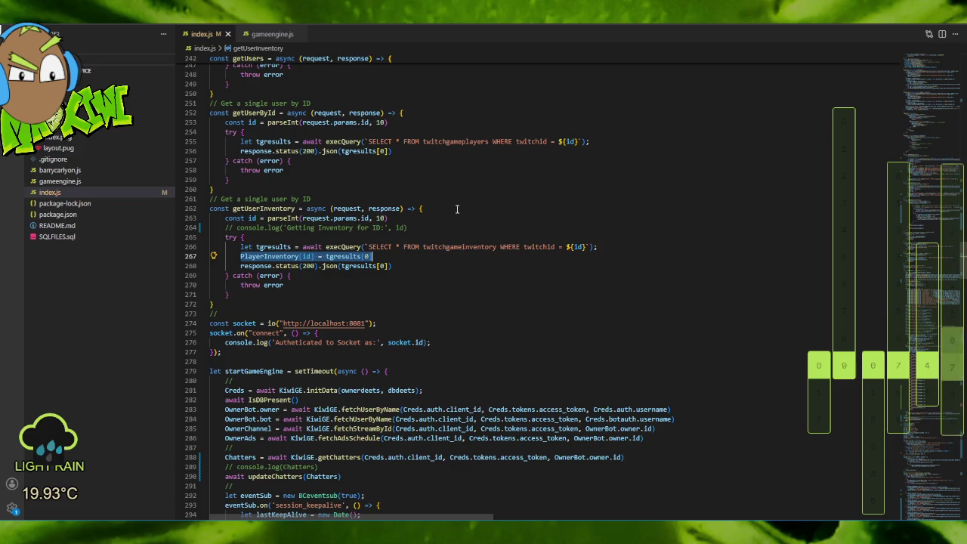
scroll(457, 209, "up", 4)
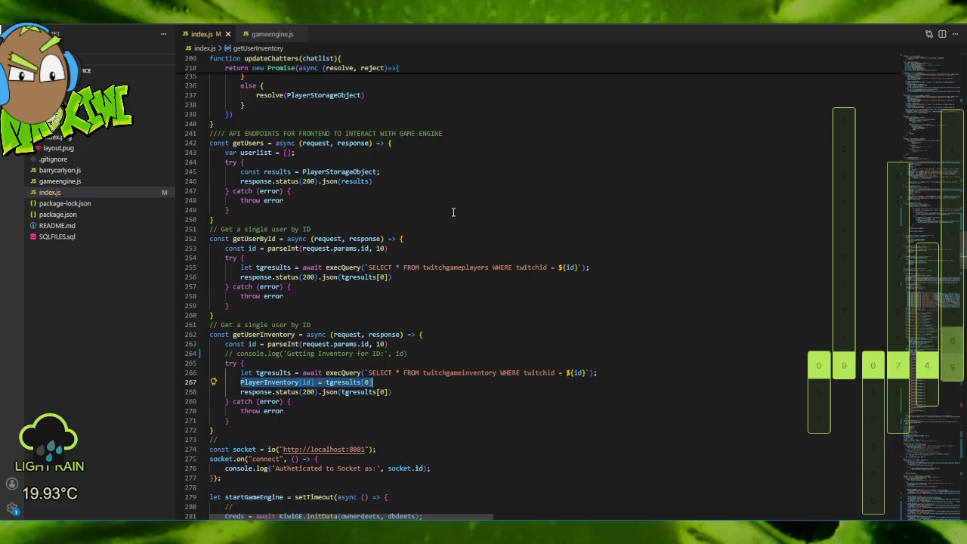
scroll(457, 217, "up", 5)
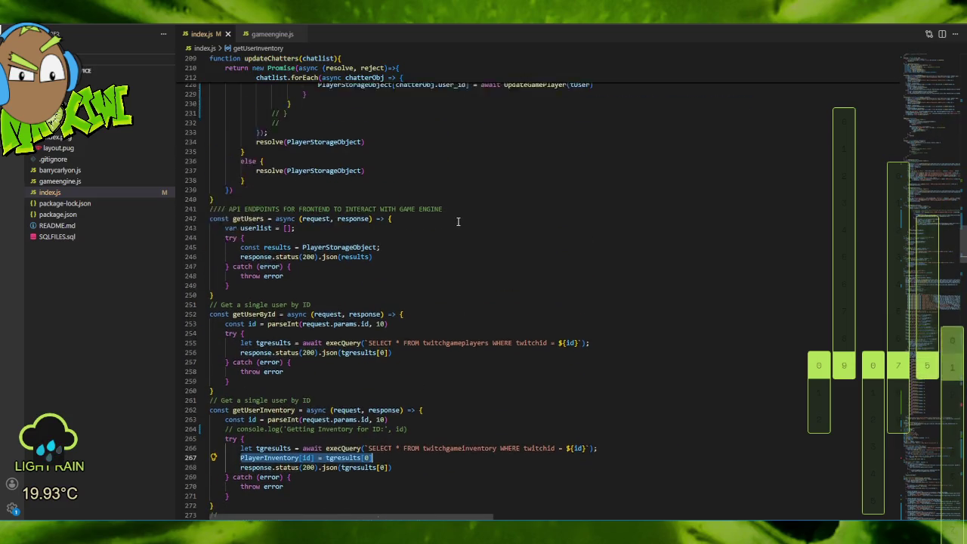
scroll(460, 217, "up", 6)
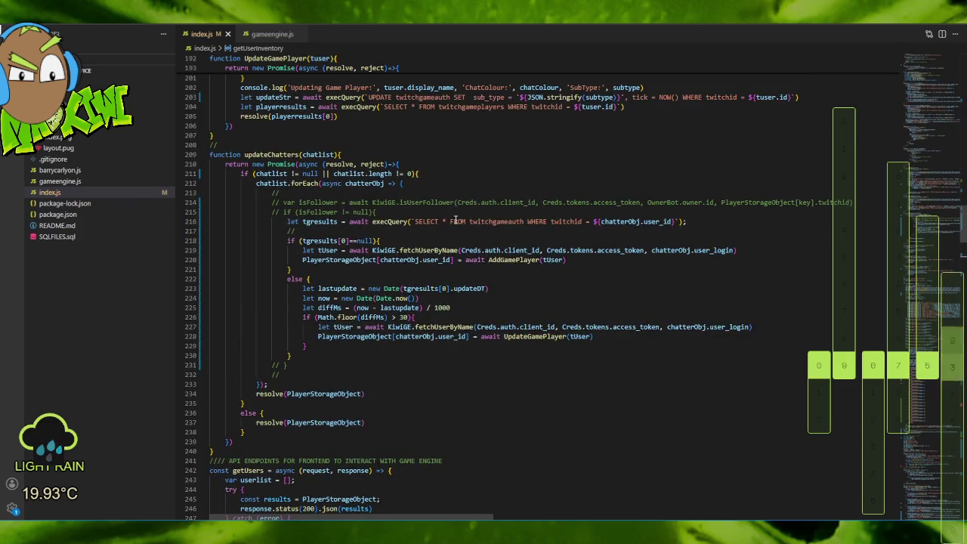
scroll(456, 220, "up", 4)
scroll(456, 222, "up", 3)
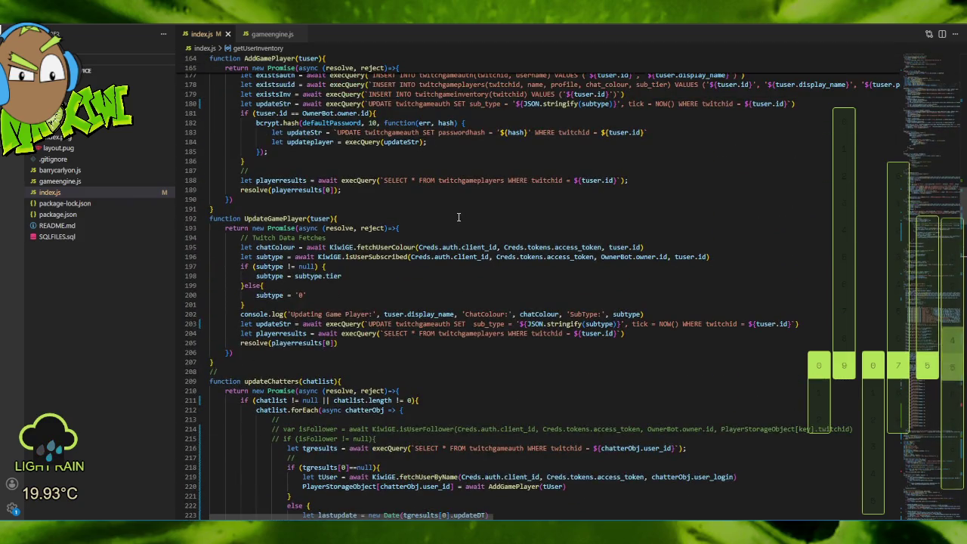
scroll(458, 217, "up", 5)
scroll(457, 225, "up", 8)
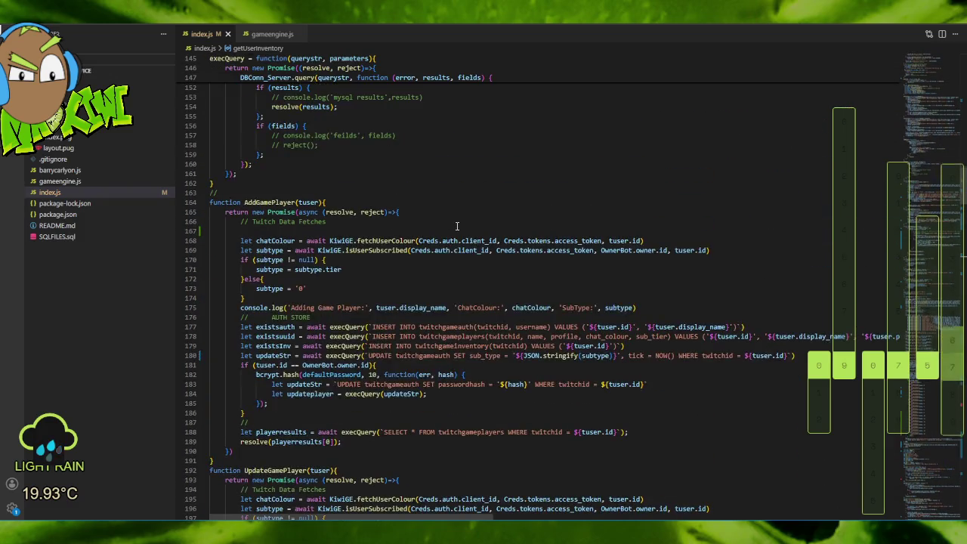
scroll(458, 228, "up", 3)
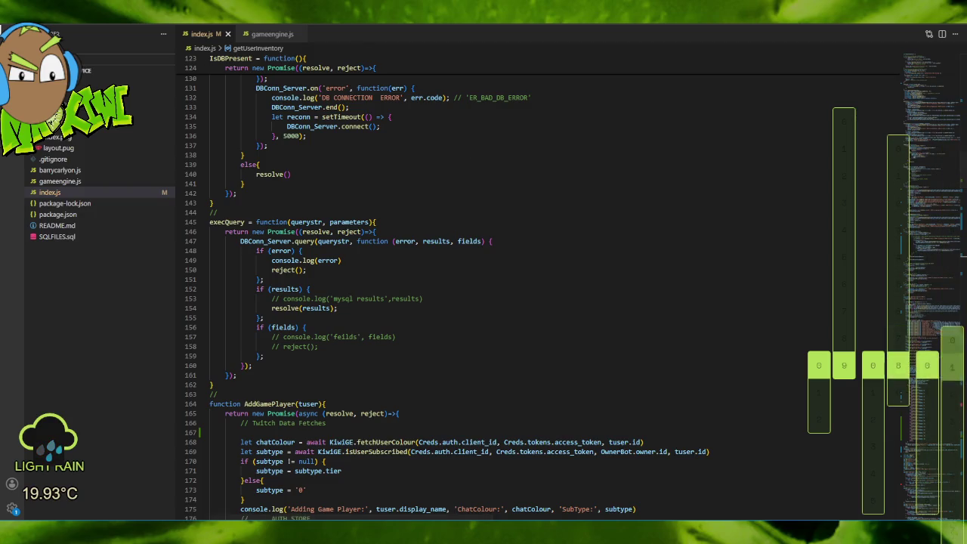
key("alt+f")
Rerun node index.js so the server listens on port 3000, then return to Godot.
left_click(45, 182)
key("alt+Tab")
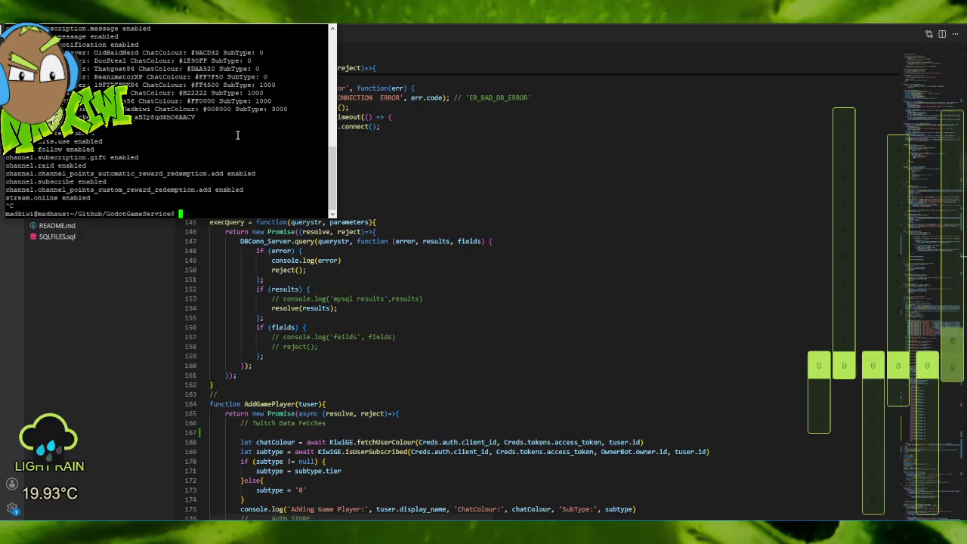
key("Return")
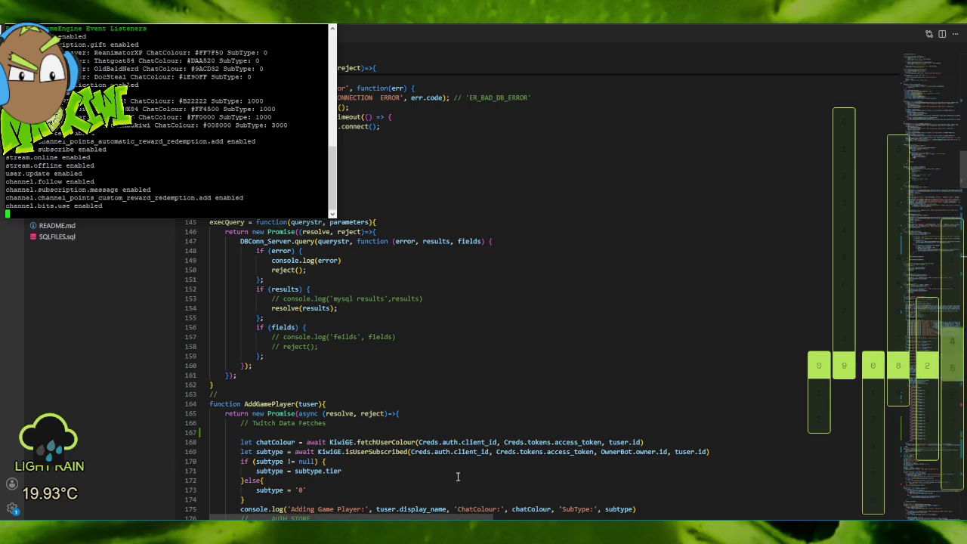
key("alt+Tab")
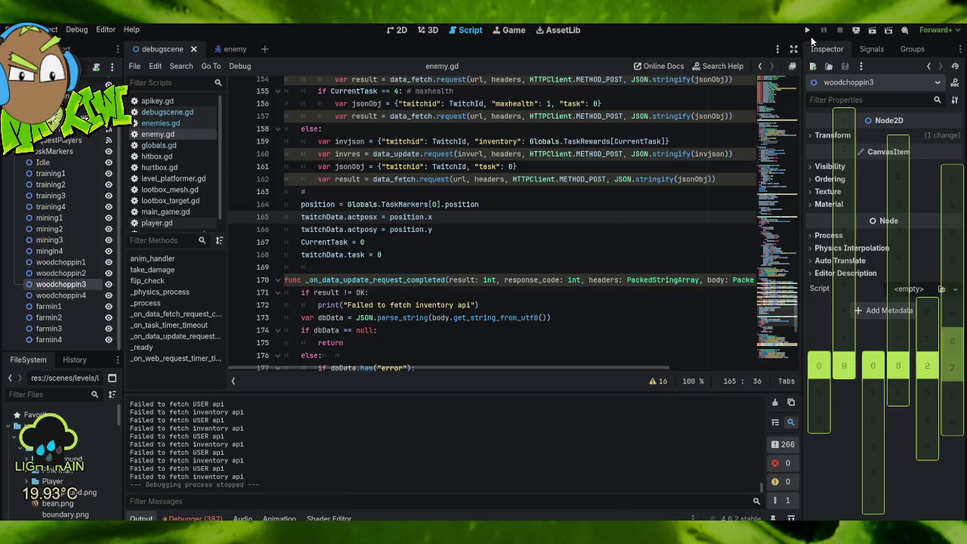
Run the idle game, check the server log's attack update, and show the debugger errors.
left_click(809, 33)
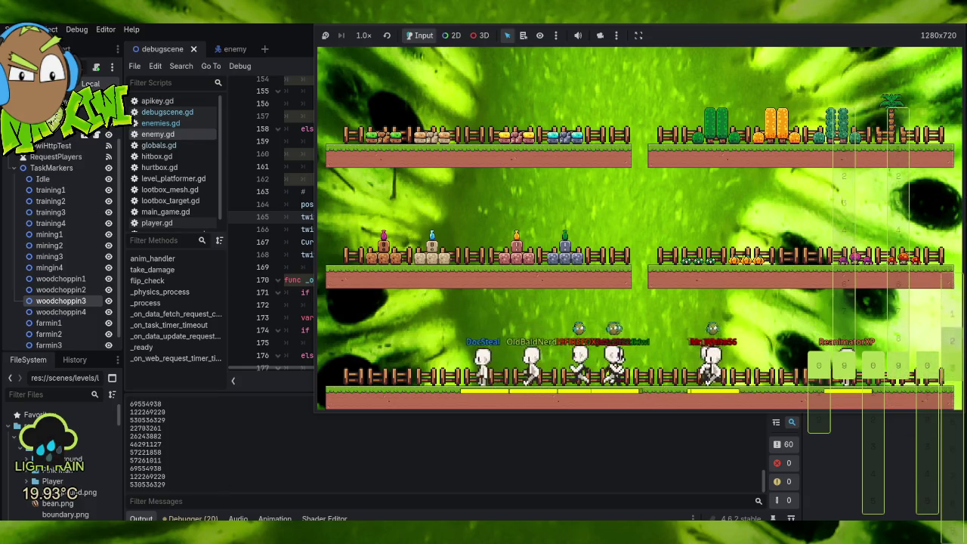
key("alt+Tab")
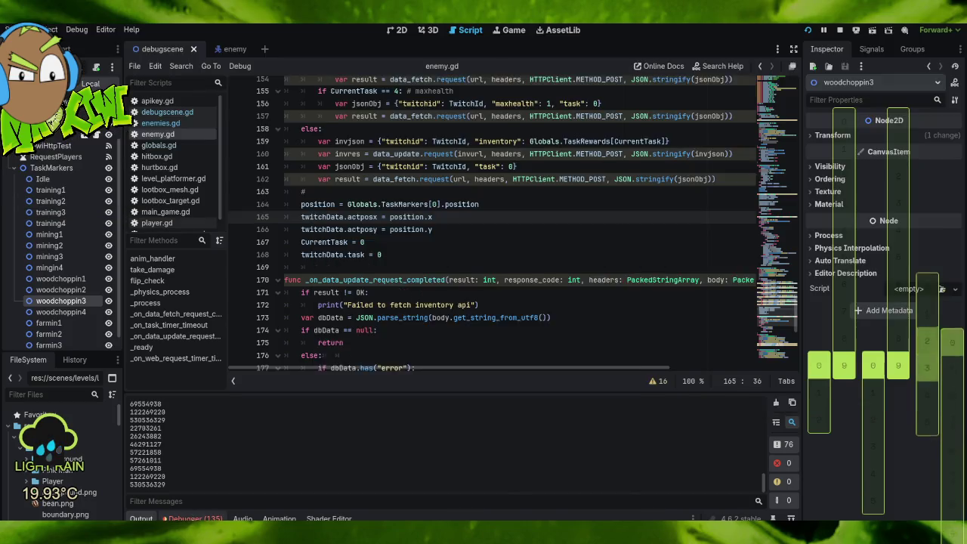
key("F8")
left_click(195, 520)
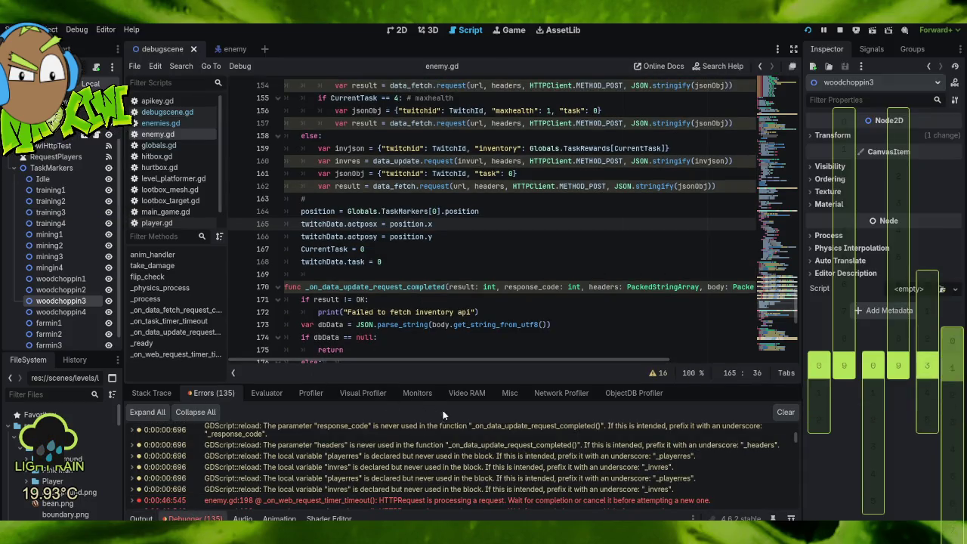
Review the latest HTTPRequest-busy errors in the debugger list and stop the running game.
scroll(484, 472, "down", 2)
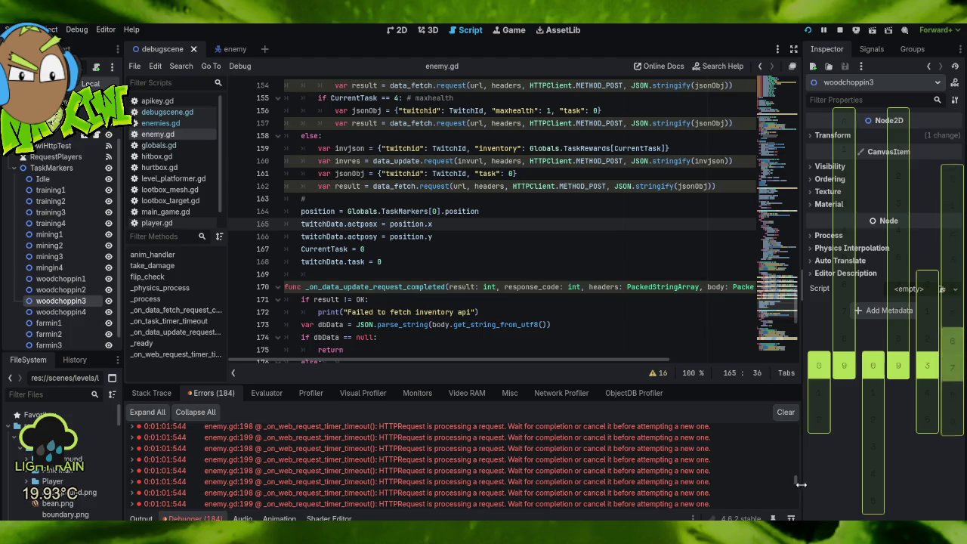
left_click_drag(796, 480, 798, 518)
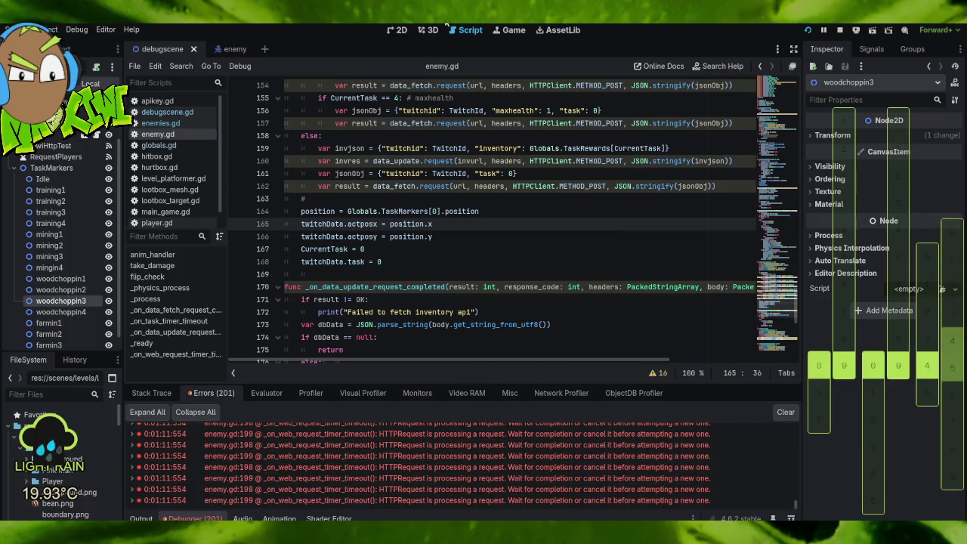
left_click(841, 30)
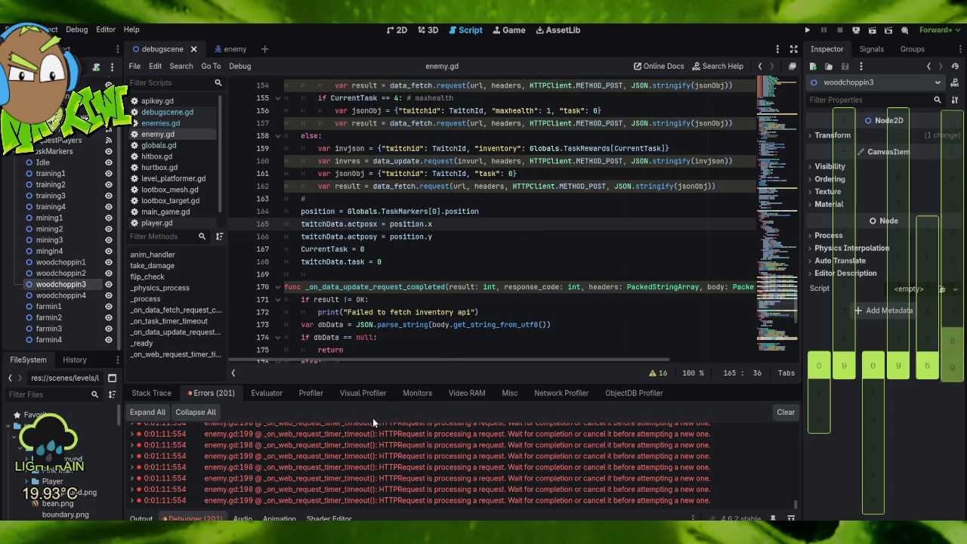
scroll(434, 445, "up", 3)
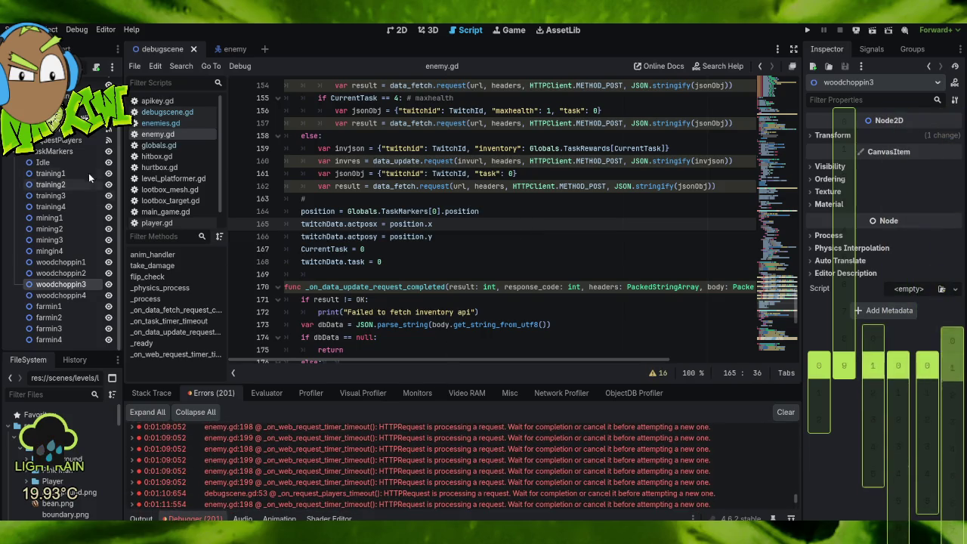
Make the enemy's WebRequestTimer One Shot with a 1.0 s wait time, then test-run the game.
left_click(227, 50)
left_click(45, 232)
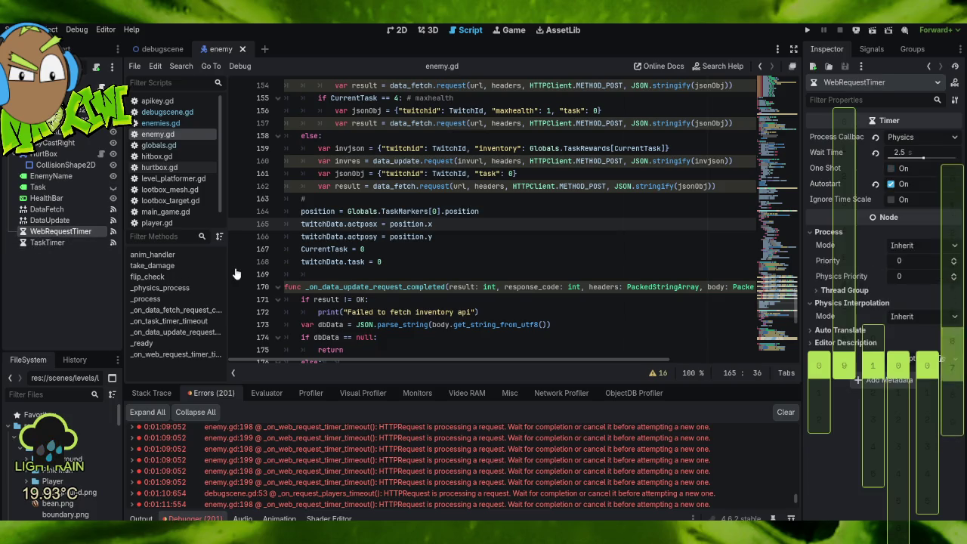
left_click(891, 184)
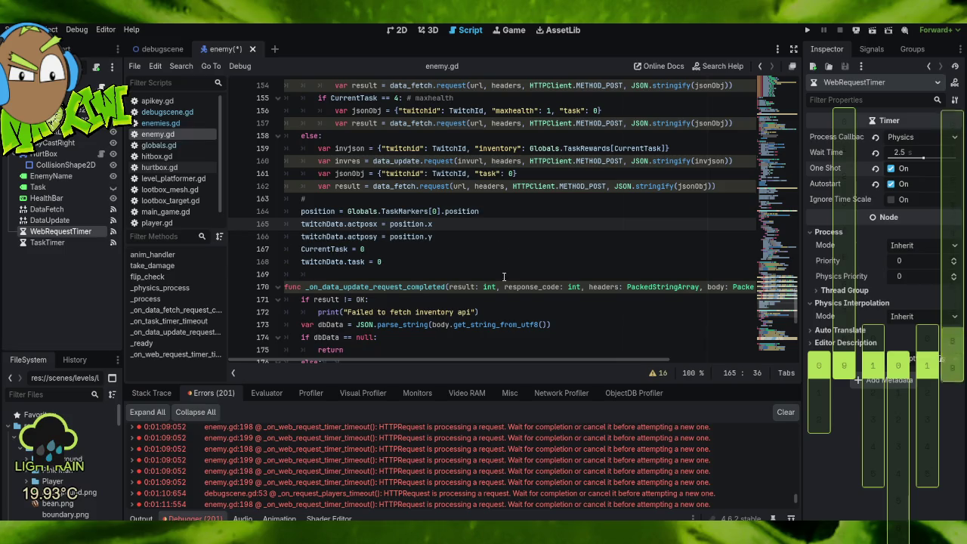
scroll(504, 278, "down", 8)
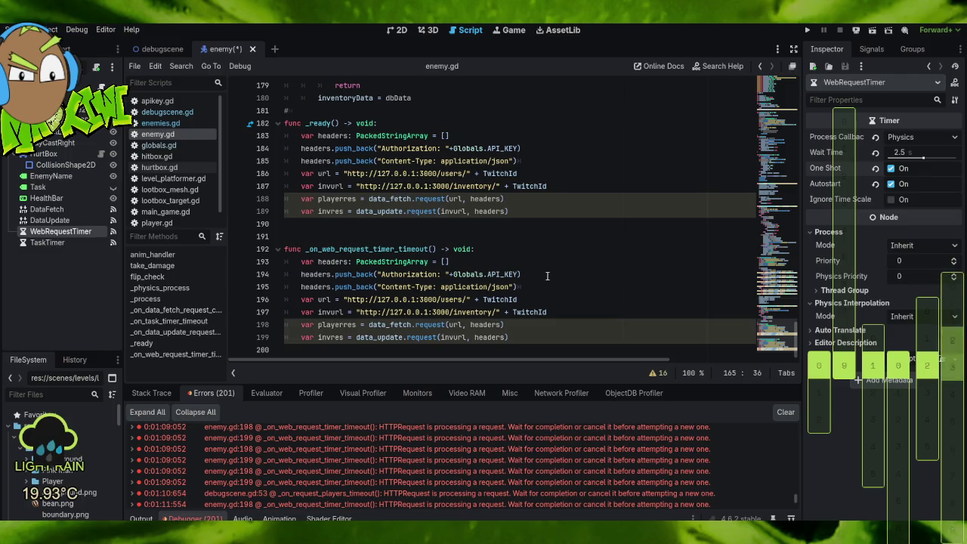
scroll(546, 272, "up", 2)
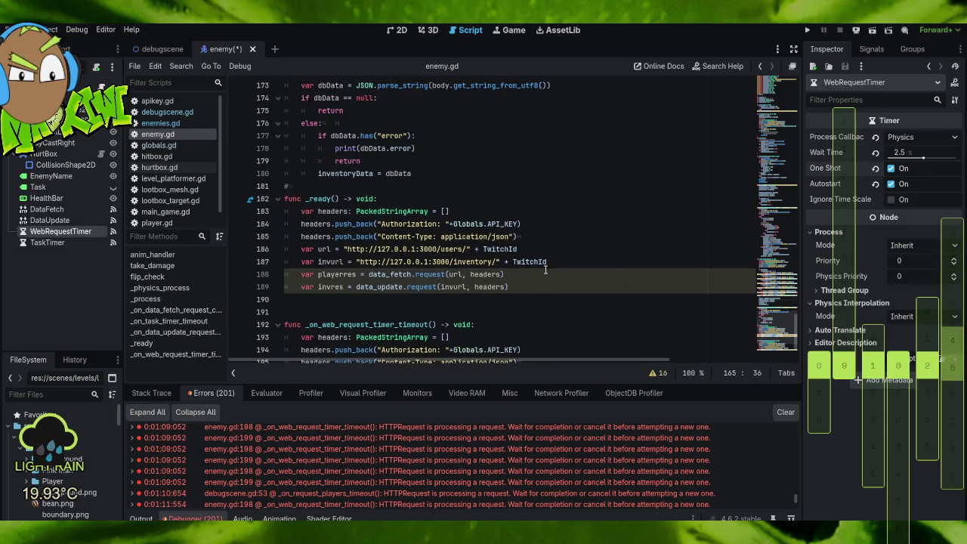
scroll(546, 271, "down", 2)
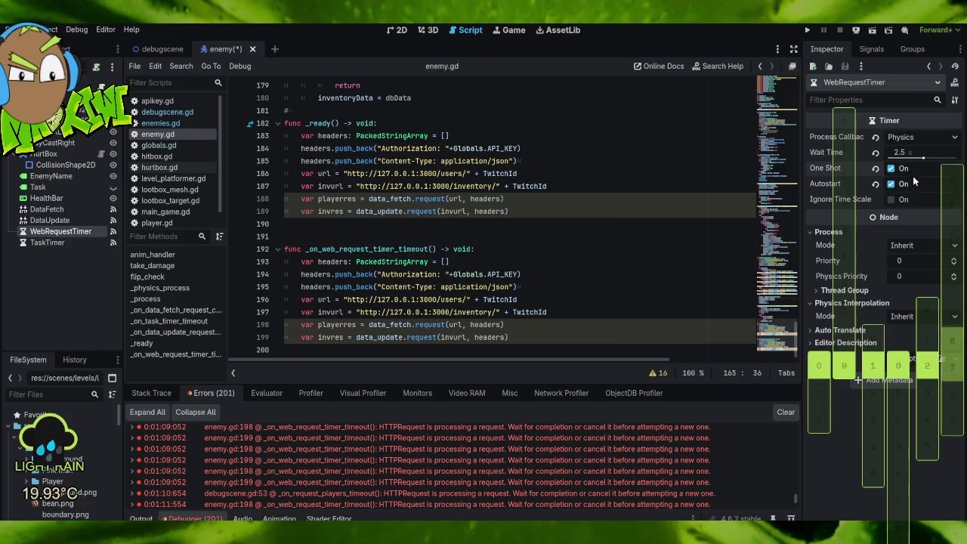
left_click(876, 153)
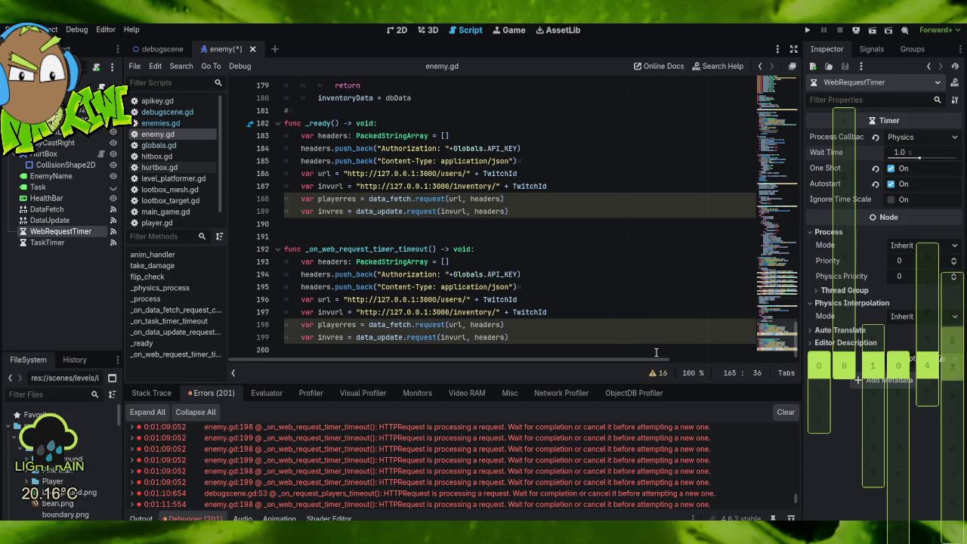
left_click(808, 30)
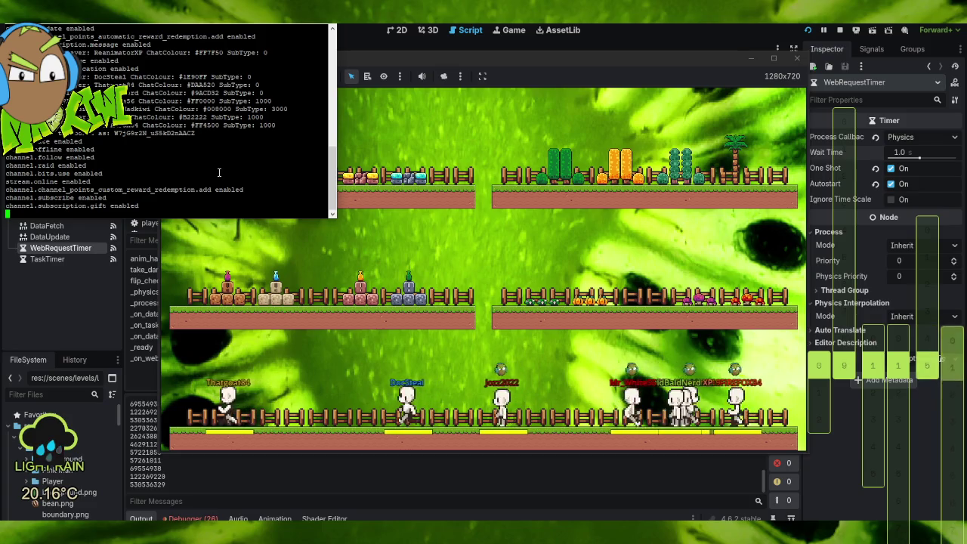
Stop the backend server, clear the stray 'gameData' text from the prompt, and switch to index.js.
key("ctrl+c")
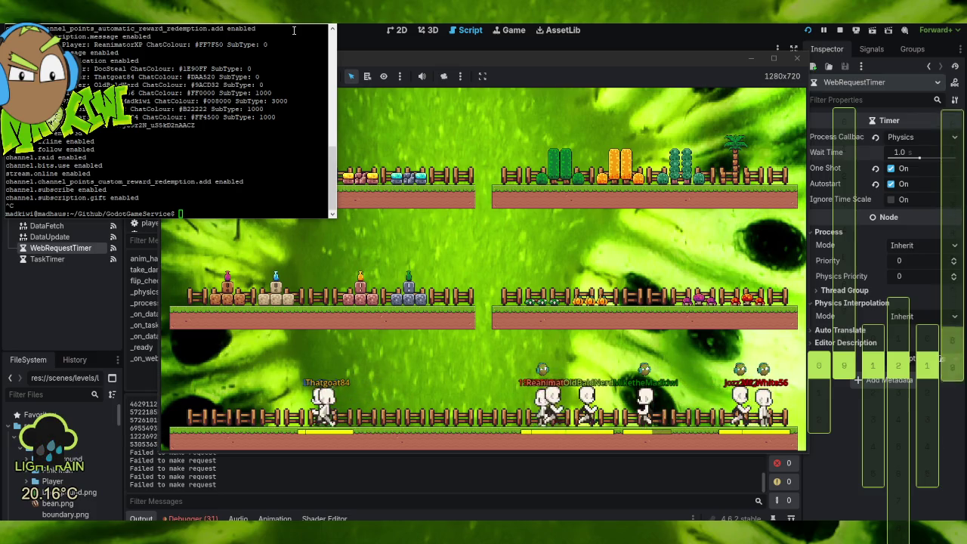
type("gameData")
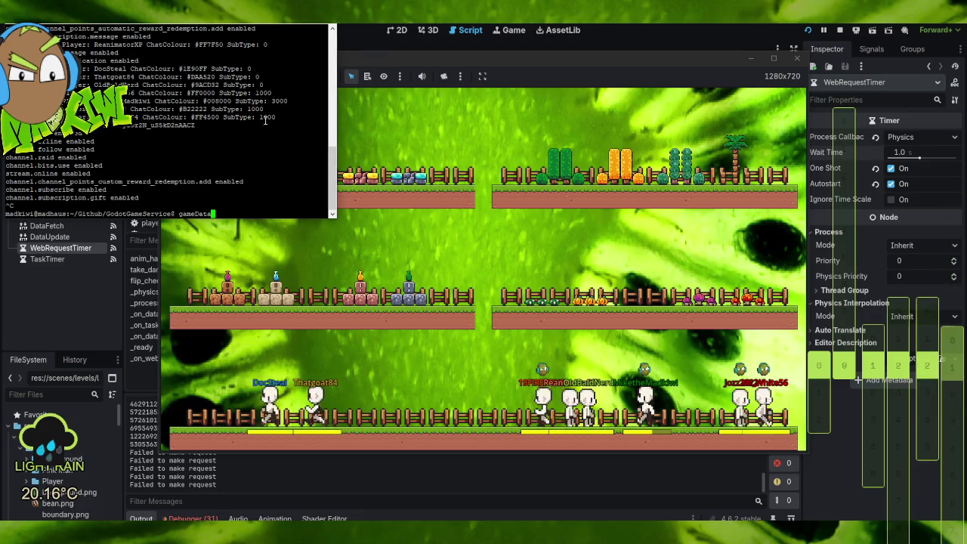
key("BackSpace")
key("BackSpace")
key("BackSpace")
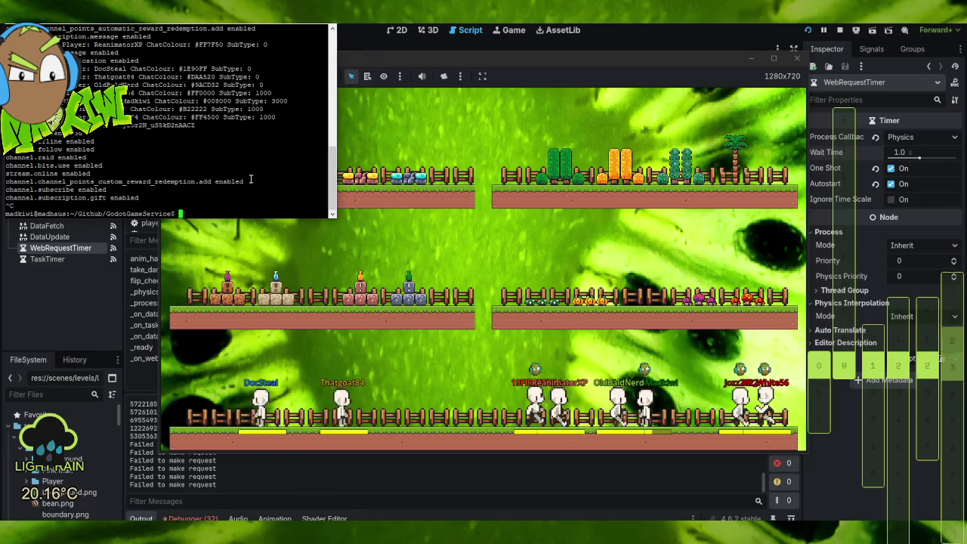
key("alt+Tab")
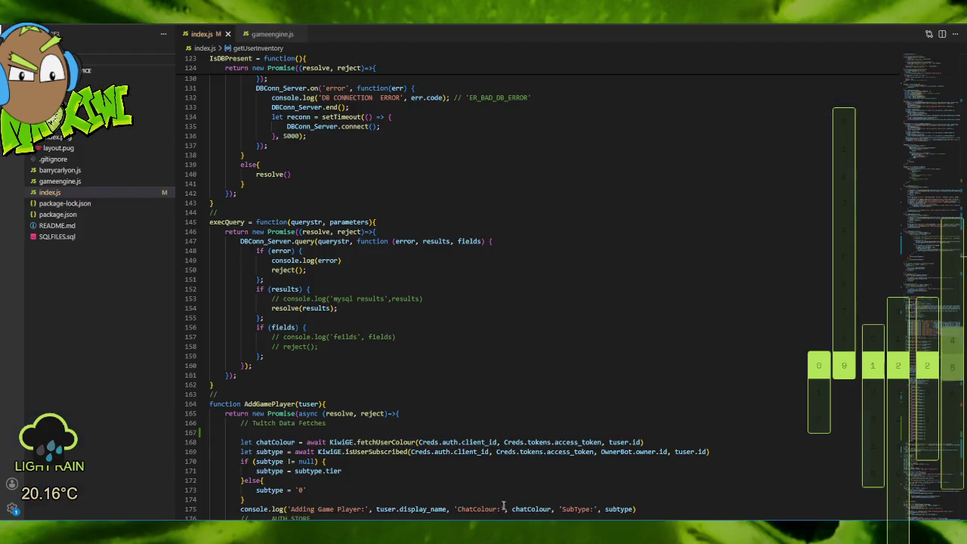
scroll(458, 223, "up", 10)
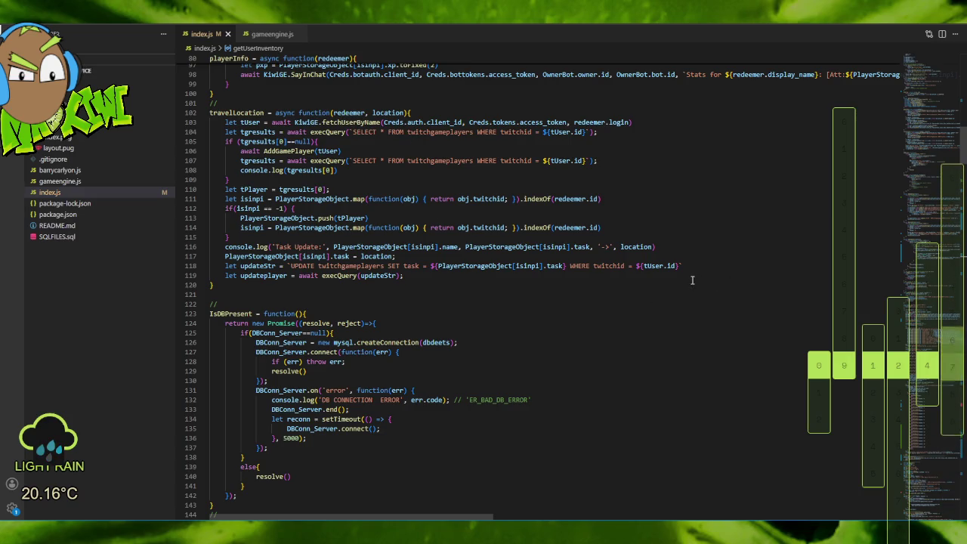
scroll(693, 280, "down", 15)
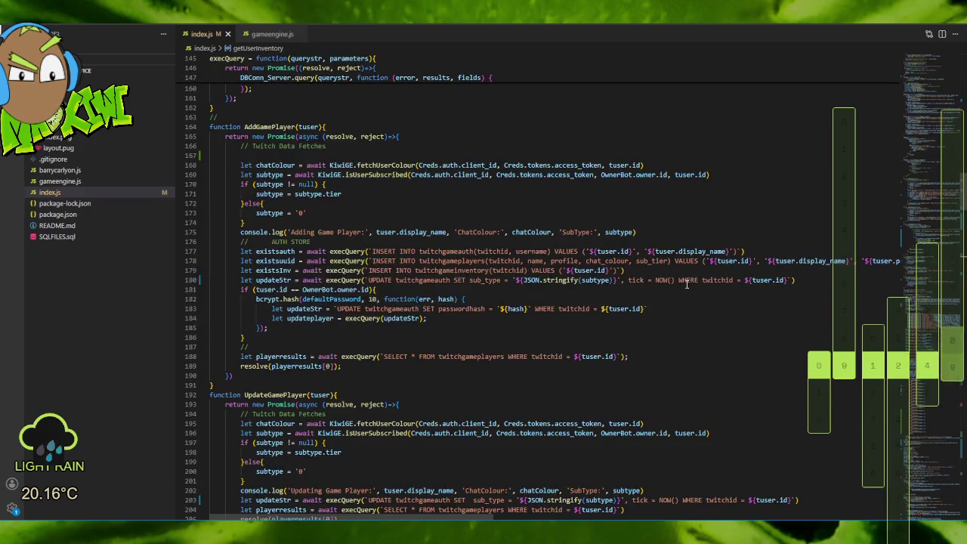
scroll(687, 283, "down", 10)
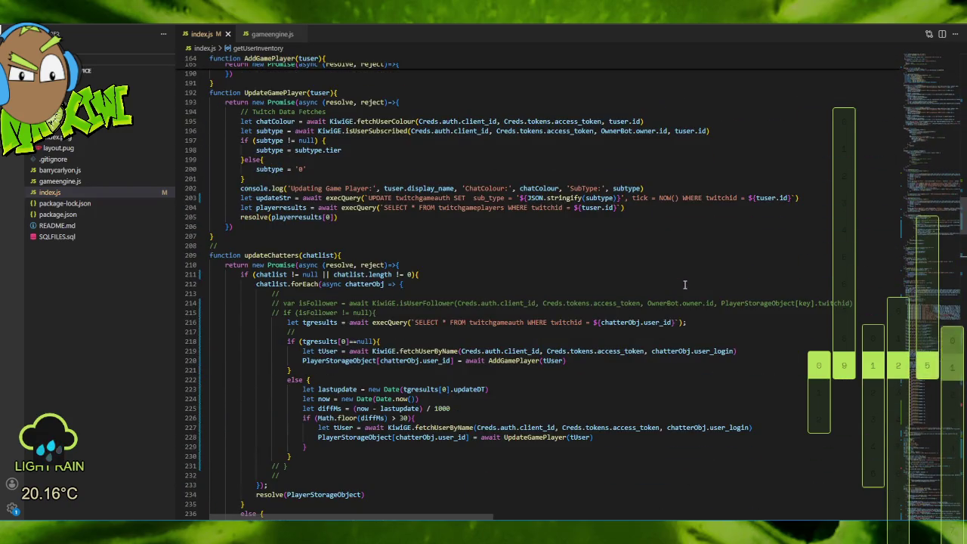
scroll(685, 282, "down", 5)
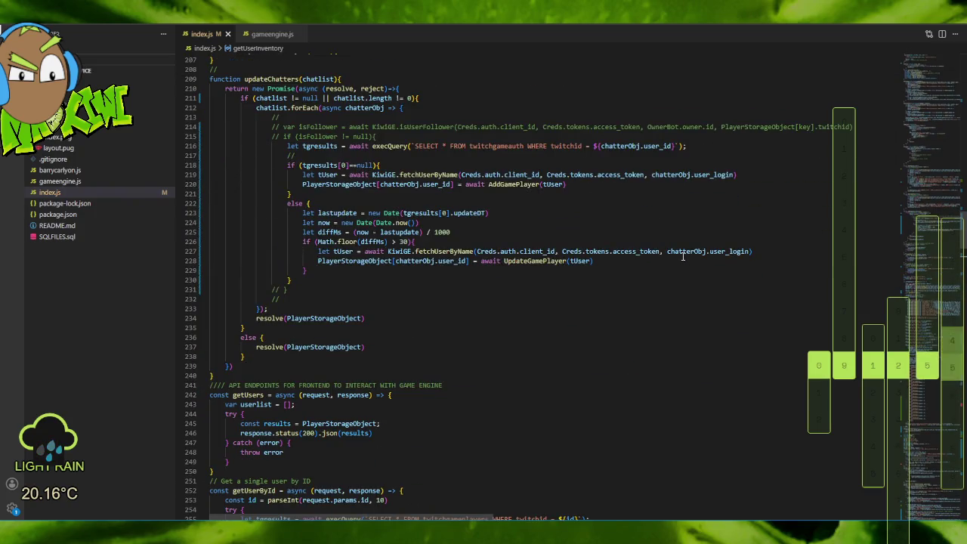
scroll(684, 252, "down", 5)
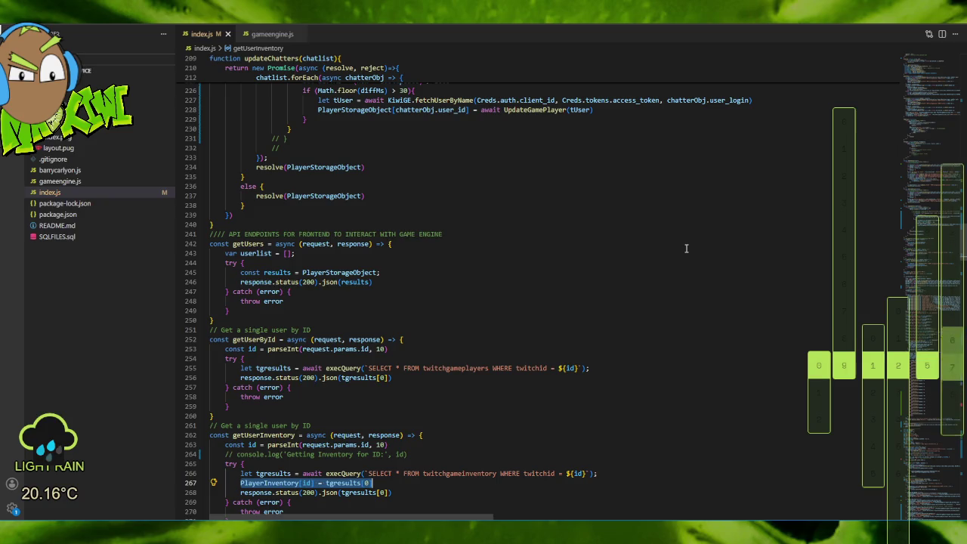
scroll(686, 248, "down", 5)
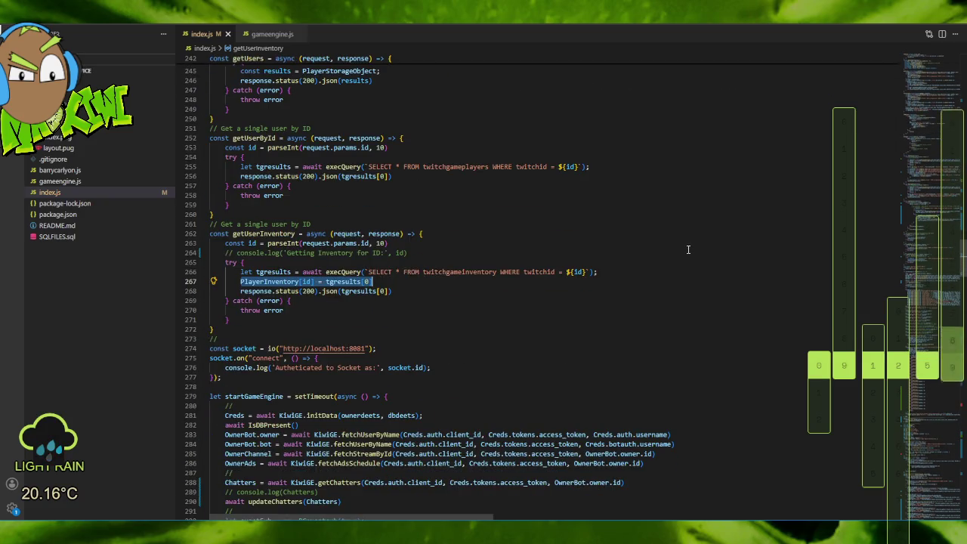
scroll(688, 249, "down", 10)
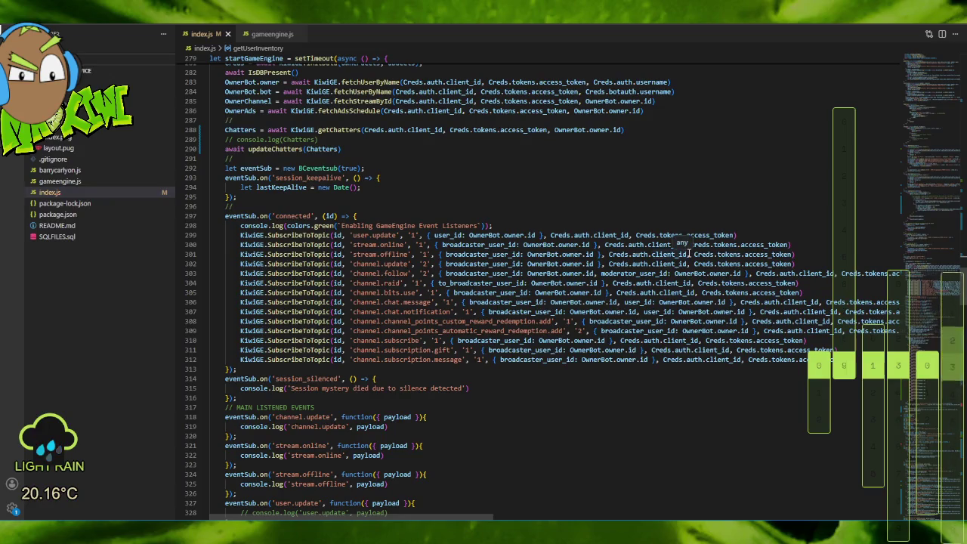
scroll(688, 253, "up", 3)
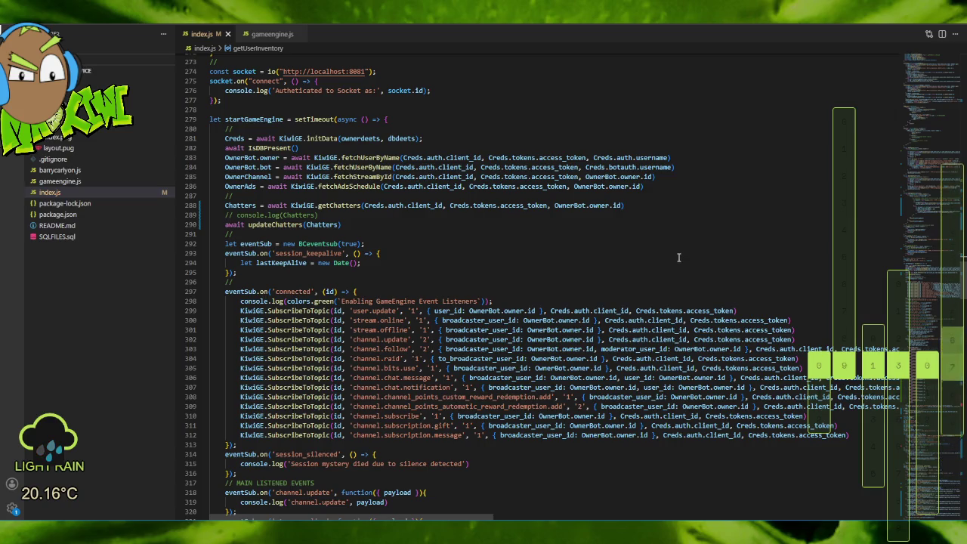
scroll(677, 261, "down", 5)
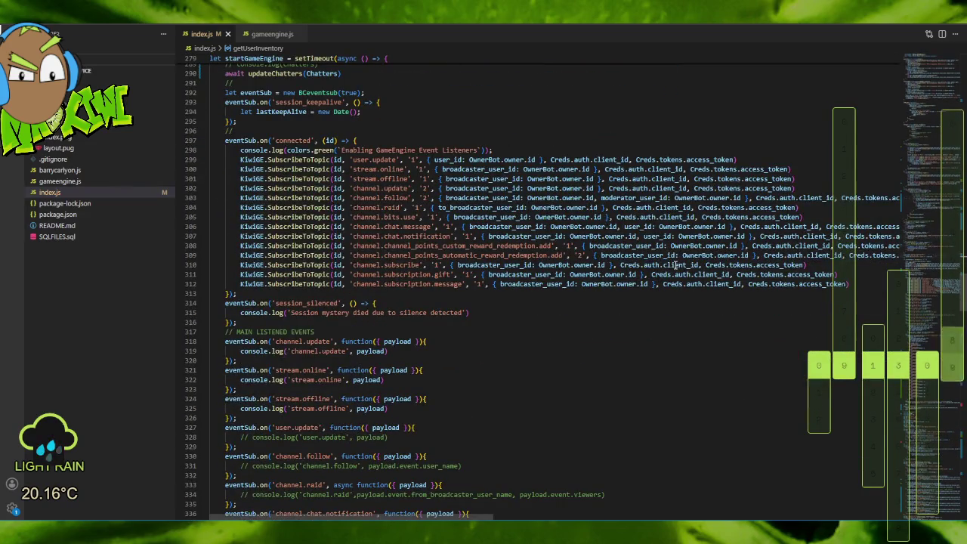
scroll(678, 261, "down", 7)
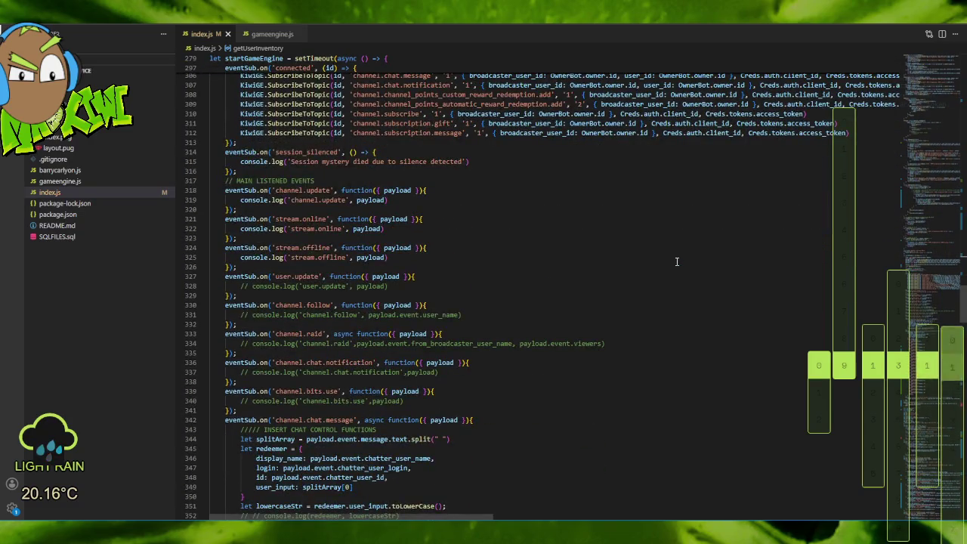
scroll(677, 264, "down", 2)
scroll(678, 264, "down", 15)
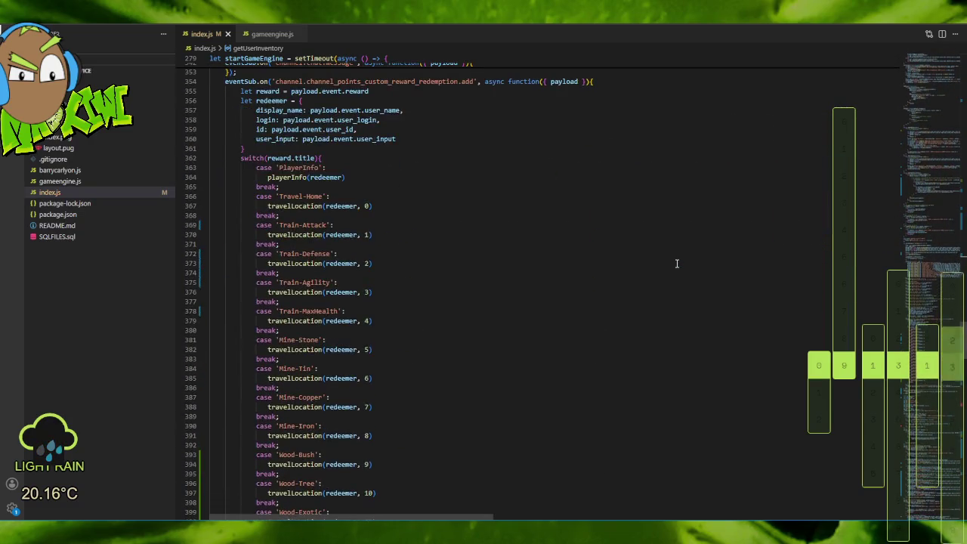
scroll(677, 266, "down", 5)
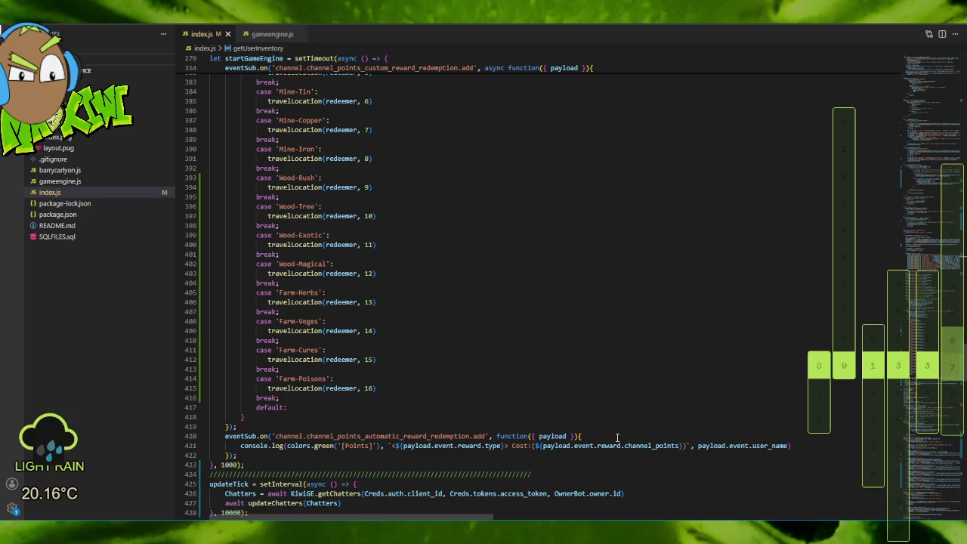
scroll(592, 370, "up", 10)
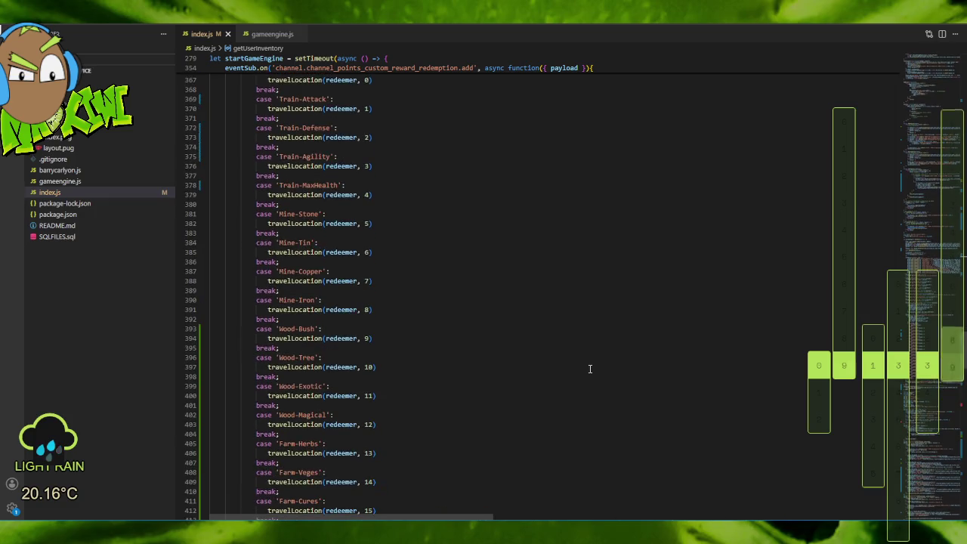
scroll(590, 368, "up", 3)
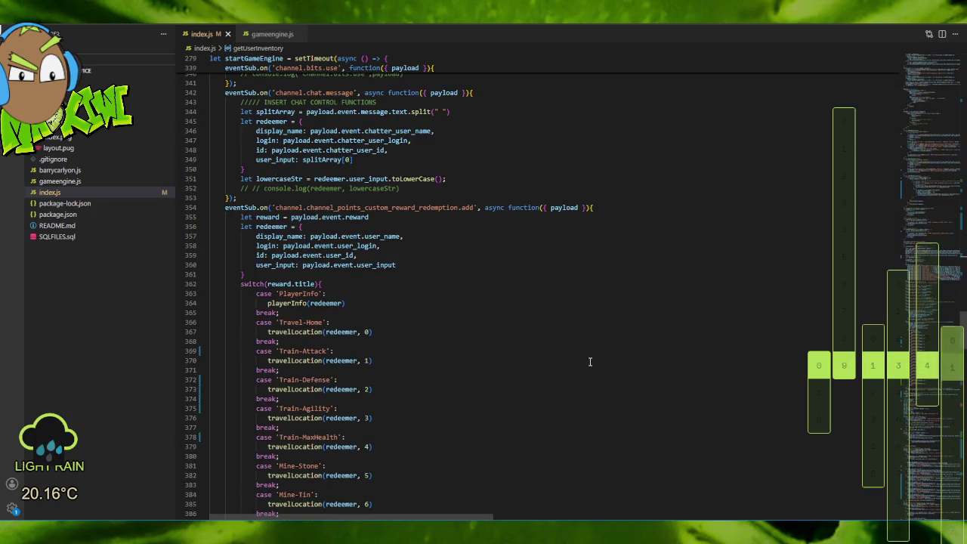
scroll(590, 363, "down", 1)
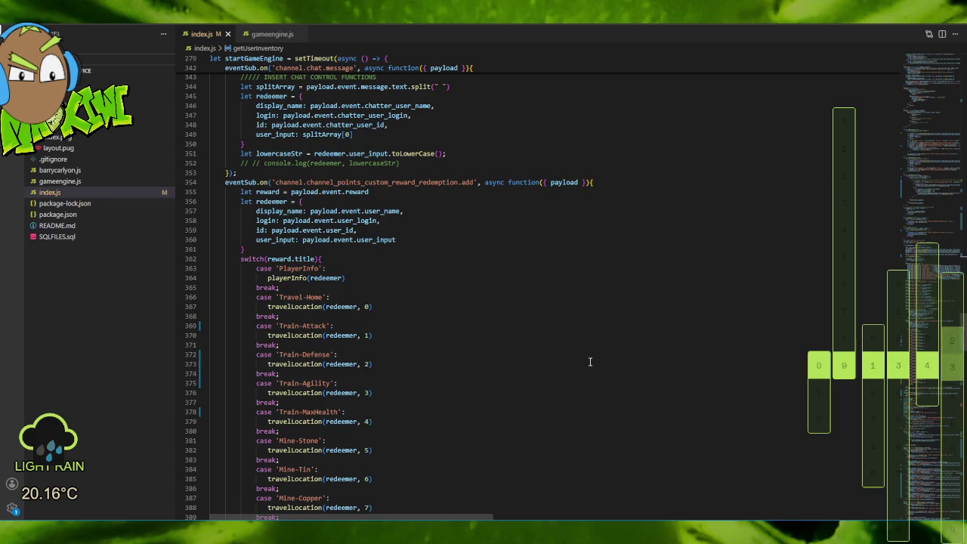
scroll(589, 361, "down", 3)
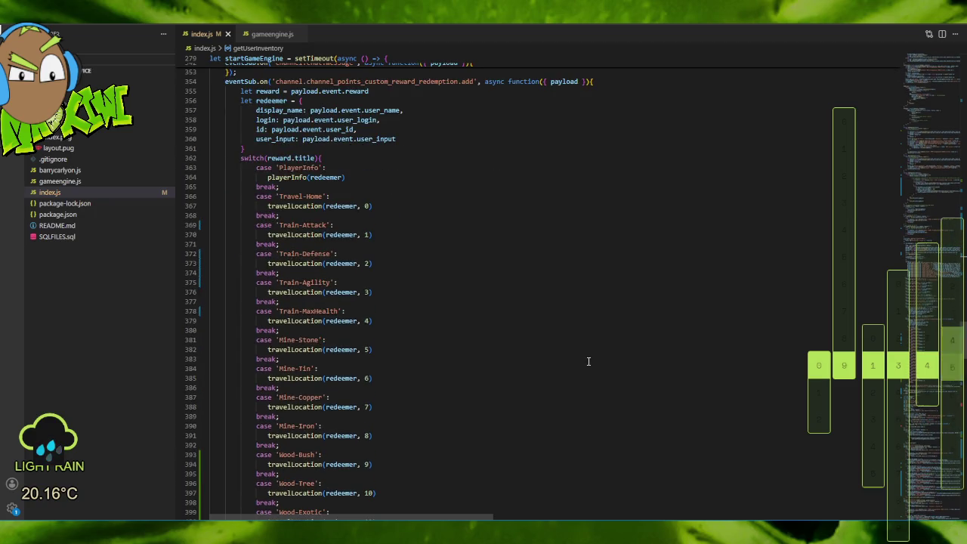
scroll(589, 360, "down", 8)
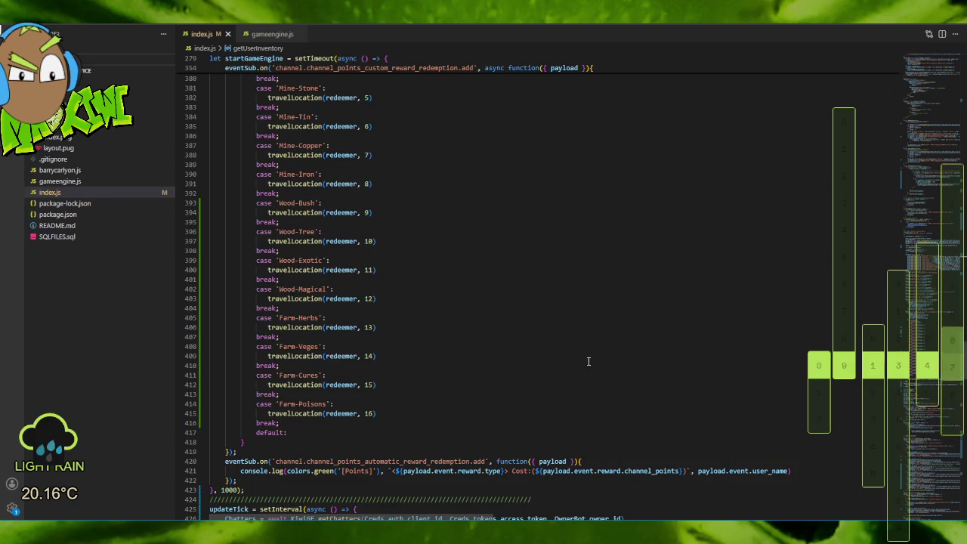
scroll(589, 361, "down", 5)
right_click(594, 262)
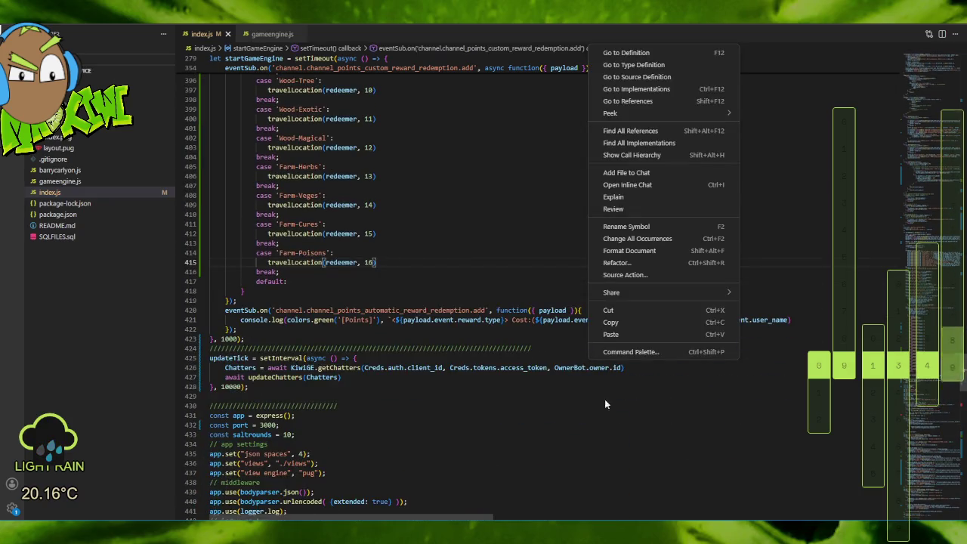
key("Escape")
scroll(605, 436, "down", 13)
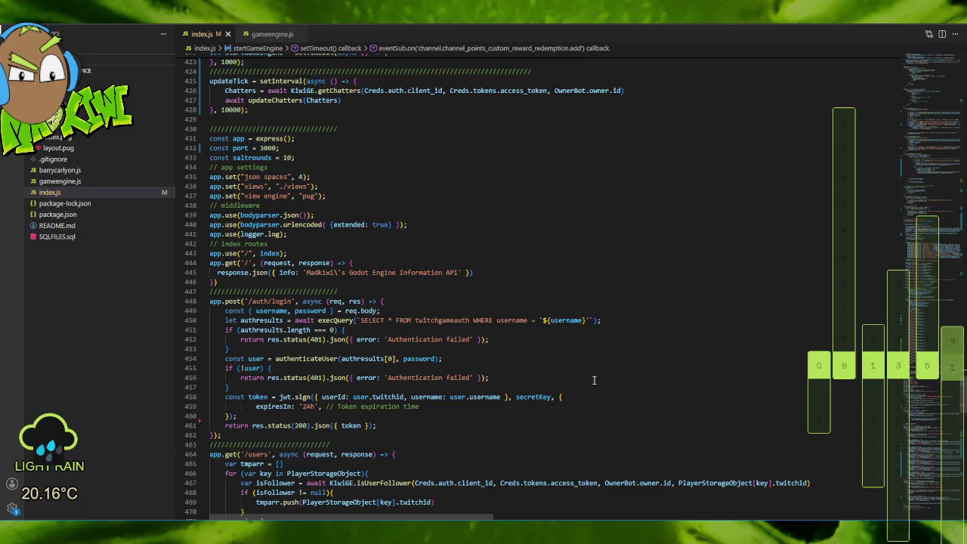
scroll(599, 376, "down", 5)
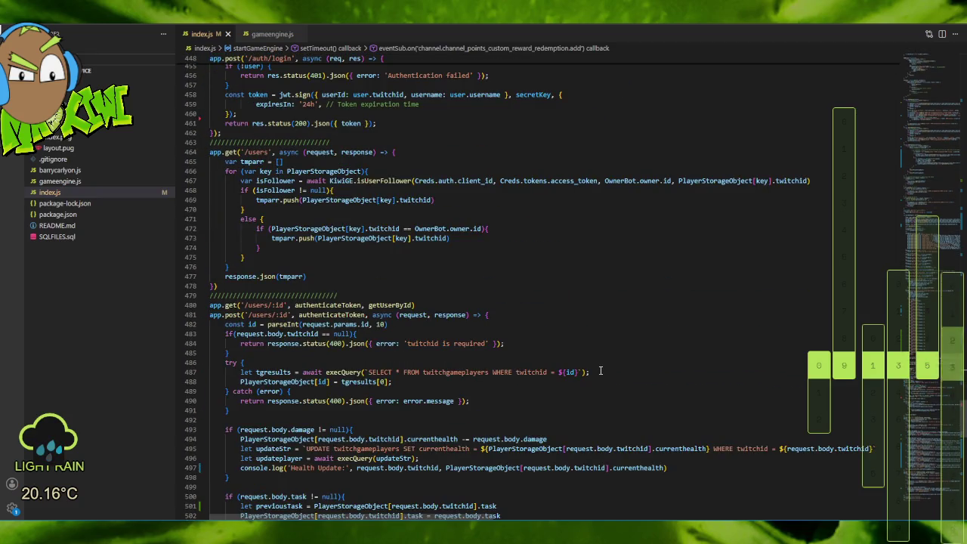
scroll(601, 373, "down", 5)
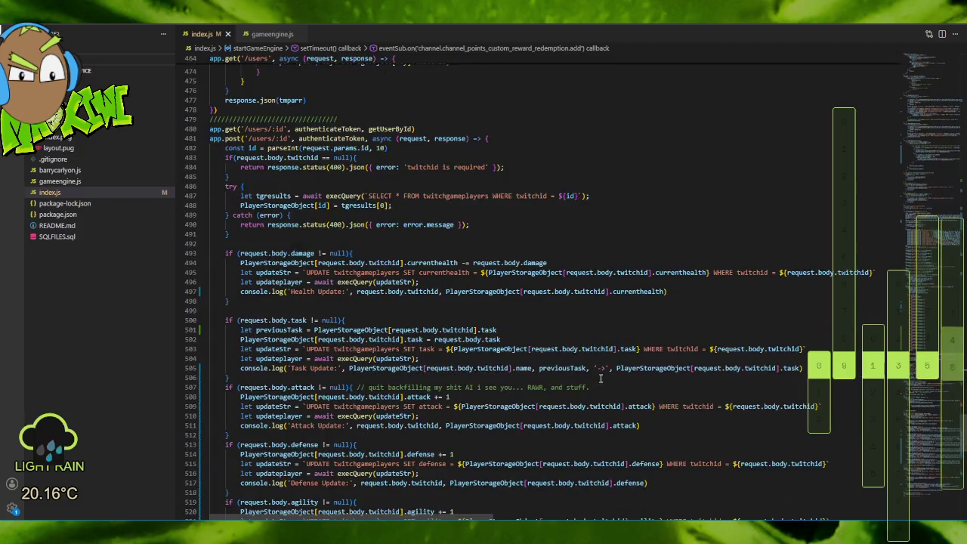
scroll(601, 375, "down", 4)
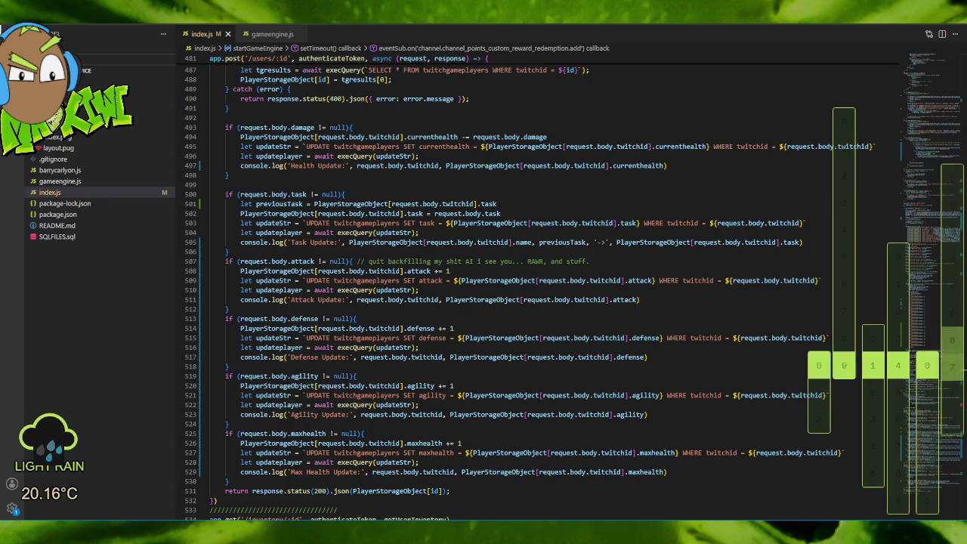
scroll(391, 157, "down", 7)
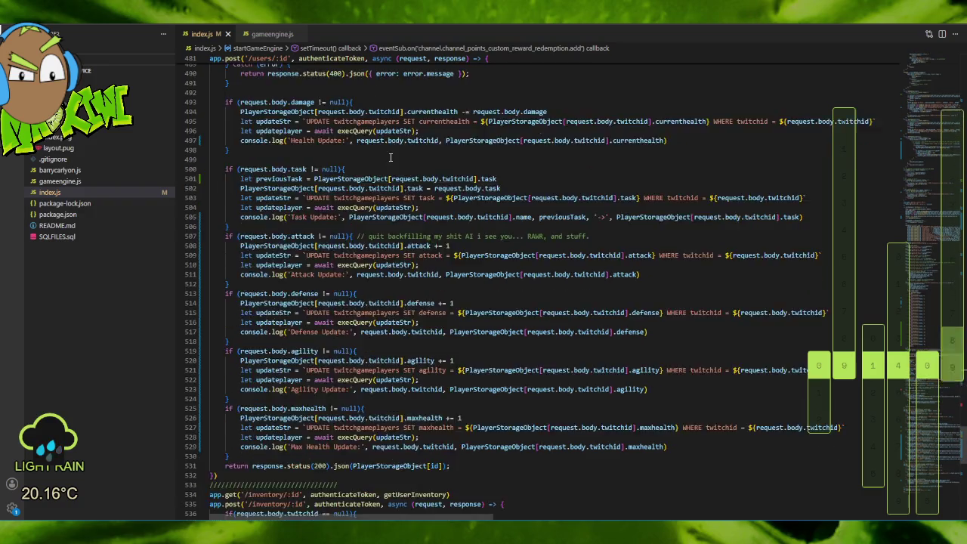
scroll(391, 158, "down", 7)
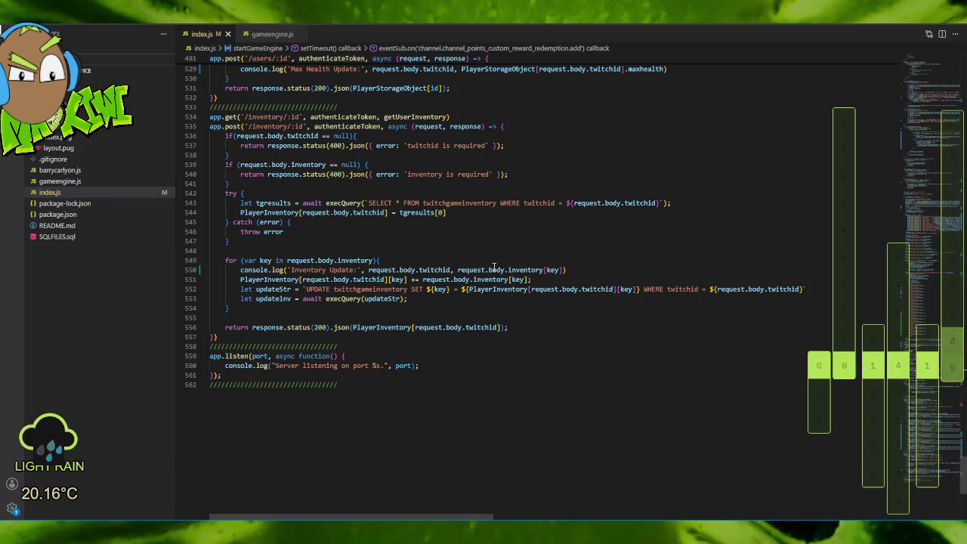
scroll(379, 269, "up", 6)
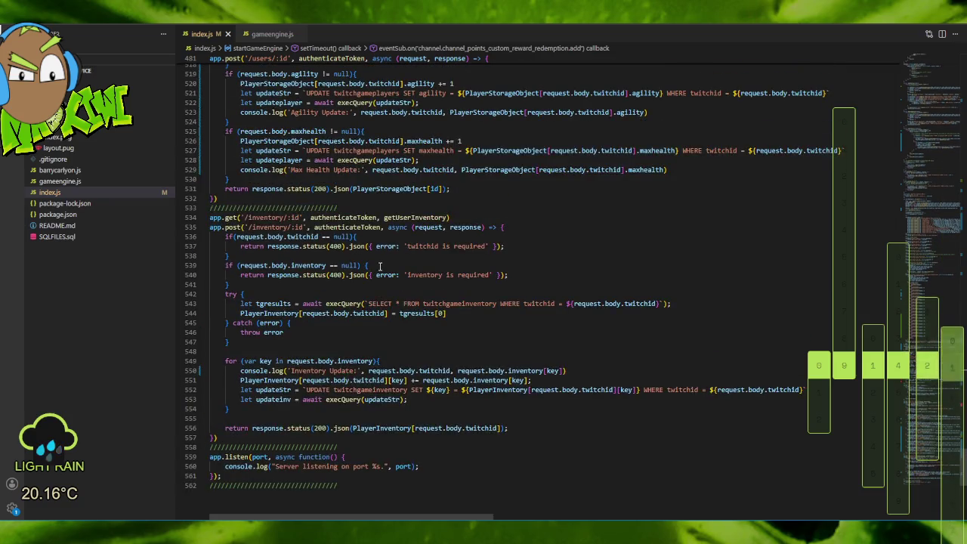
scroll(379, 270, "up", 5)
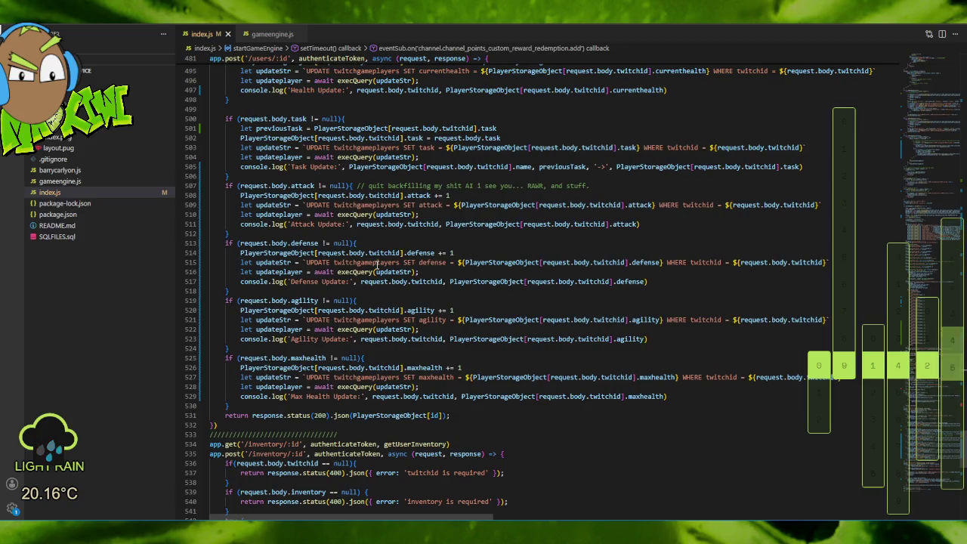
scroll(377, 263, "up", 3)
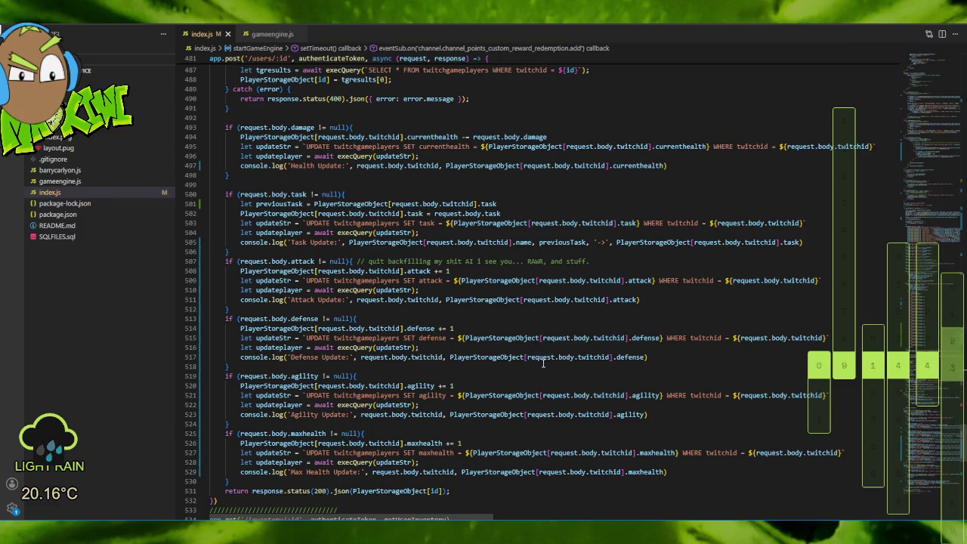
scroll(518, 312, "down", 3)
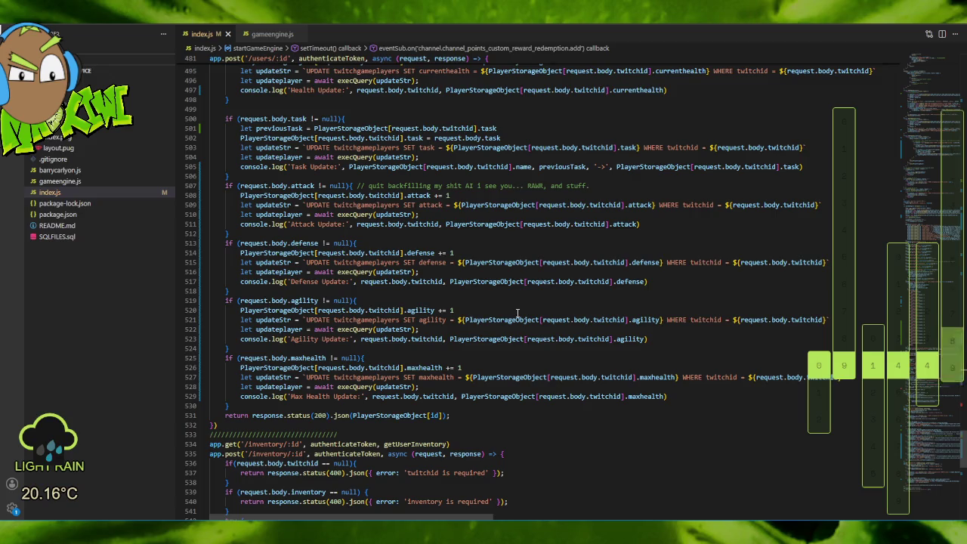
scroll(518, 313, "down", 3)
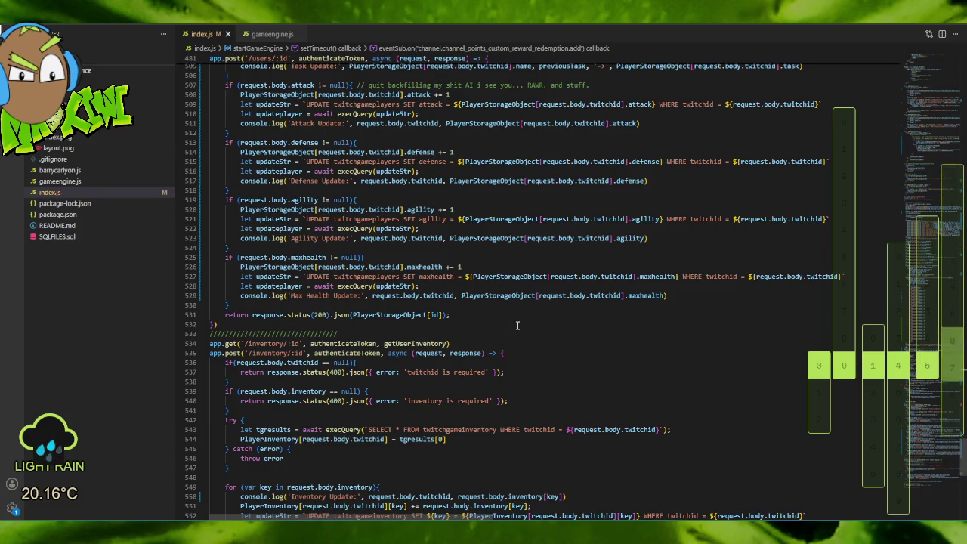
scroll(518, 323, "up", 4)
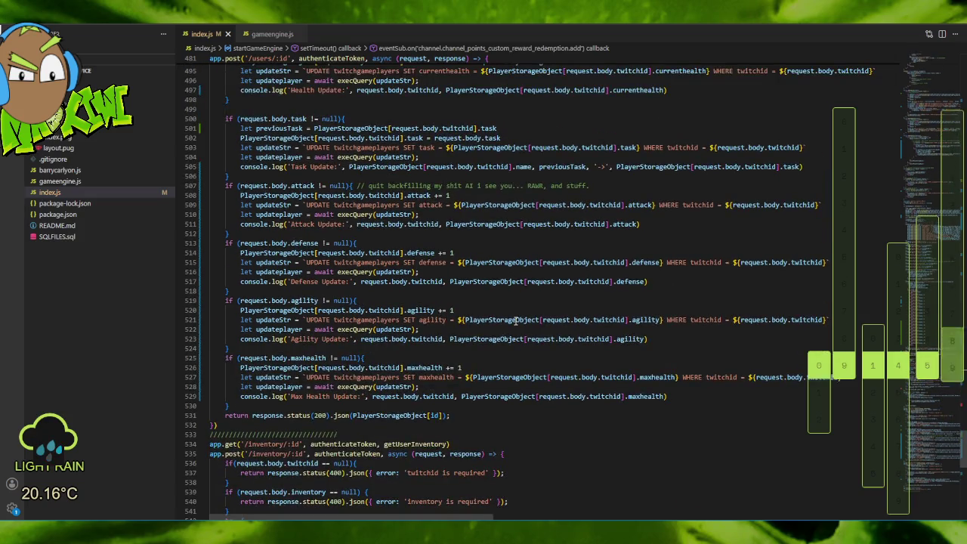
scroll(515, 319, "up", 4)
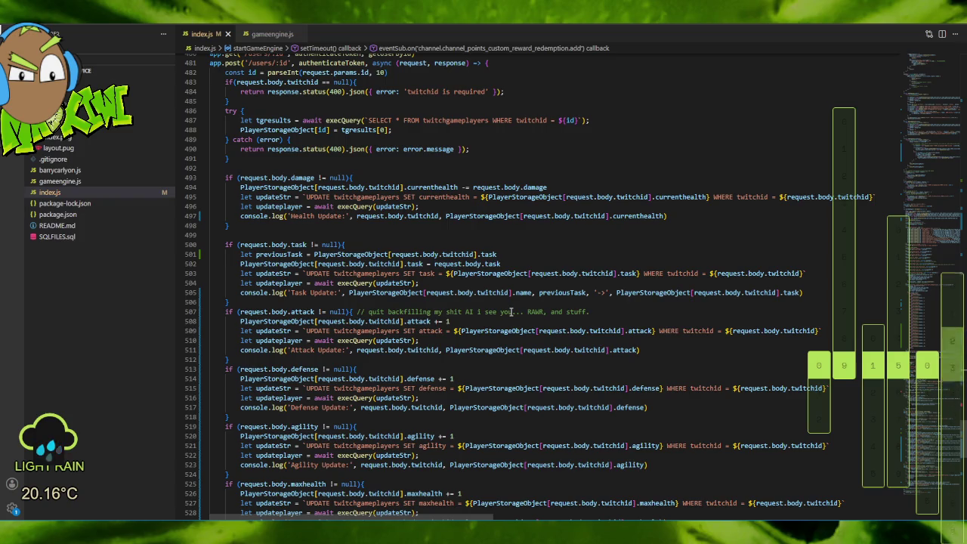
scroll(512, 312, "up", 2)
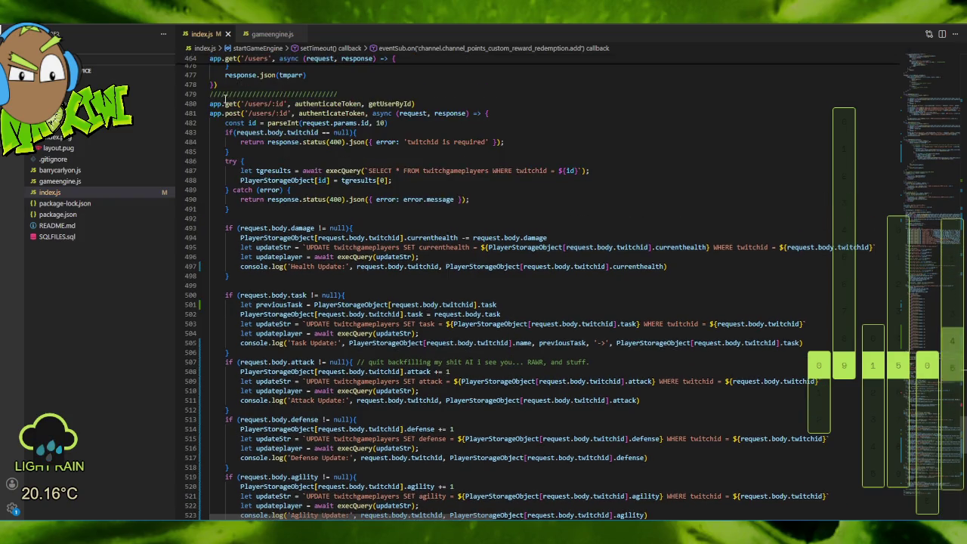
left_click(253, 122)
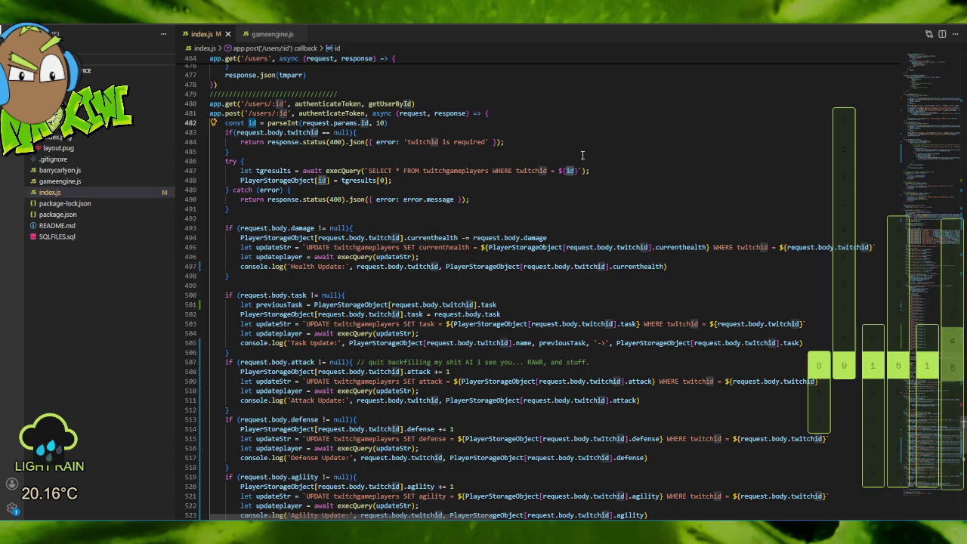
Look over the attack, defense, agility and maxhealth update blocks, then switch to the terminal.
scroll(582, 155, "down", 5)
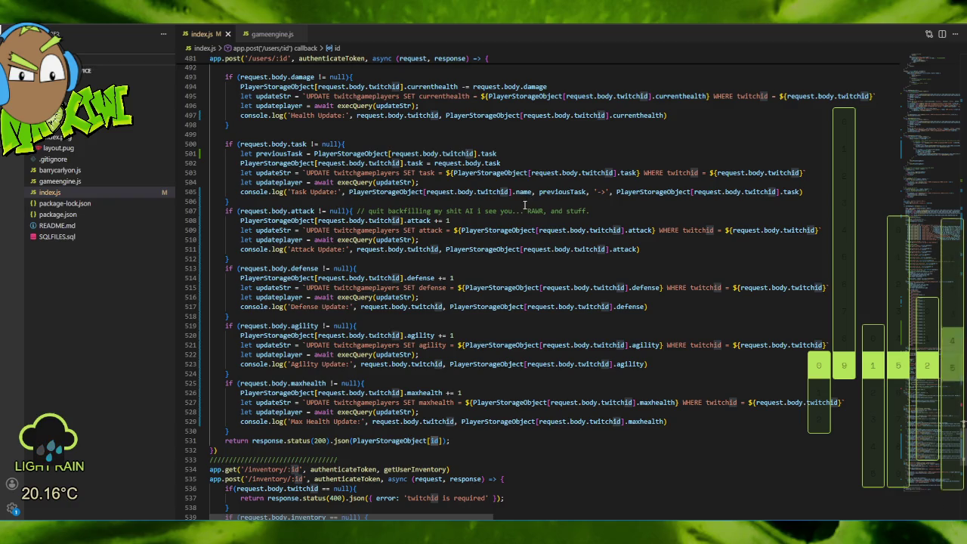
scroll(524, 205, "up", 5)
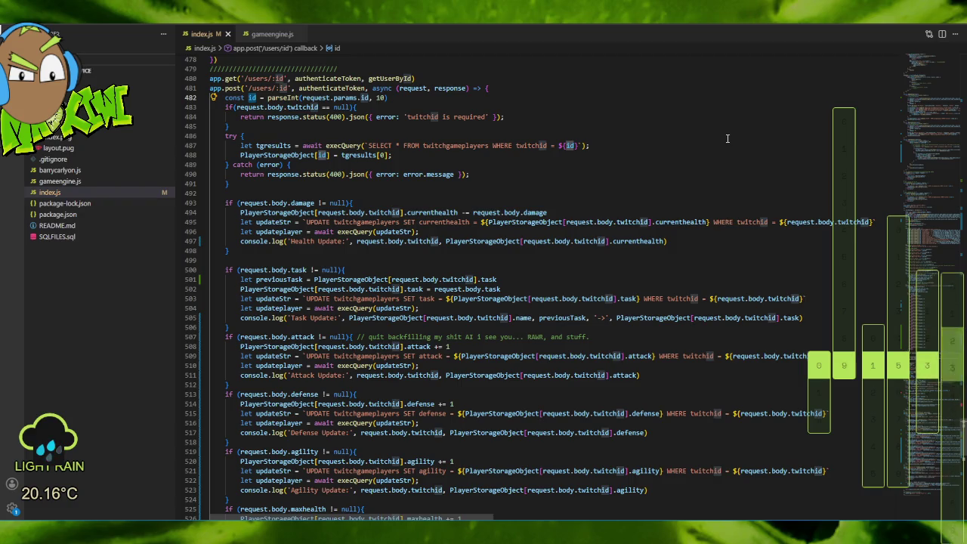
scroll(728, 139, "down", 4)
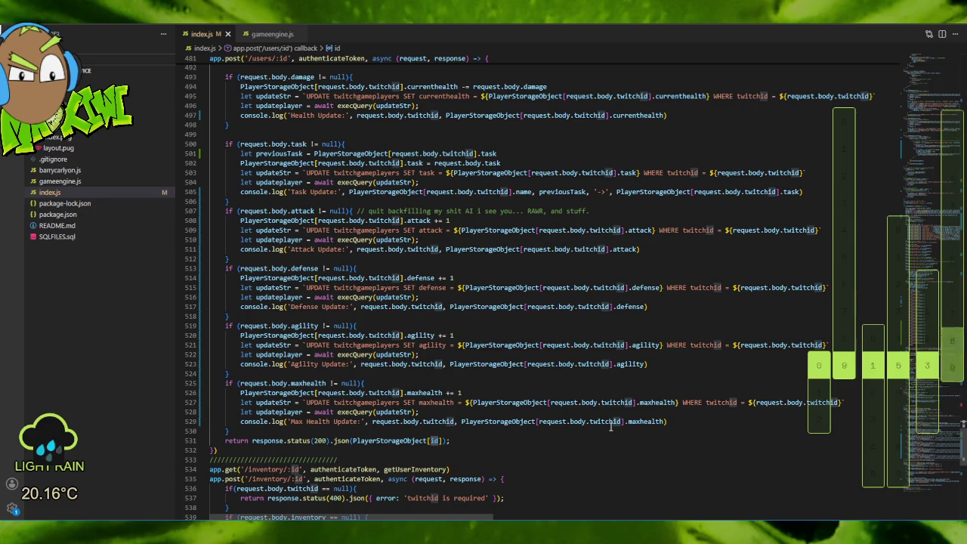
key("alt+Tab")
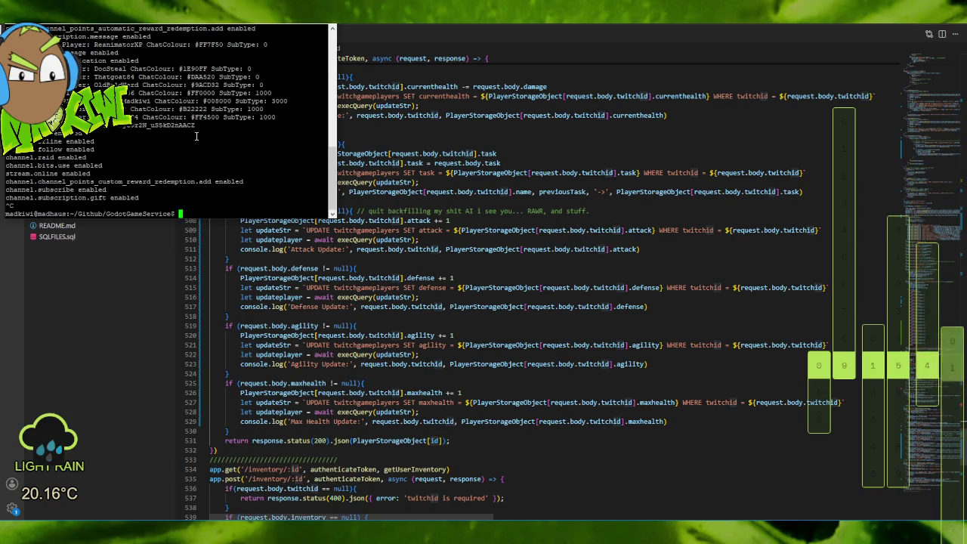
Restart the server with node index.js, close the game debug window, and switch to Postman.
key("Up")
key("Return")
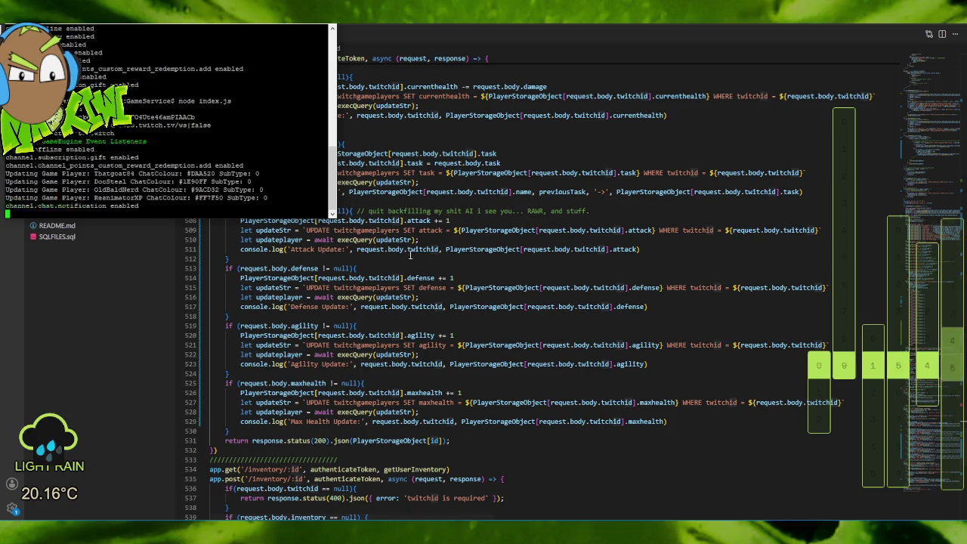
key("alt+Tab")
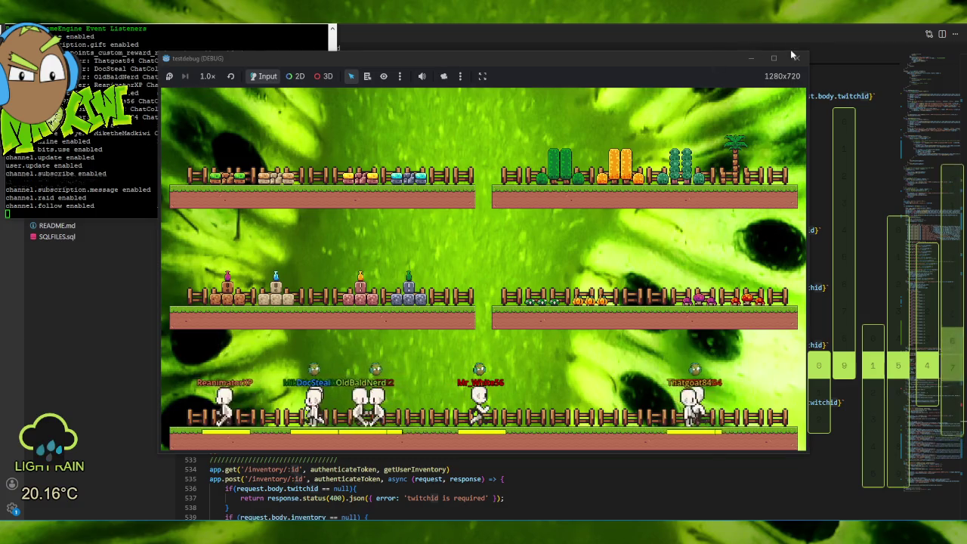
left_click(794, 60)
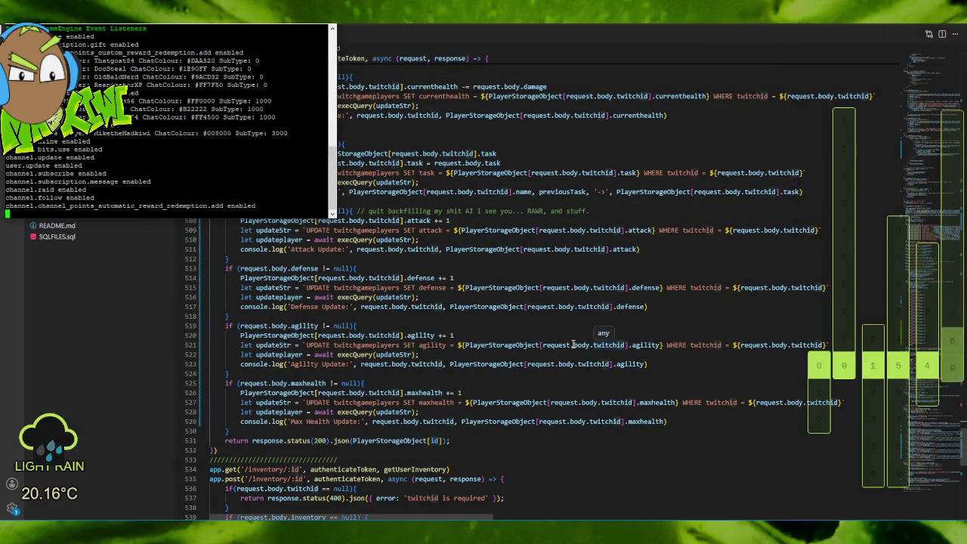
key("alt+Tab")
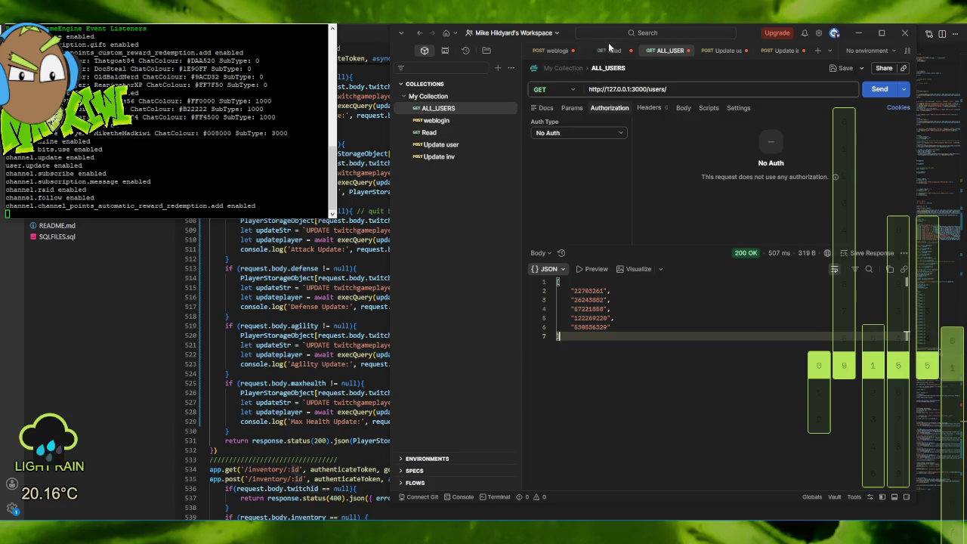
Resend the ALL_USERS request and then the Read request for one user.
left_click(881, 88)
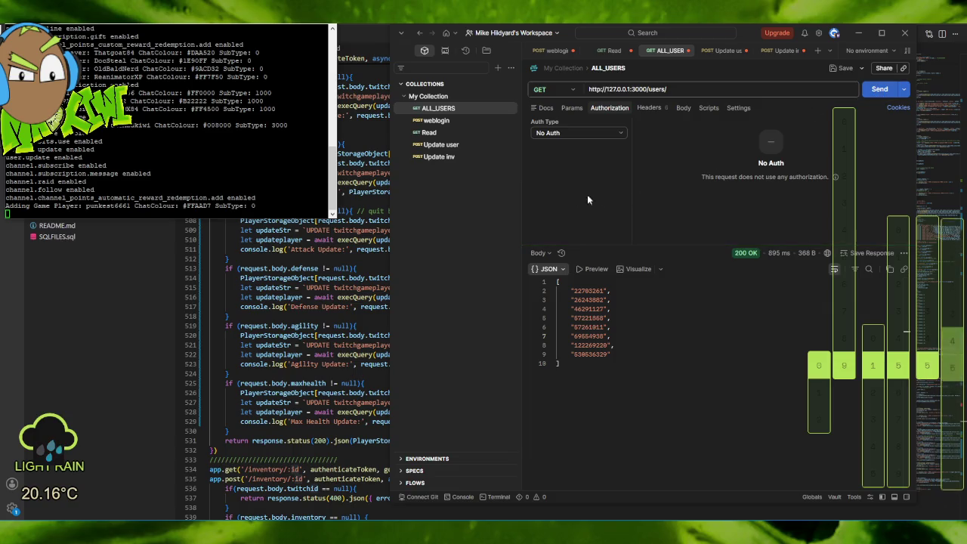
left_click(442, 132)
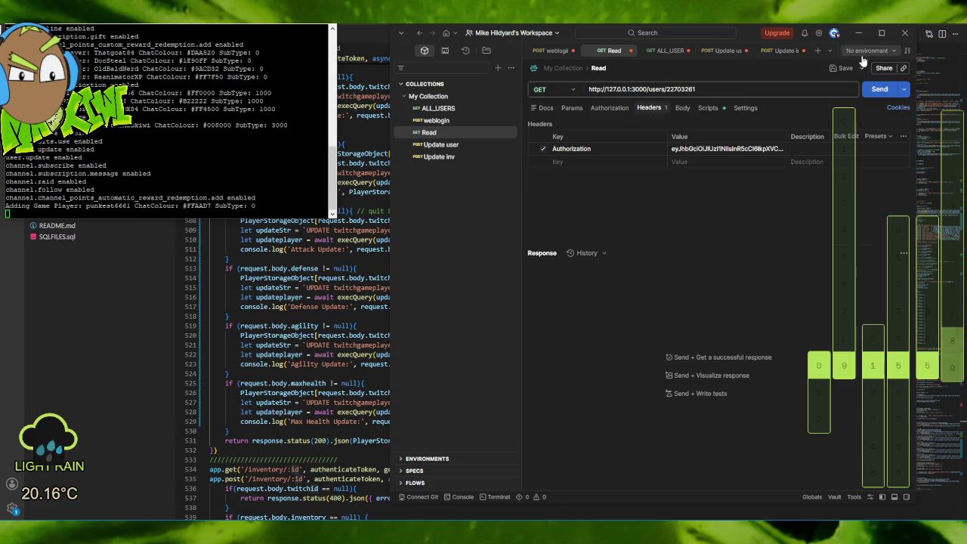
left_click(869, 90)
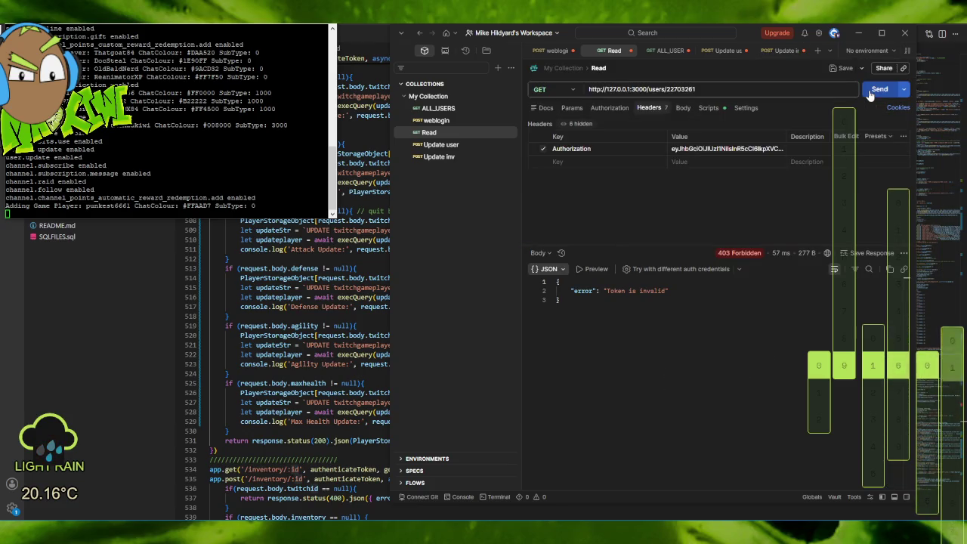
Get a fresh token from weblogin, put it in Read's Authorization header, and resend Read.
left_click(437, 120)
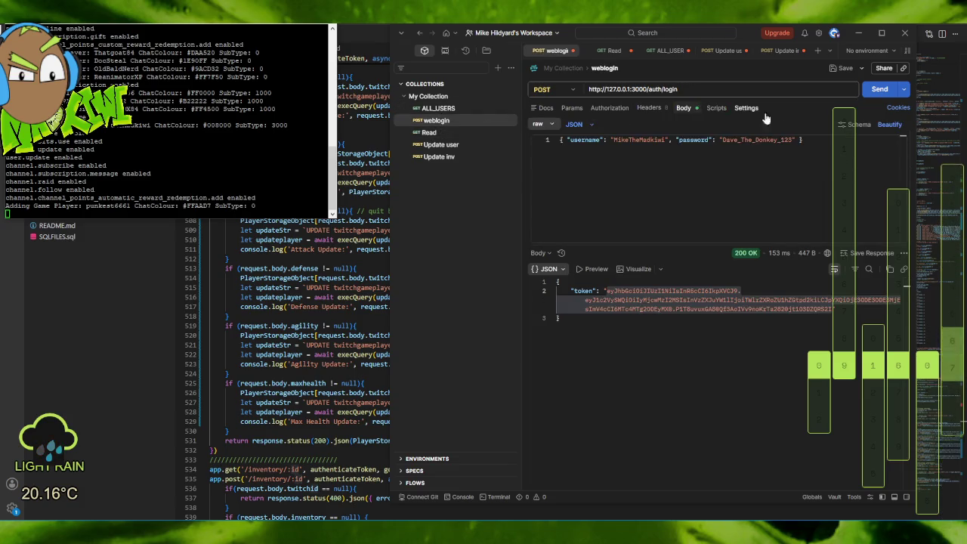
left_click(876, 91)
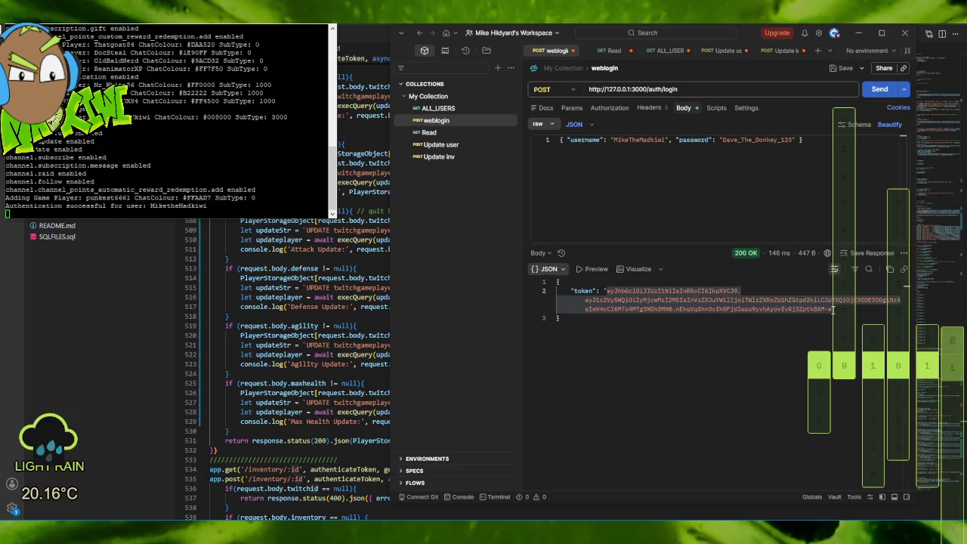
left_click_drag(832, 310, 606, 291)
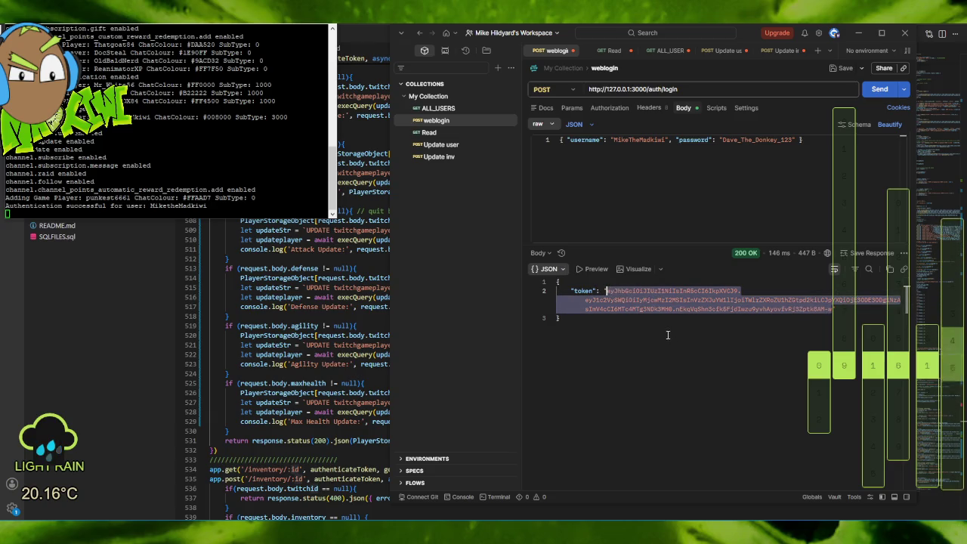
left_click(437, 134)
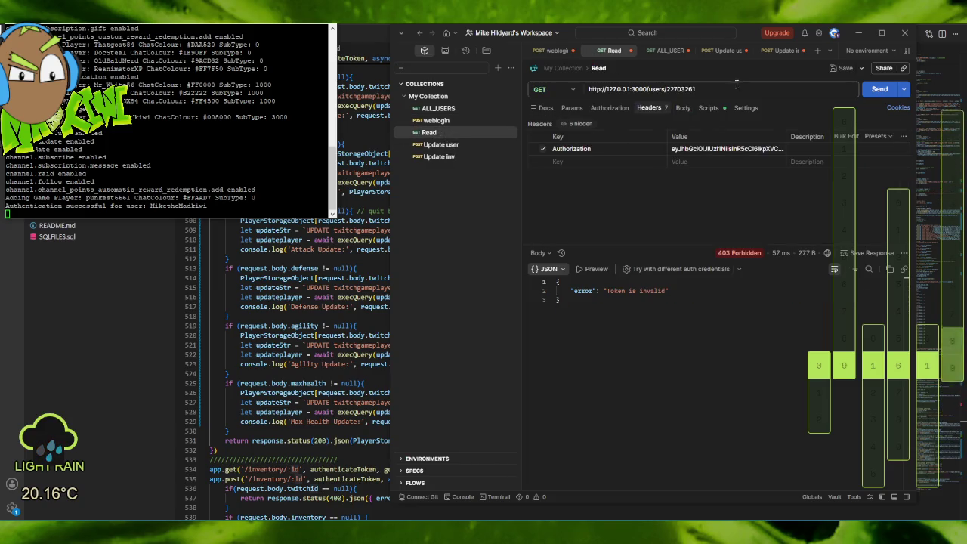
left_click(741, 149)
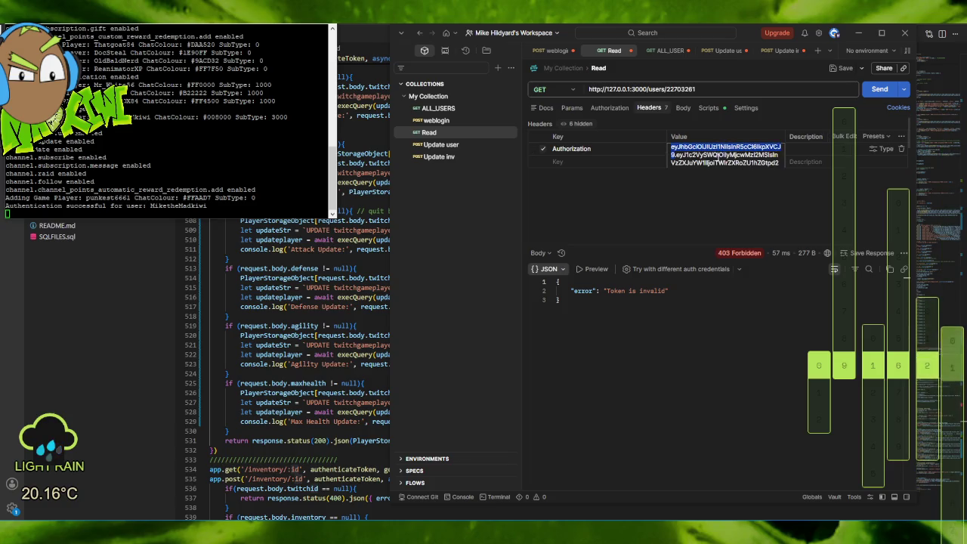
key("ctrl+a")
key("ctrl+c")
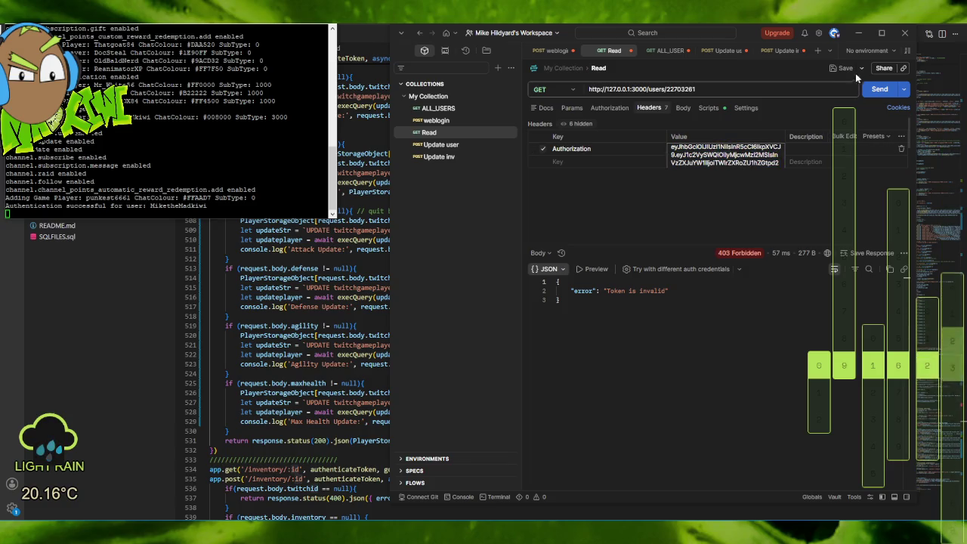
left_click(876, 90)
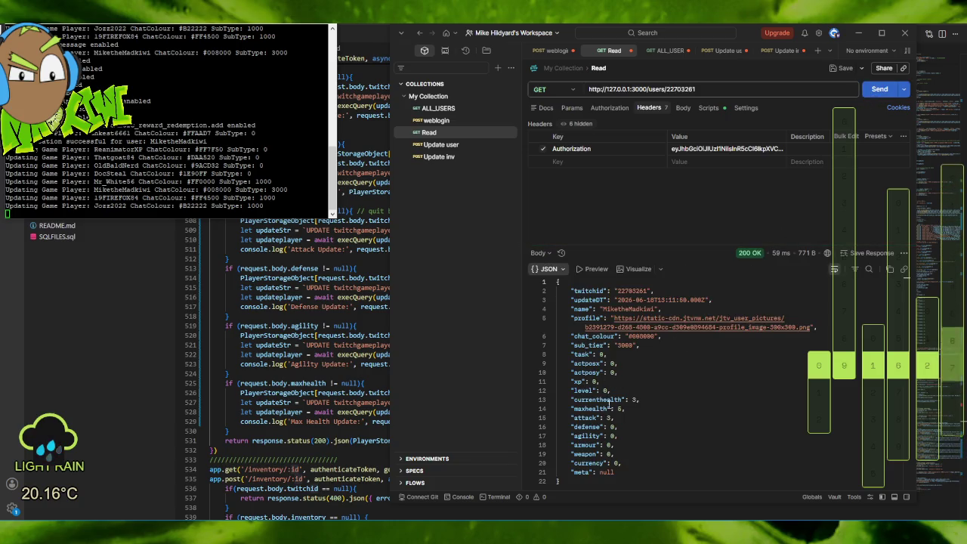
Add "task": 0 to the Update user JSON body and send the request.
left_click(446, 146)
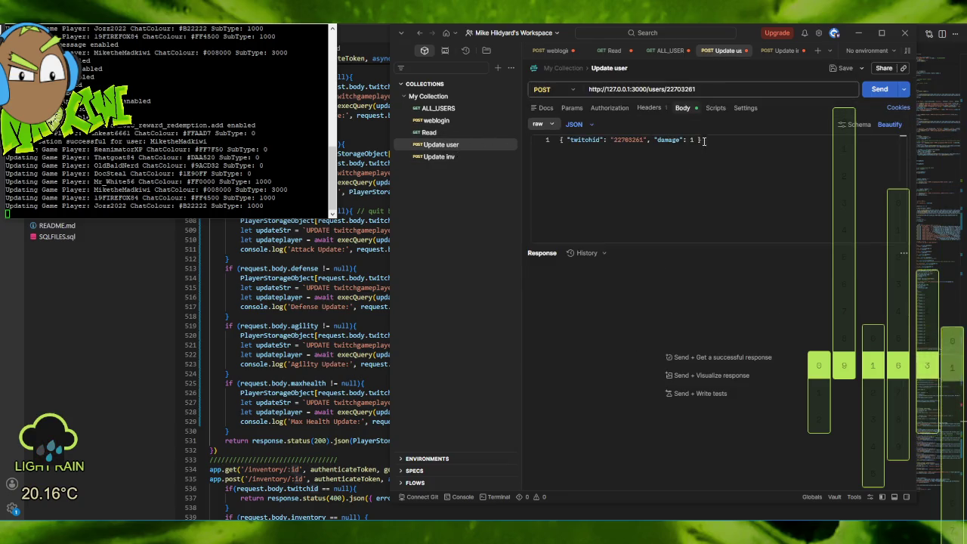
left_click(697, 140)
type(",")
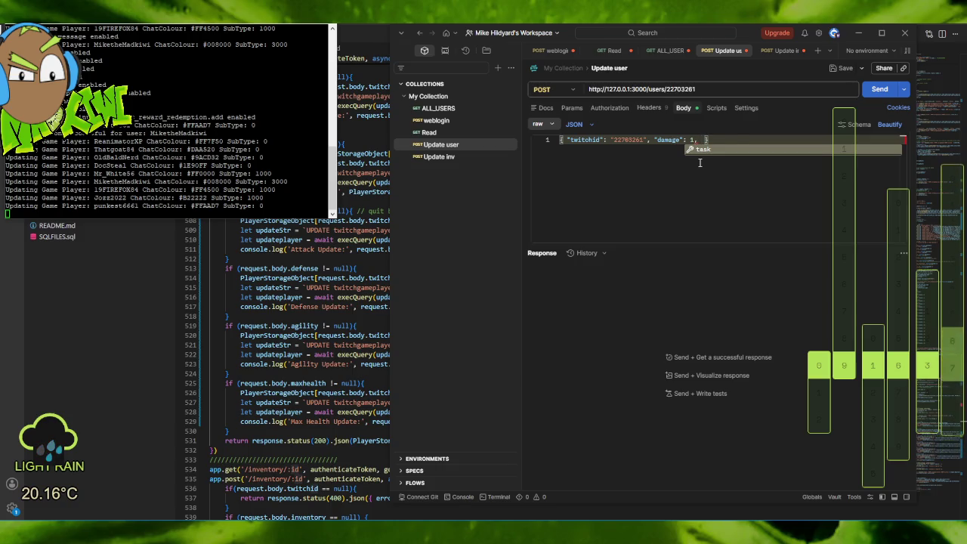
key("Return")
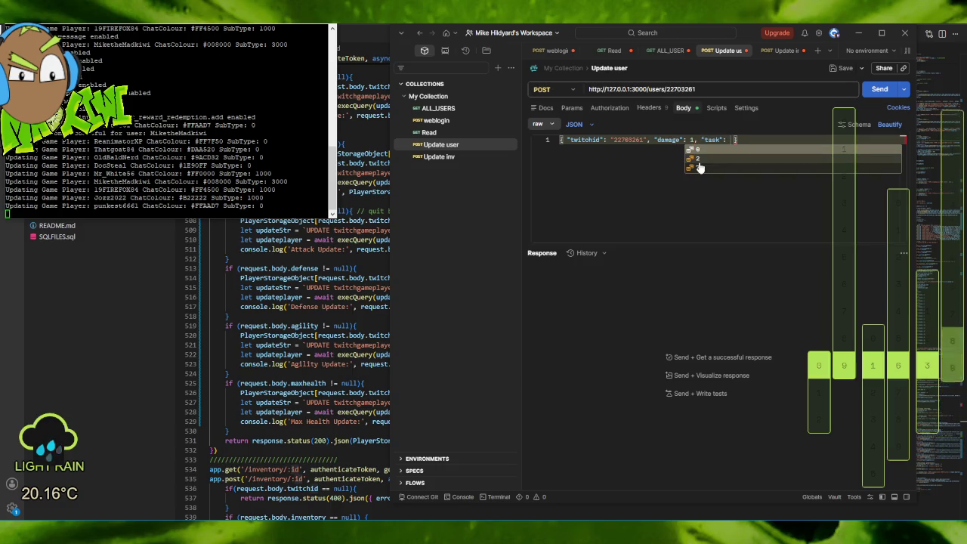
type("0")
key("End")
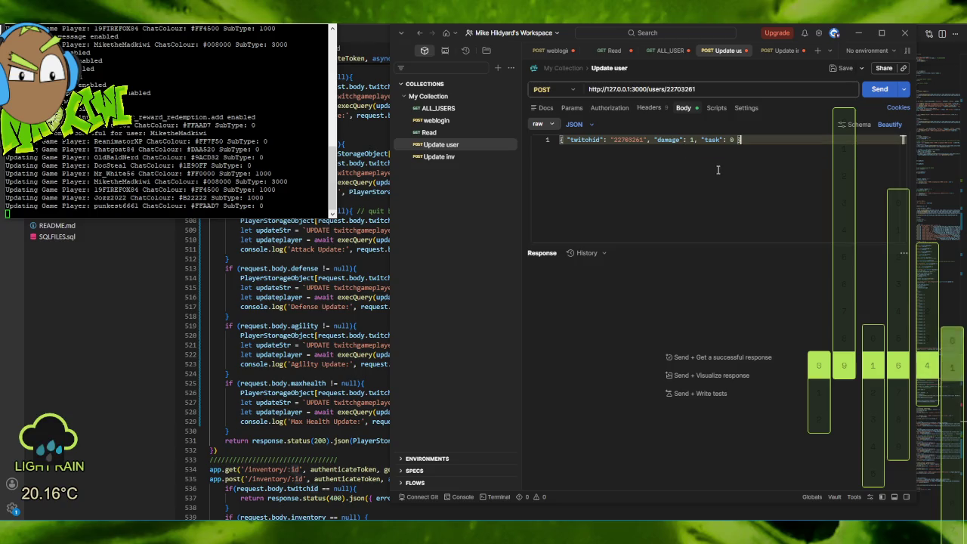
left_click(880, 90)
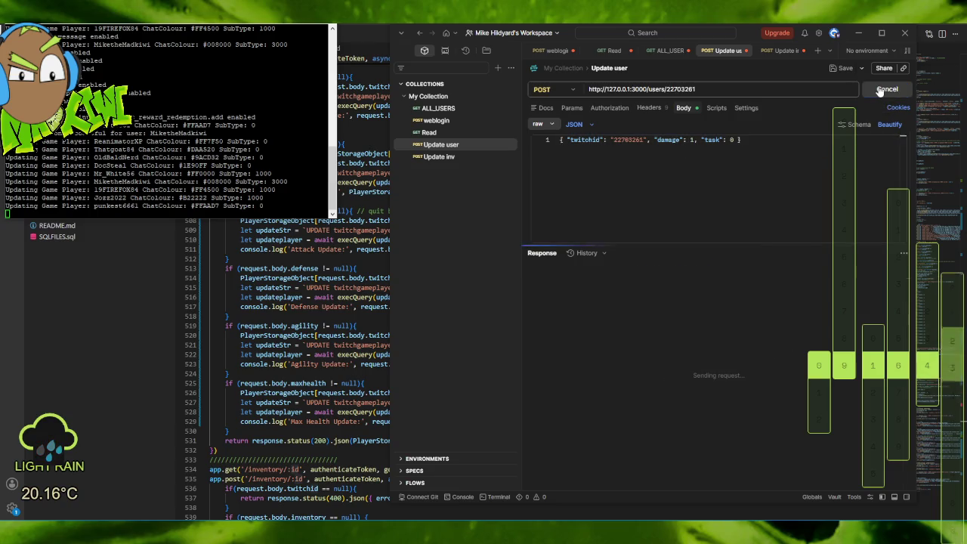
Replace the expired Authorization header token with a fresh one and resend Update user.
left_click(649, 108)
left_click(726, 151)
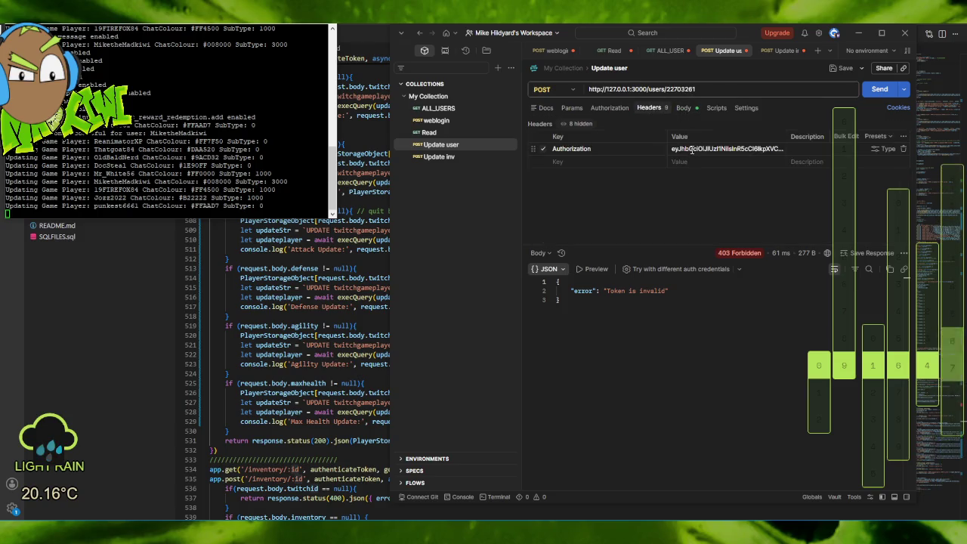
key("ctrl+a")
key("ctrl+v")
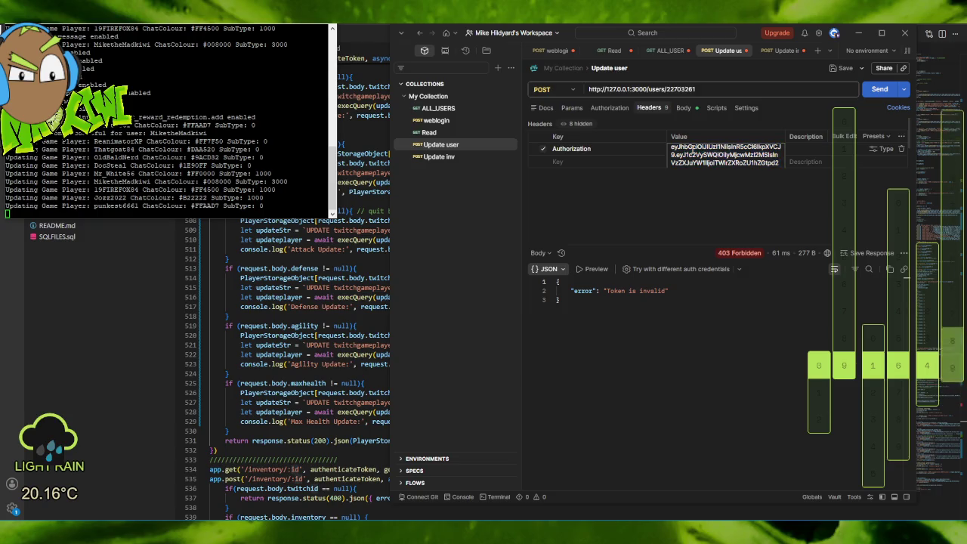
left_click(873, 89)
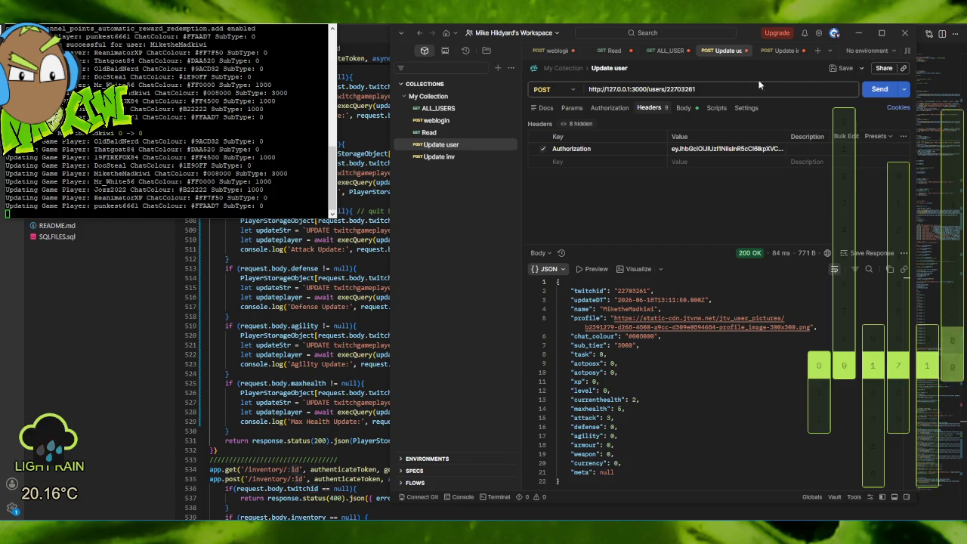
Set damage to -1 and task to 2 in the Update user JSON body, then send it.
left_click(685, 108)
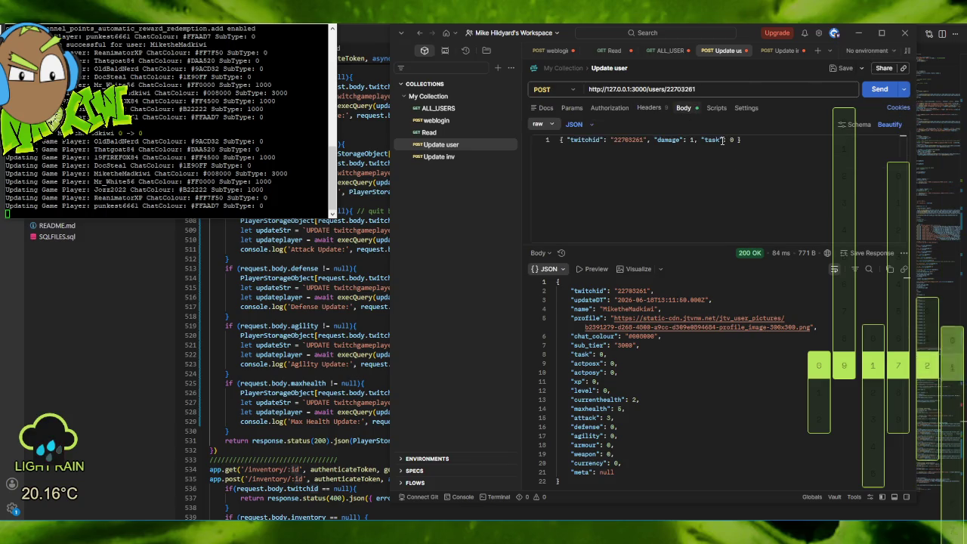
double_click(694, 139)
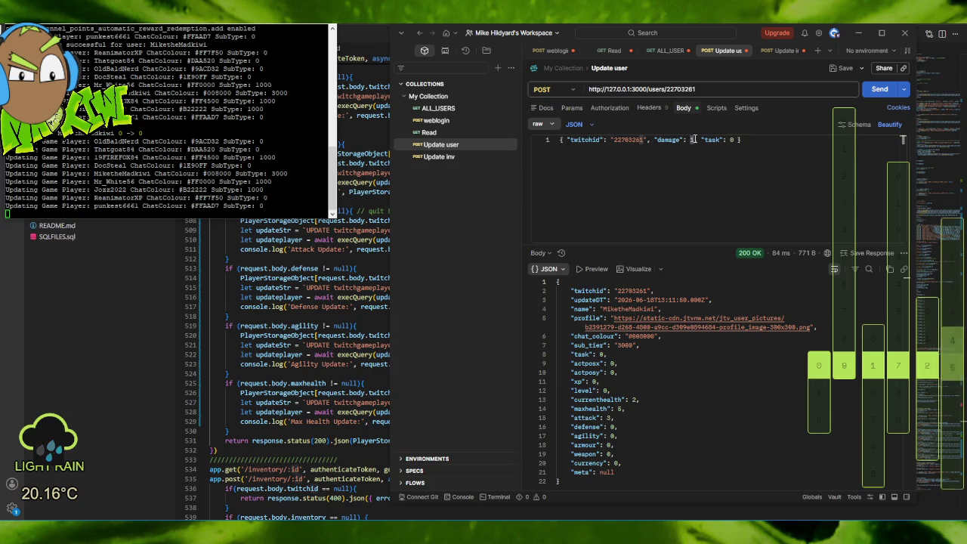
type("-1")
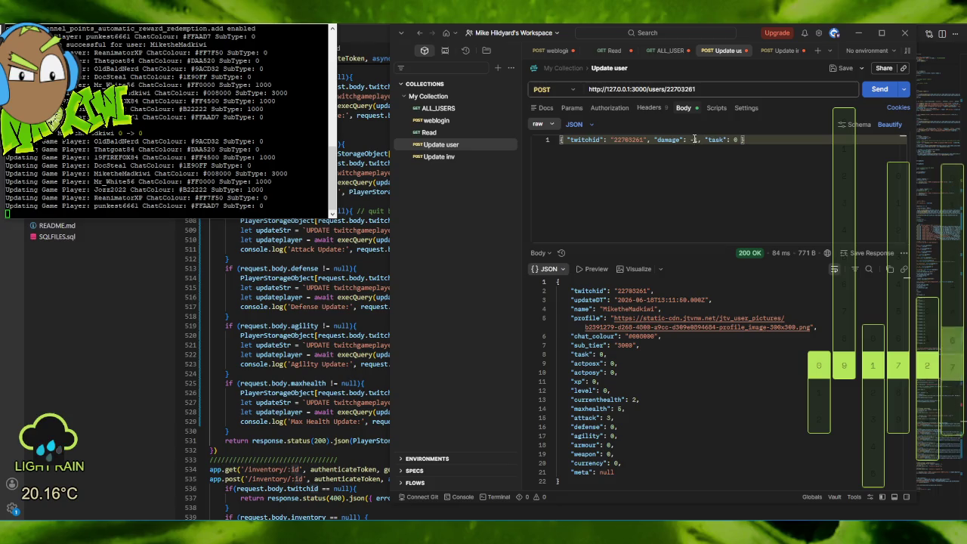
double_click(735, 139)
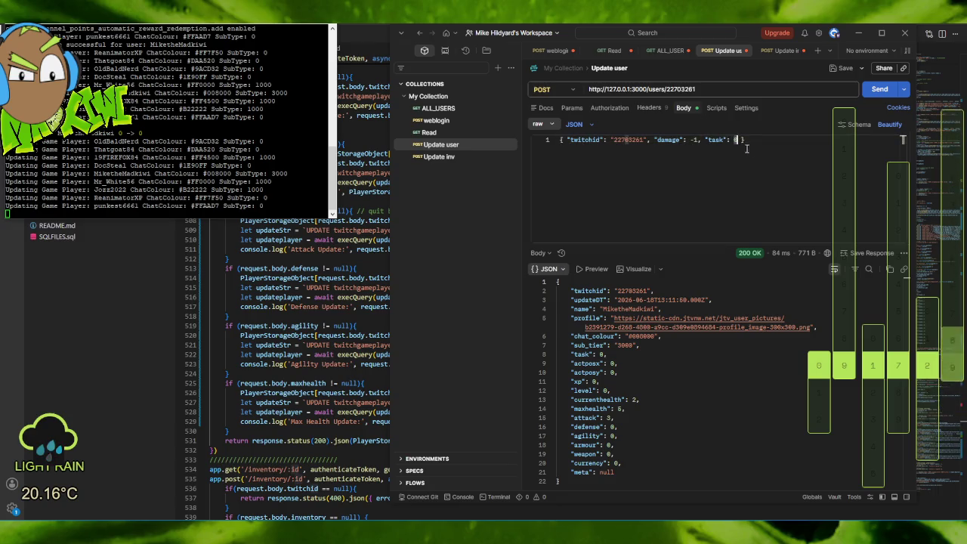
type("2")
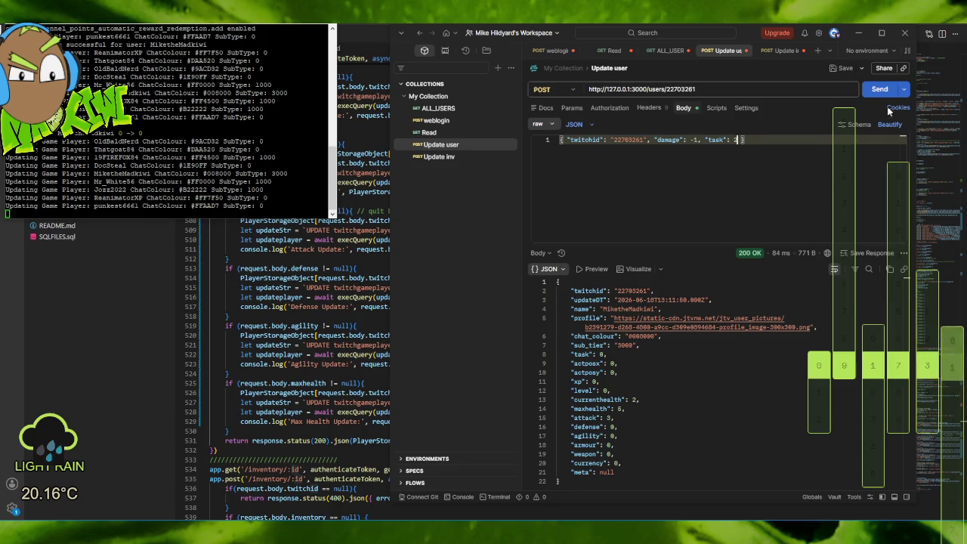
left_click(878, 90)
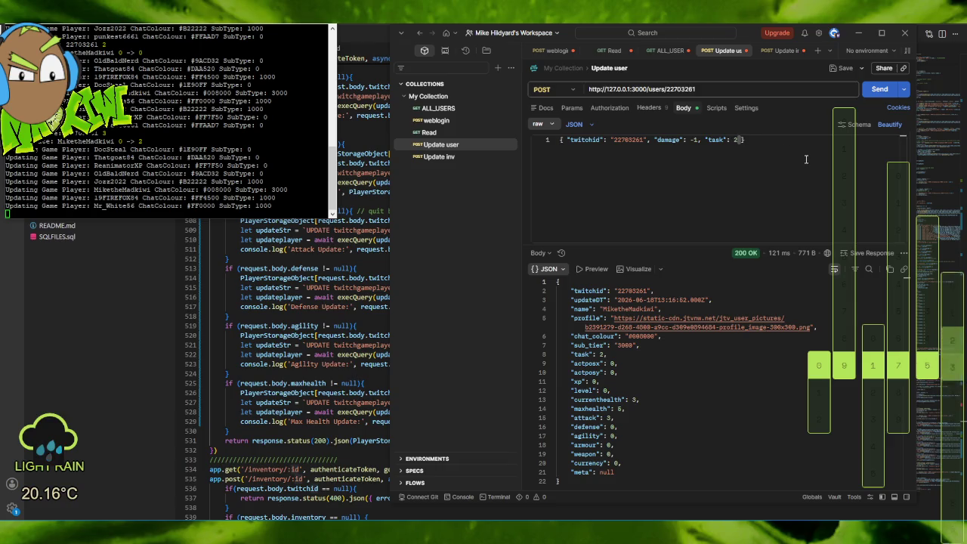
type(", atta")
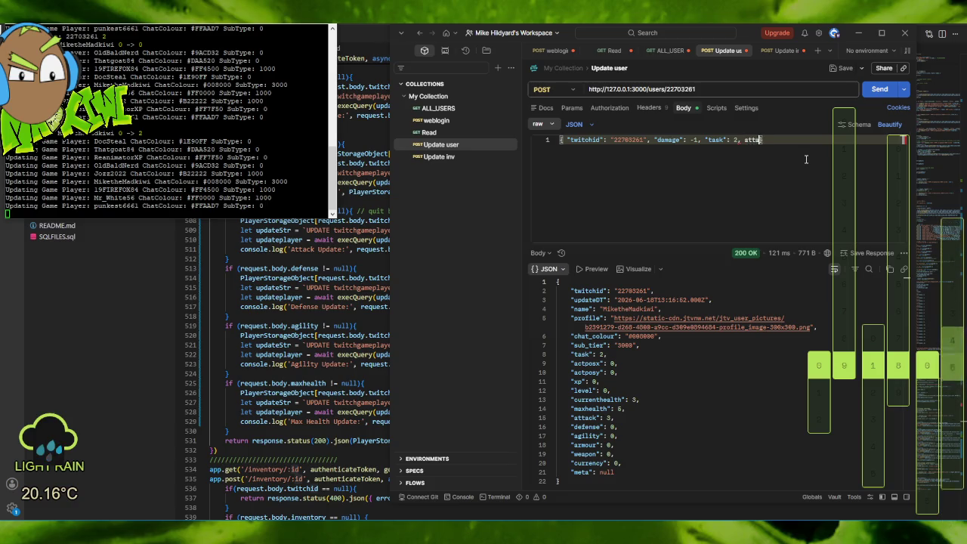
Add an "attack": 1 field to the JSON body and send the update twice.
type("ck:")
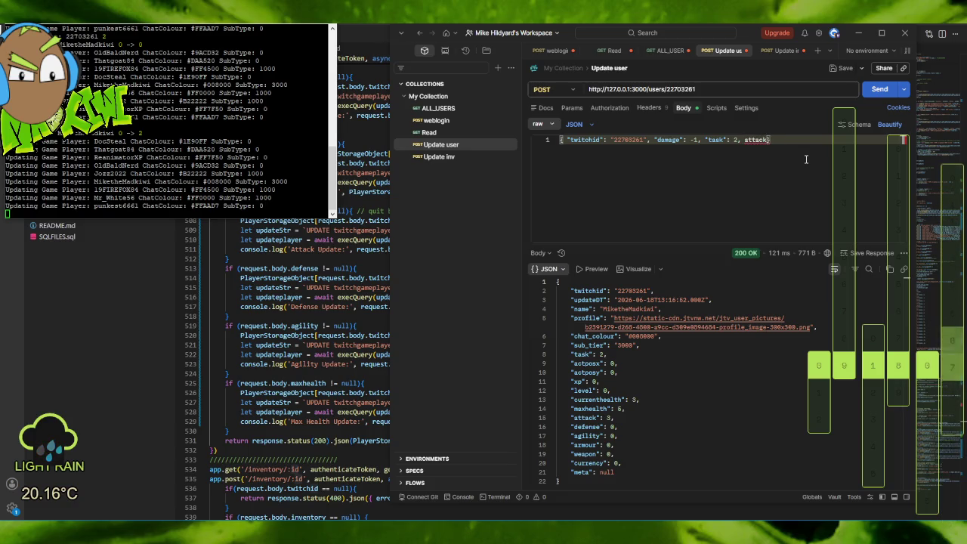
key("Left")
key("Left")
key("Left")
key("Left")
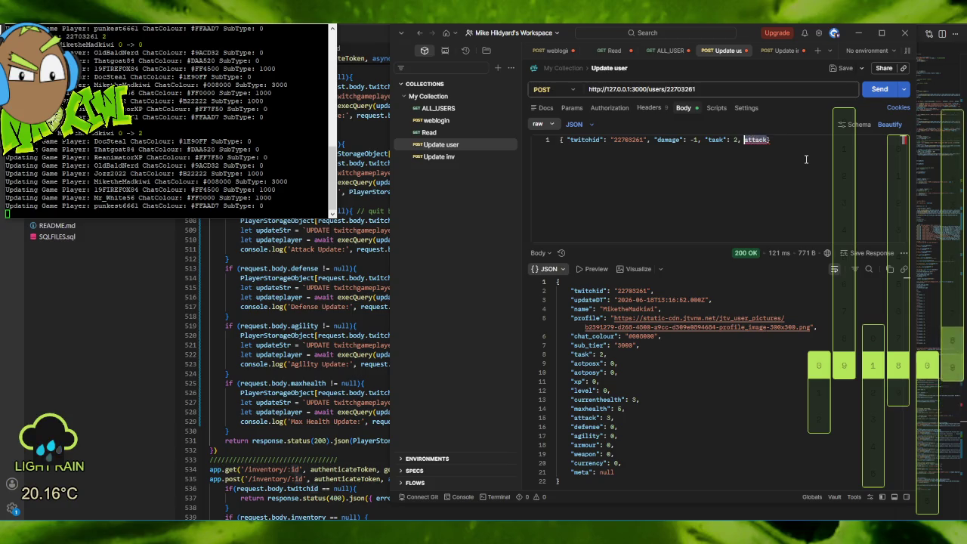
key("Right")
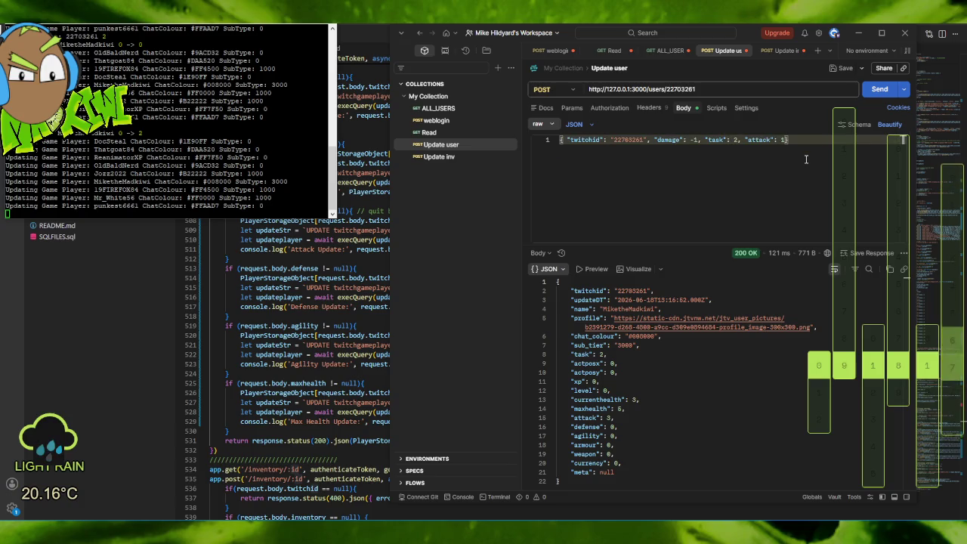
left_click(877, 89)
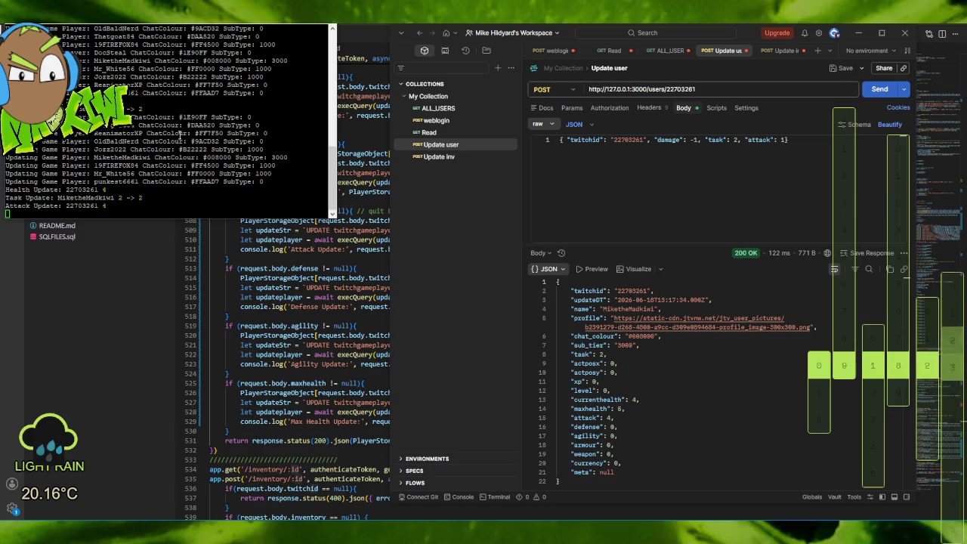
left_click(878, 90)
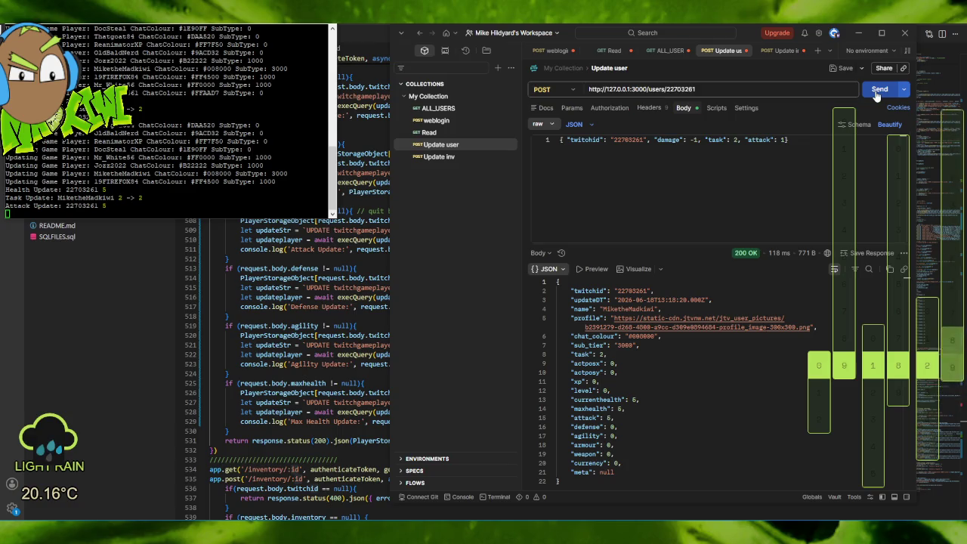
Change the attack value to -1 and send the update twice more.
double_click(784, 140)
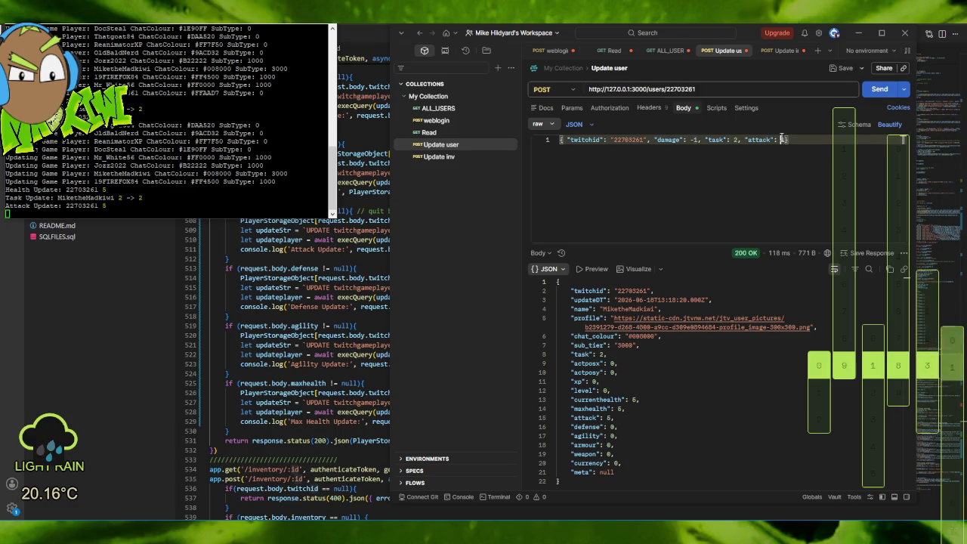
key("BackSpace")
type("-1")
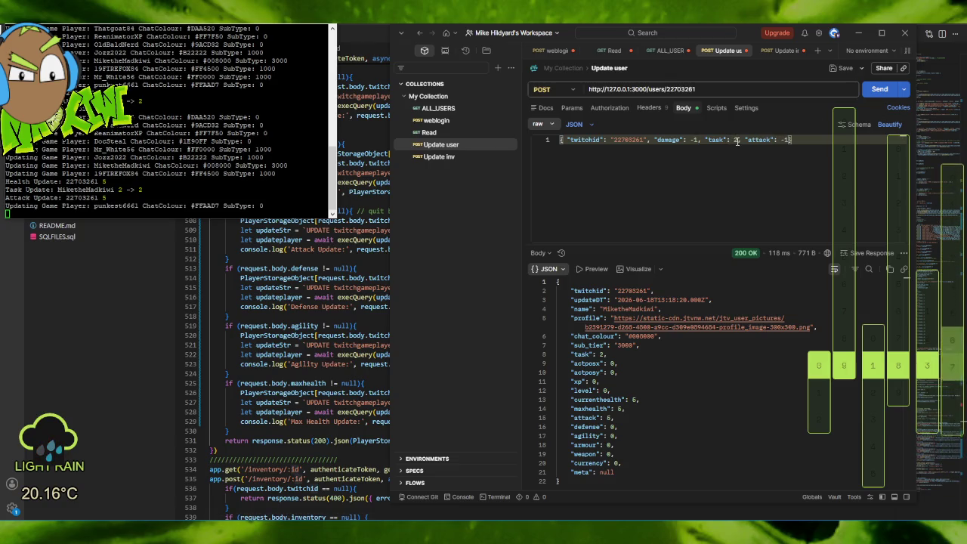
left_click(877, 90)
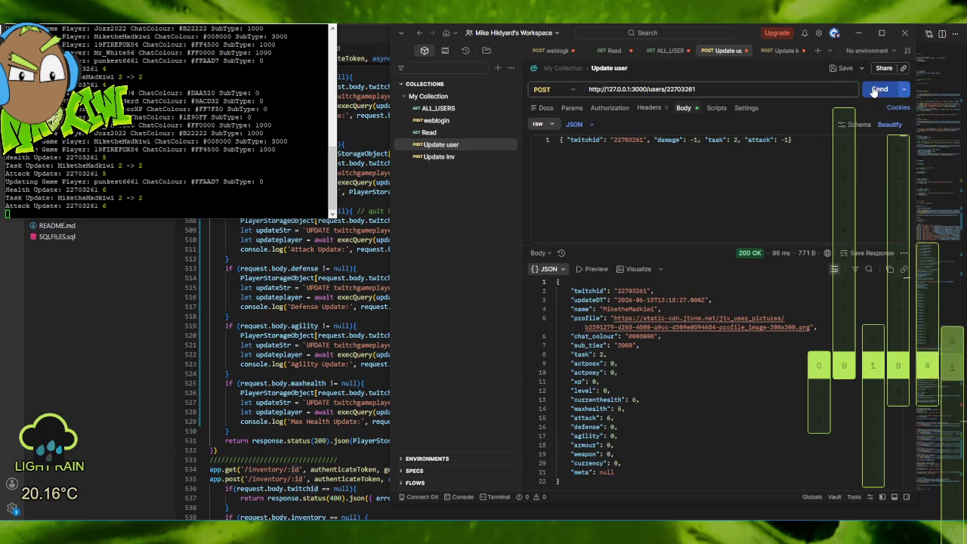
left_click(877, 90)
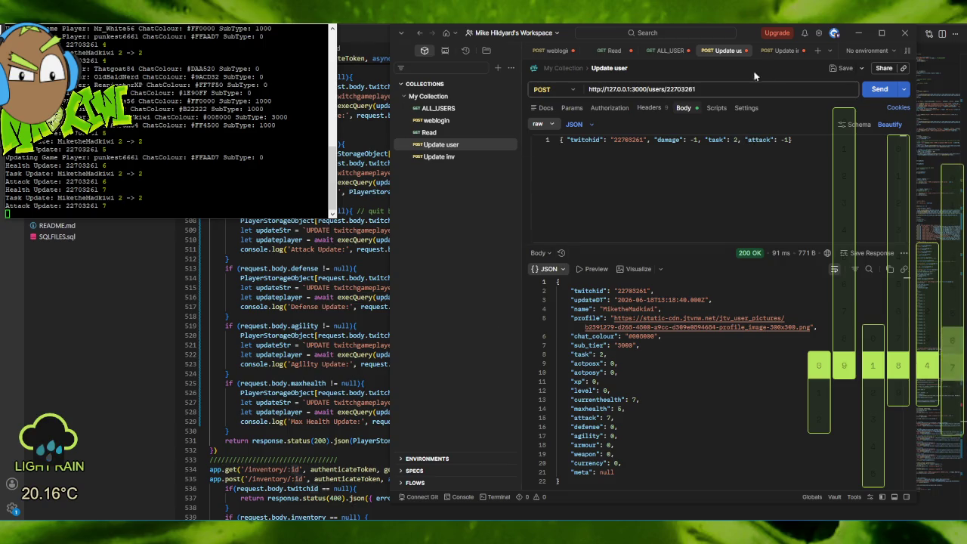
Replace the fixed attack increment in index.js with request.body.attack.
left_click(859, 33)
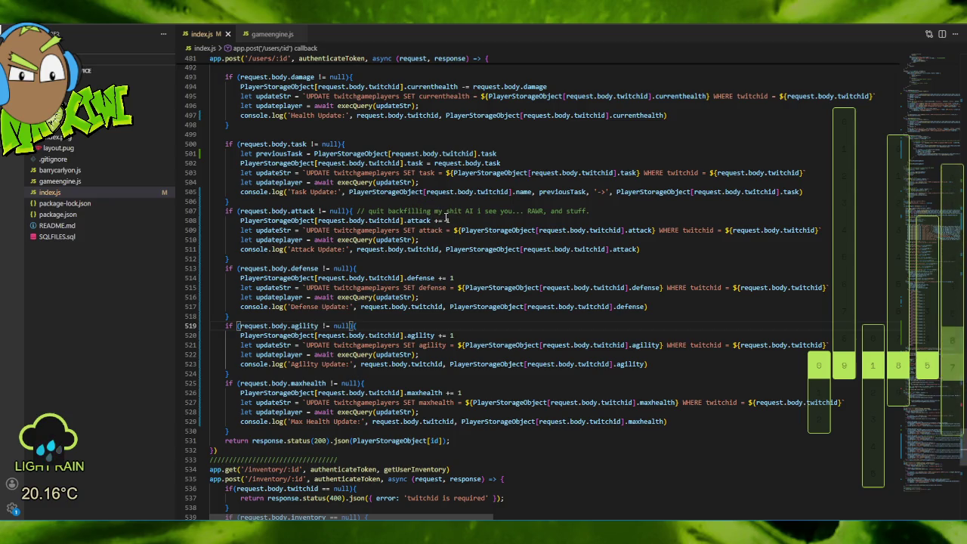
left_click(452, 220)
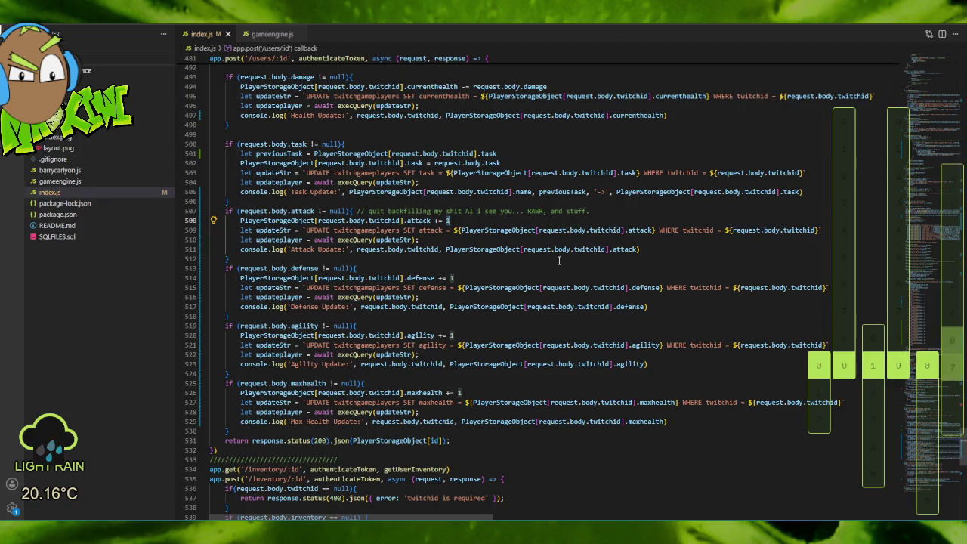
key("BackSpace")
type("request.b")
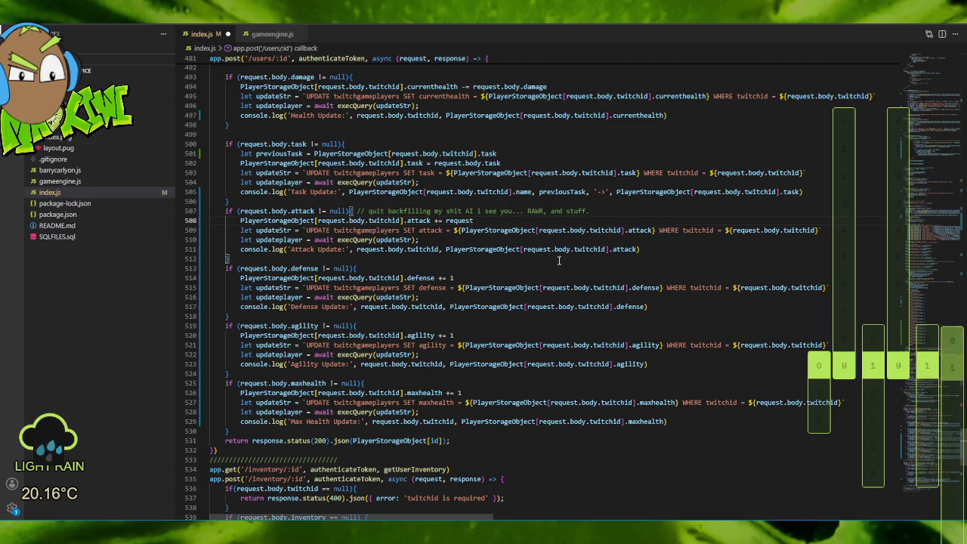
type("ody.")
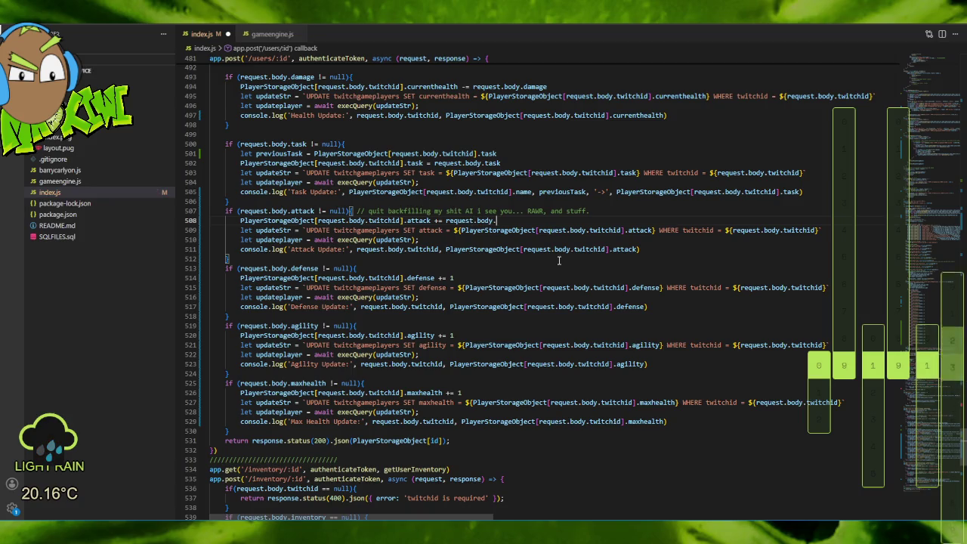
type("att")
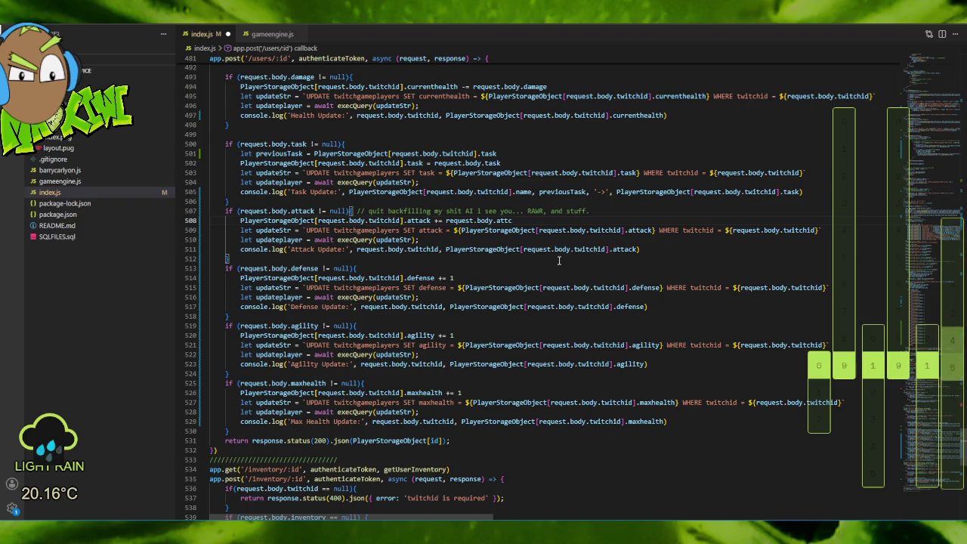
type("ack")
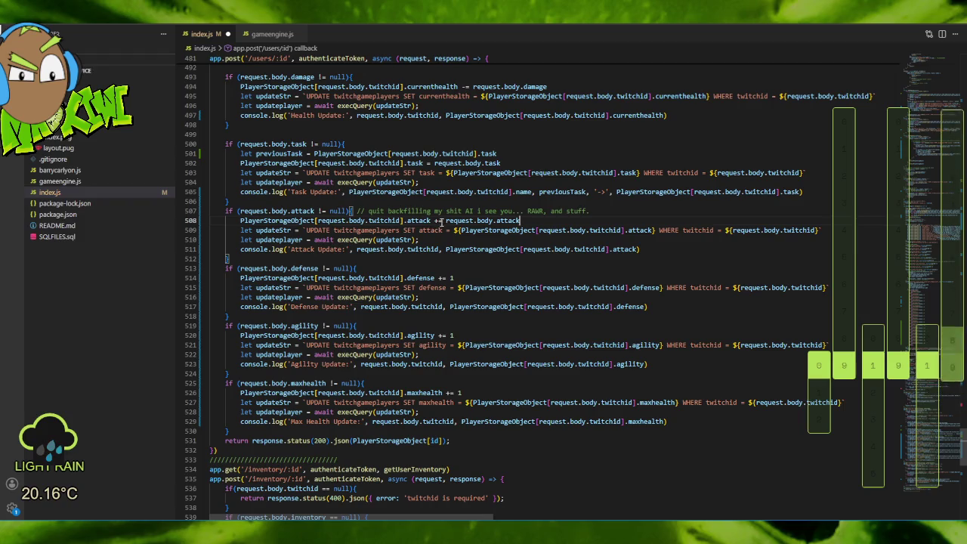
left_click_drag(446, 220, 521, 220)
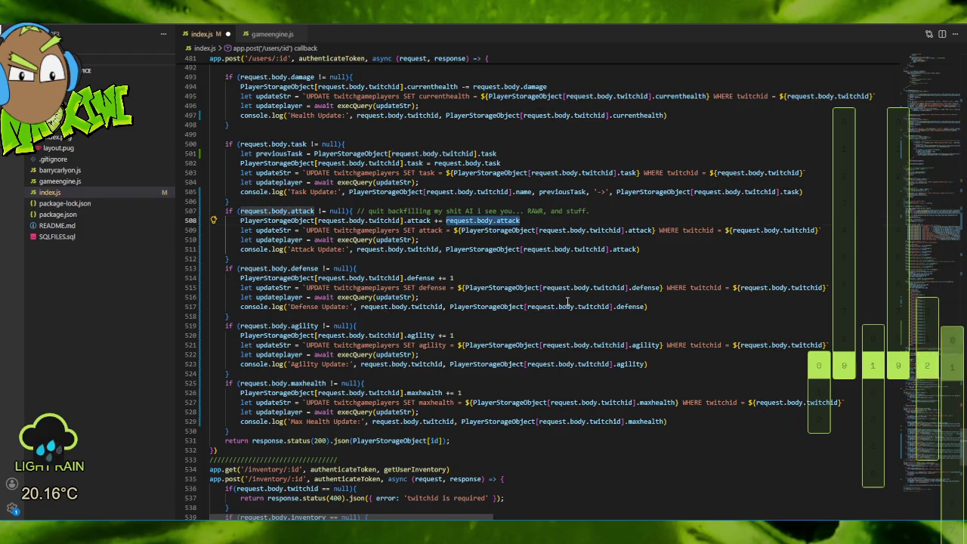
key("ctrl+c")
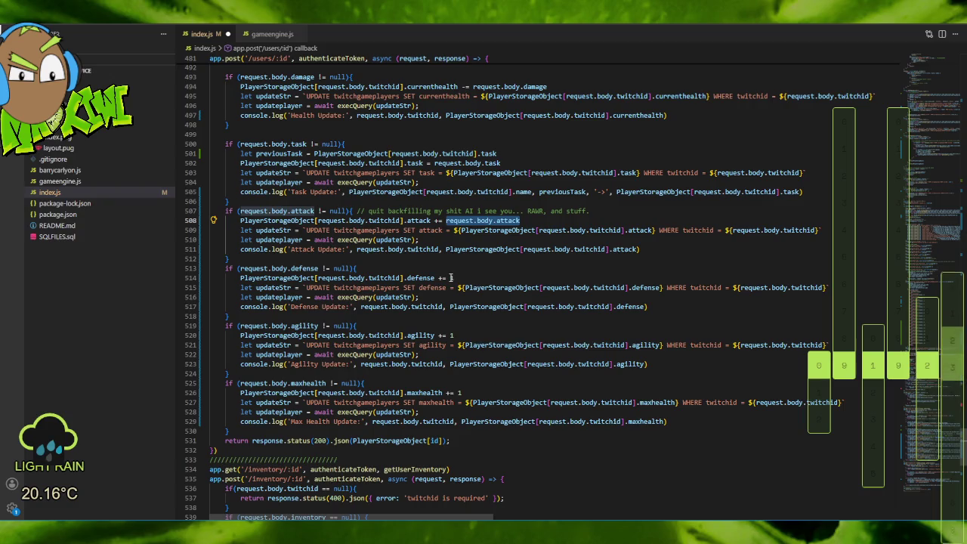
Make the defense, agility and maxhealth increments use request.body.defense, request.body.agility and request.body.maxhealth.
double_click(452, 278)
key("ctrl+v")
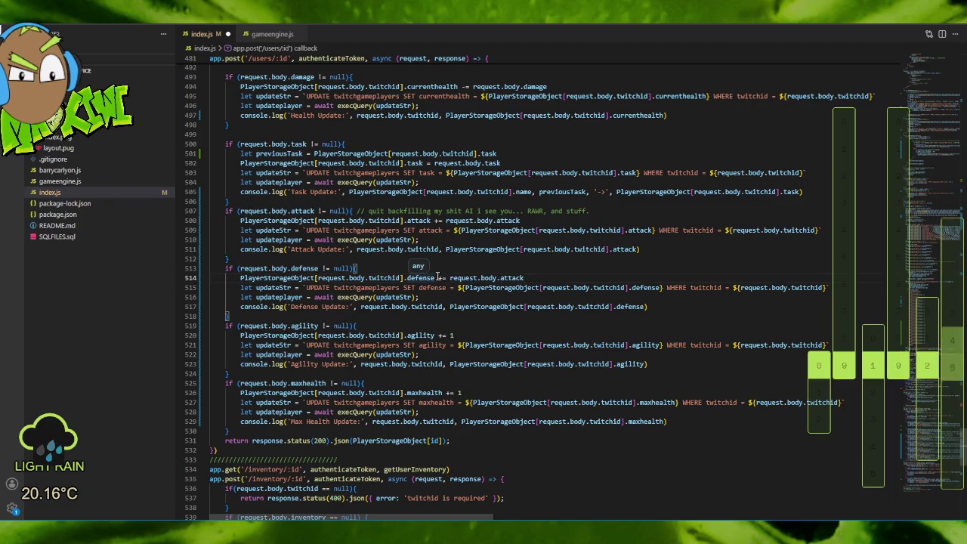
double_click(420, 277)
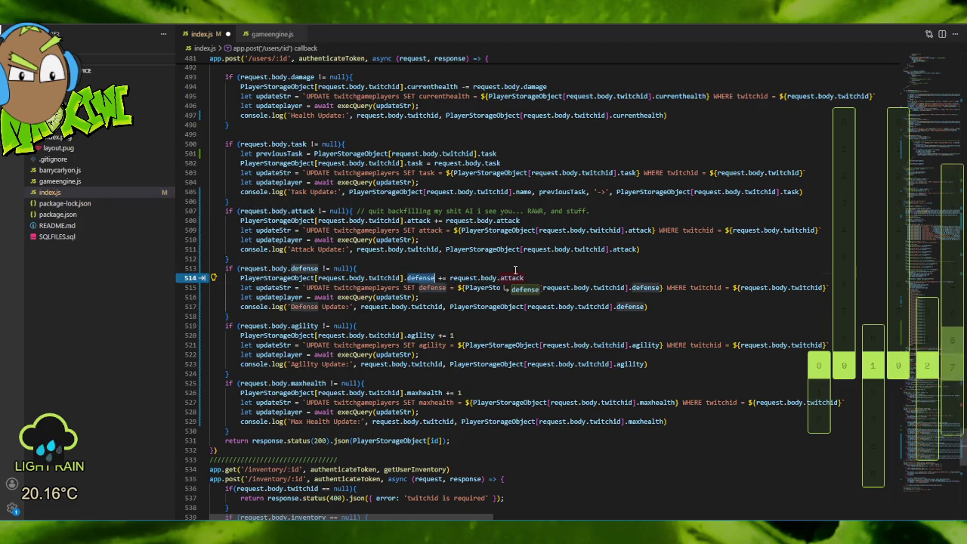
key("ctrl+c")
key("End")
key("ctrl+shift+Left")
key("ctrl+v")
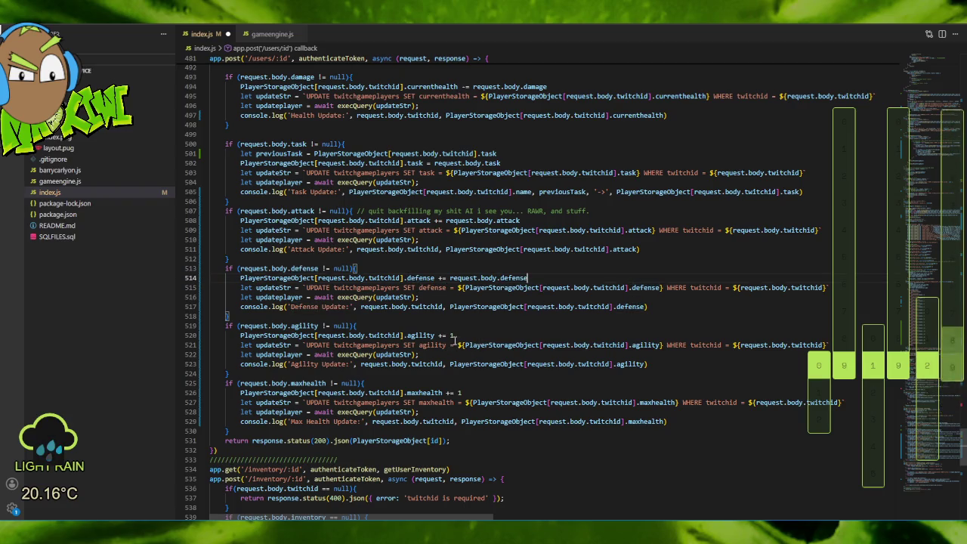
left_click(452, 335)
key("Tab")
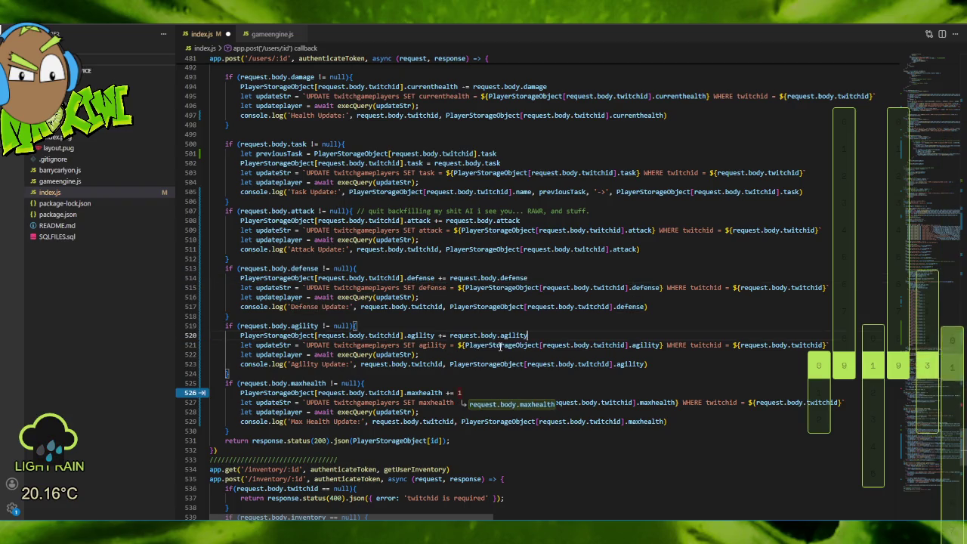
key("Tab")
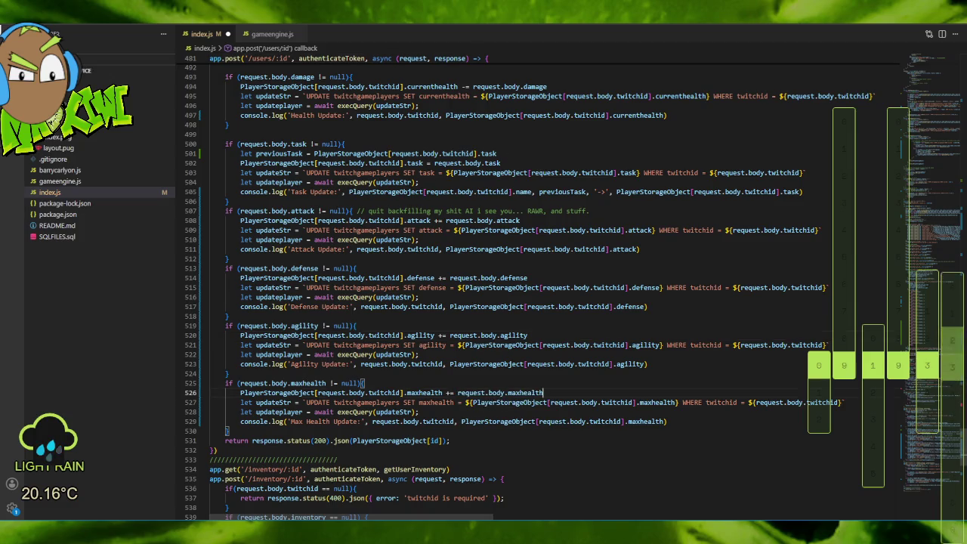
Save all files, delete the joke comment on the attack check, and save index.js again.
left_click(27, 10)
left_click(65, 206)
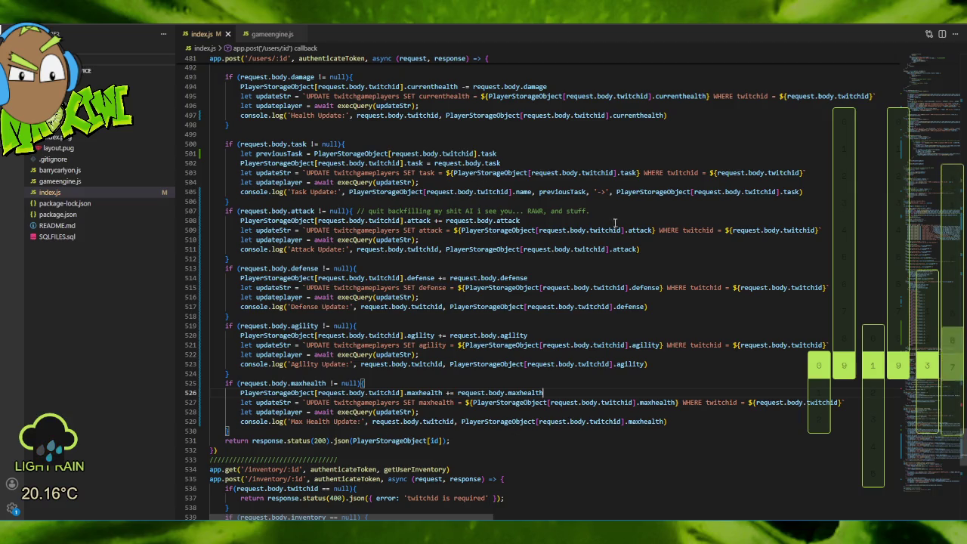
mouse_move(598, 212)
left_mouse_down()
mouse_move(216, 210)
mouse_move(353, 211)
left_mouse_up()
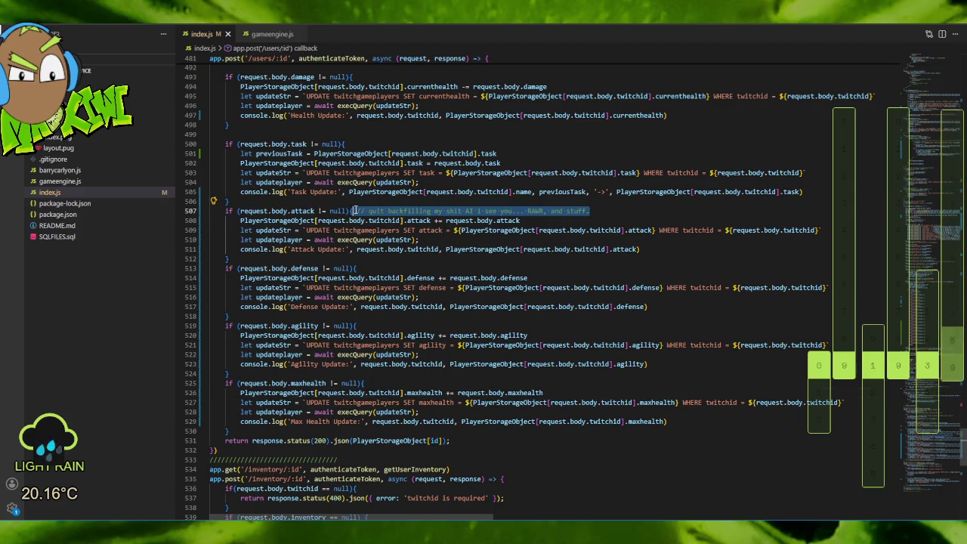
key("Delete")
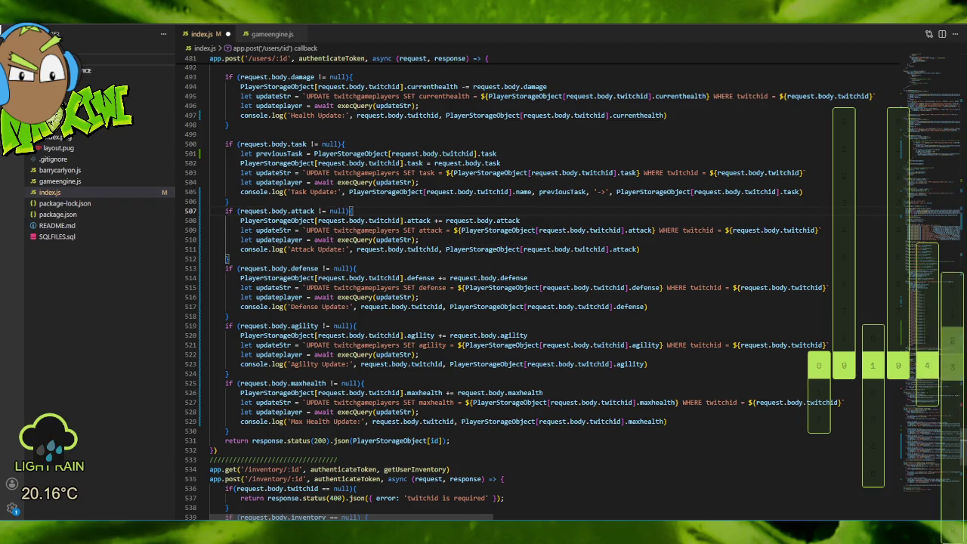
key("alt+f")
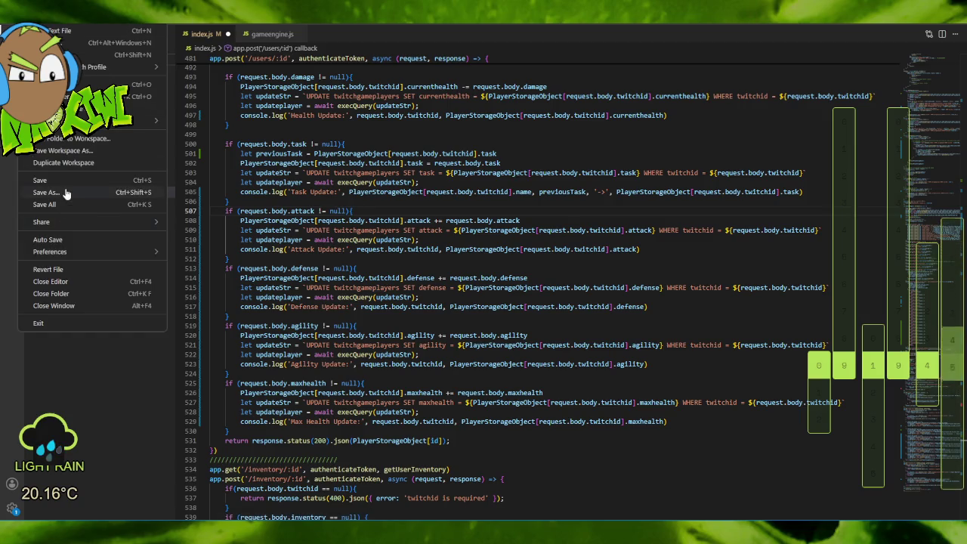
key("s")
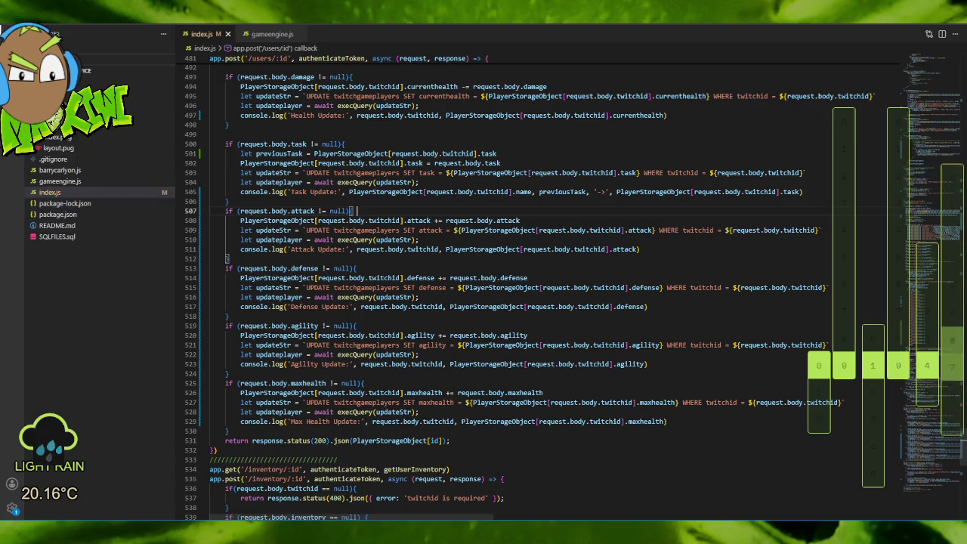
left_click(648, 499)
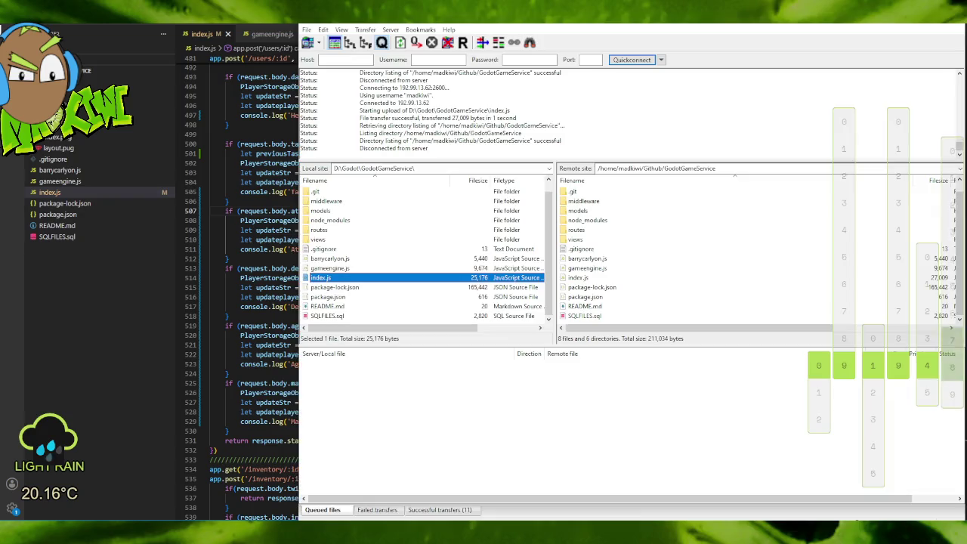
Upload index.js to GodotGameService and rerun node index.js so it listens on port 3000.
right_click(324, 278)
left_click(346, 281)
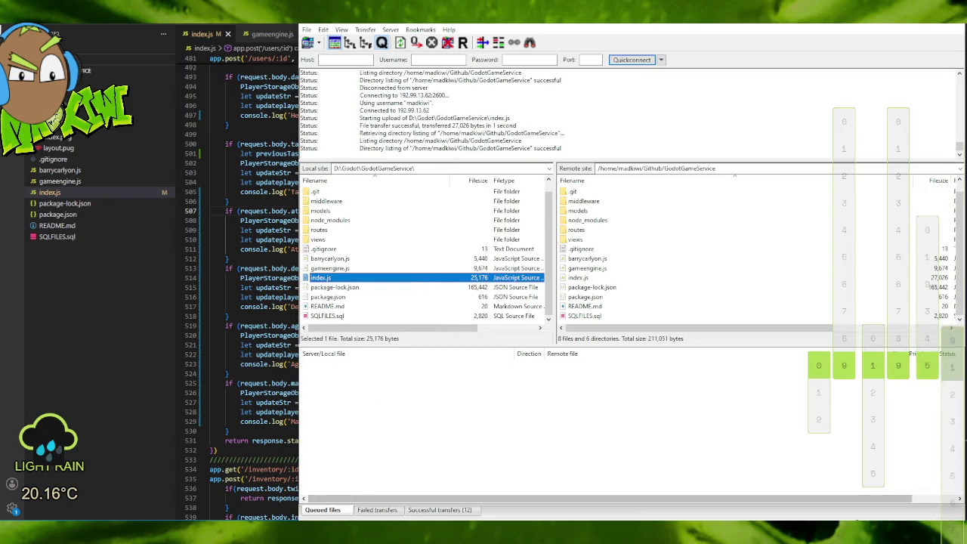
key("alt+Tab")
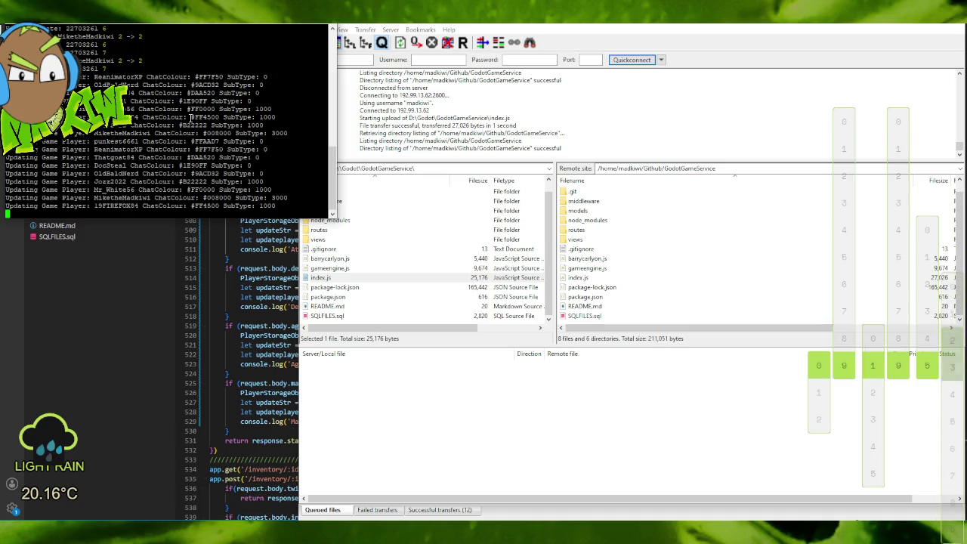
key("ctrl+c")
key("Up")
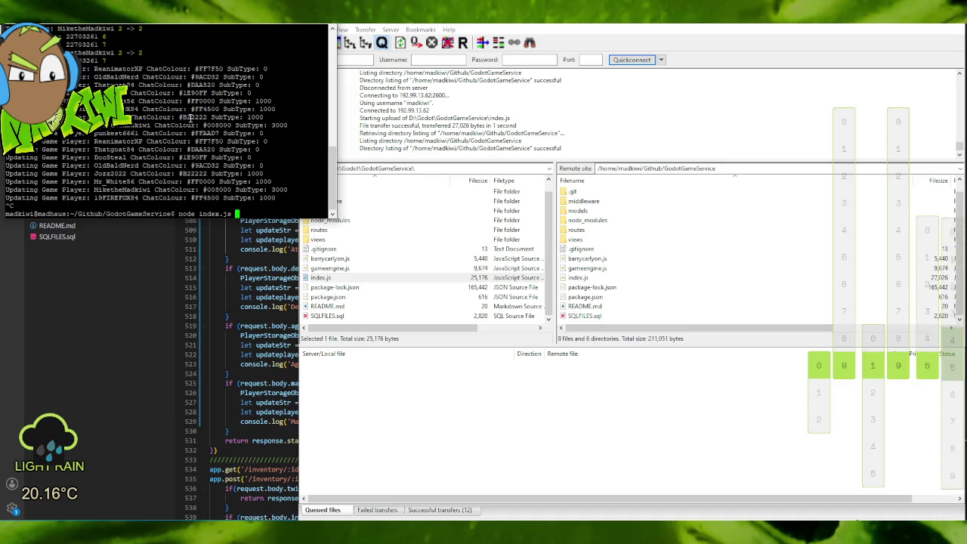
key("Return")
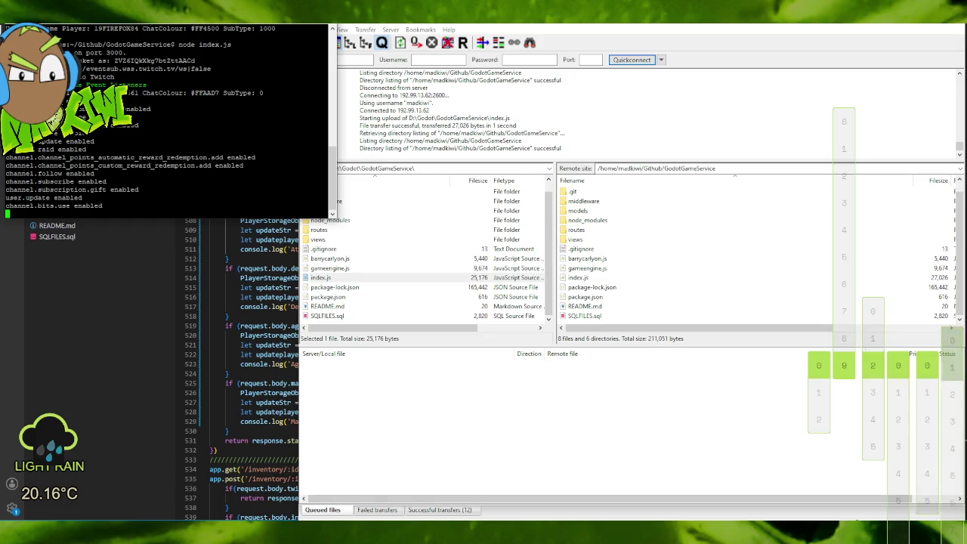
left_click(703, 495)
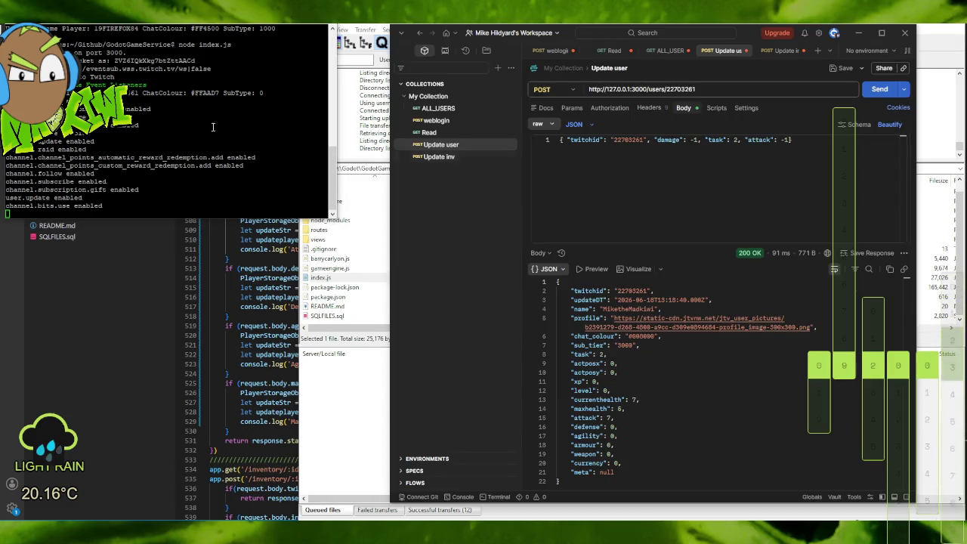
Resend the Update user request twice, clear the -1 attack value, and send again.
left_click(881, 89)
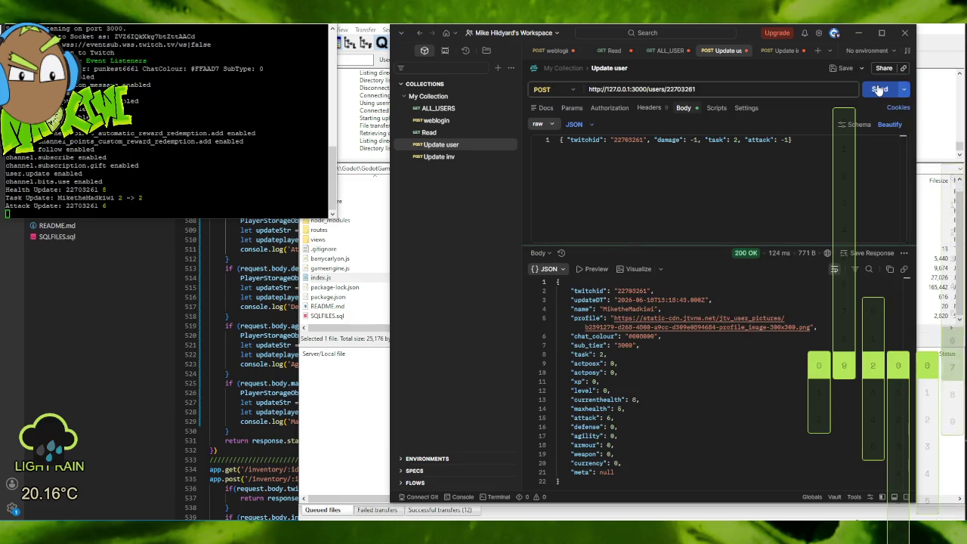
left_click(879, 89)
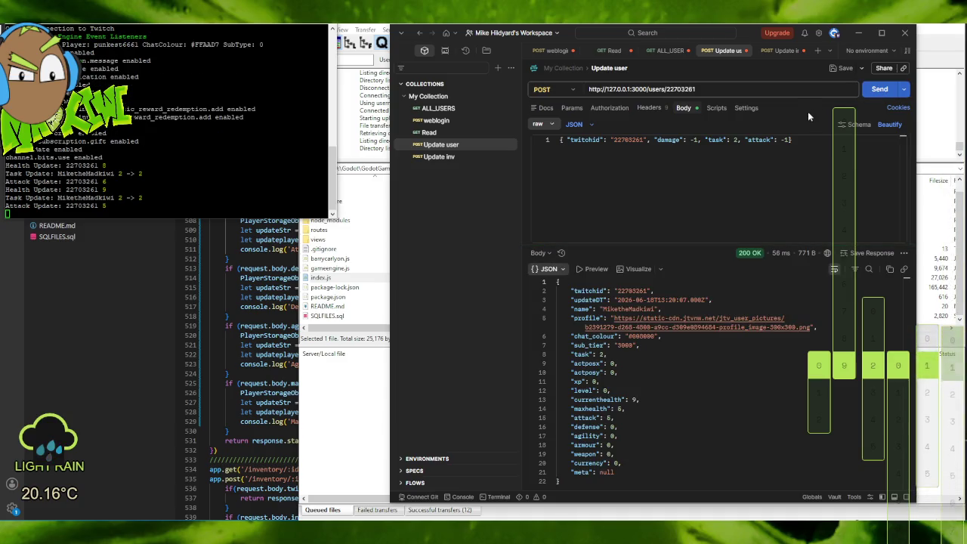
double_click(787, 139)
key("BackSpace")
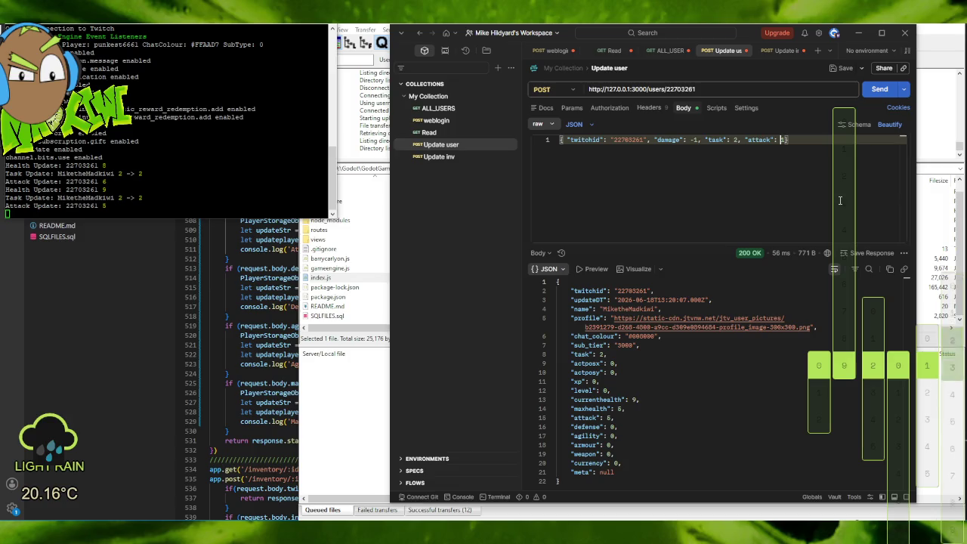
left_click(870, 89)
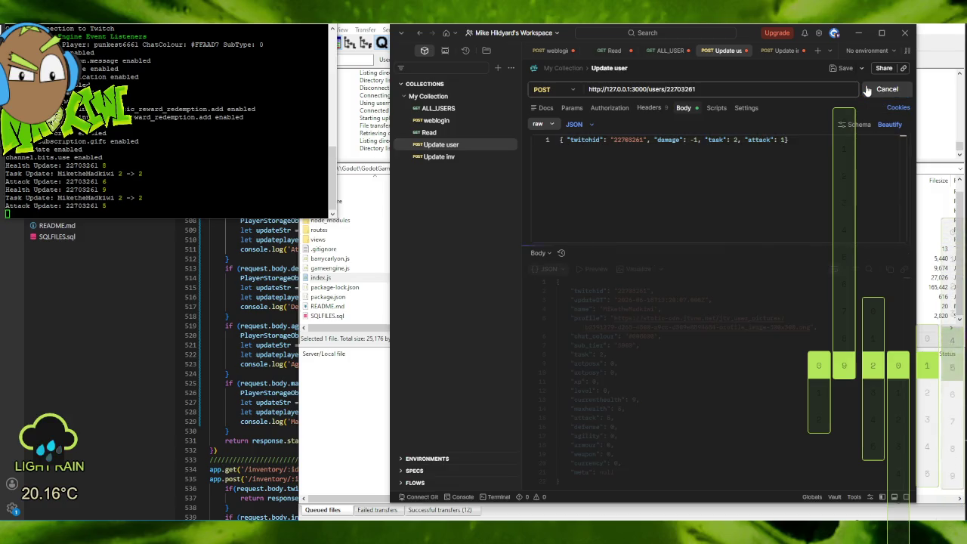
Set damage to 1 and send the request three times, bringing attack to 9.
left_click(694, 140)
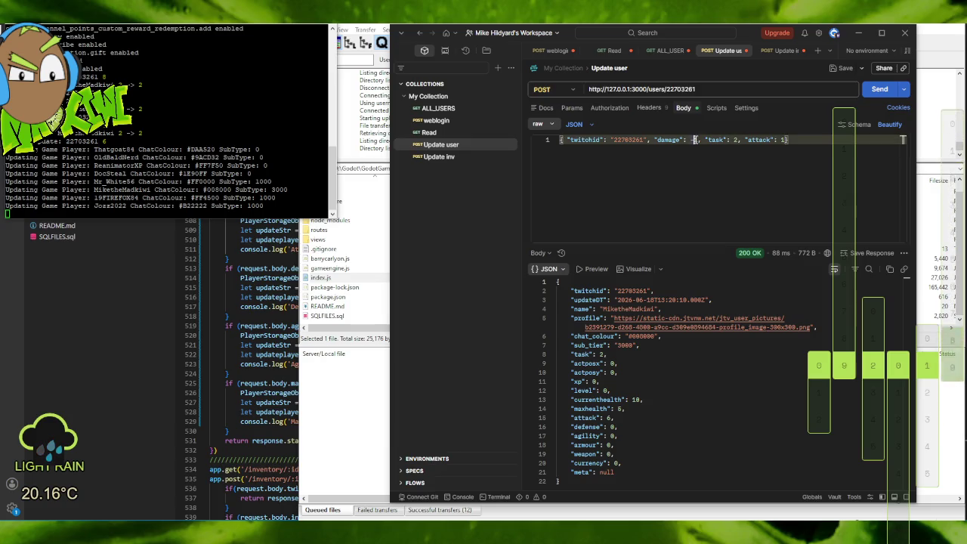
double_click(695, 140)
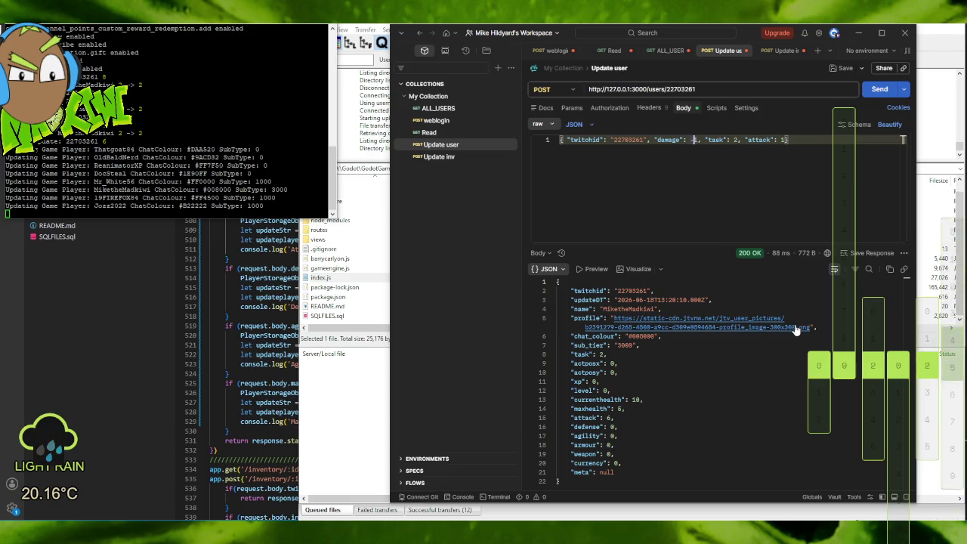
type("1")
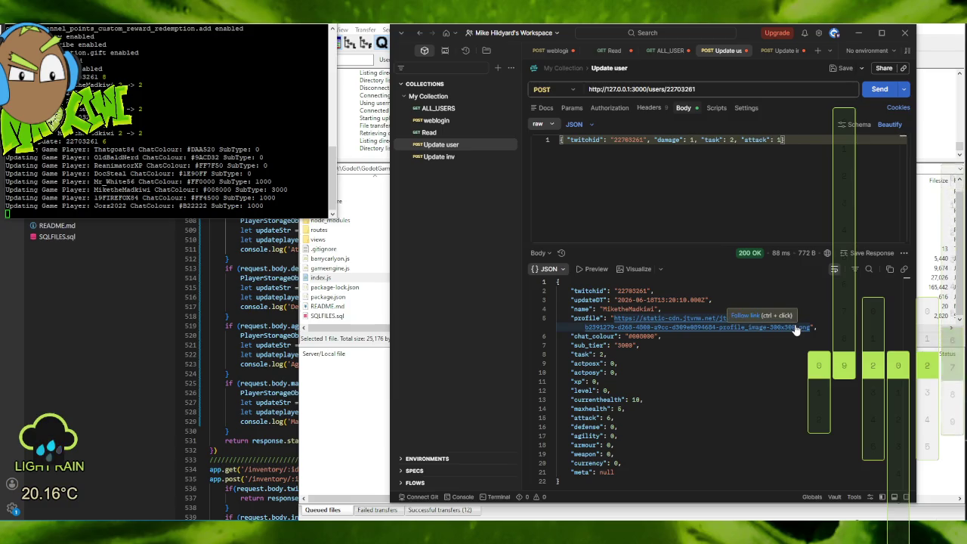
left_click(877, 90)
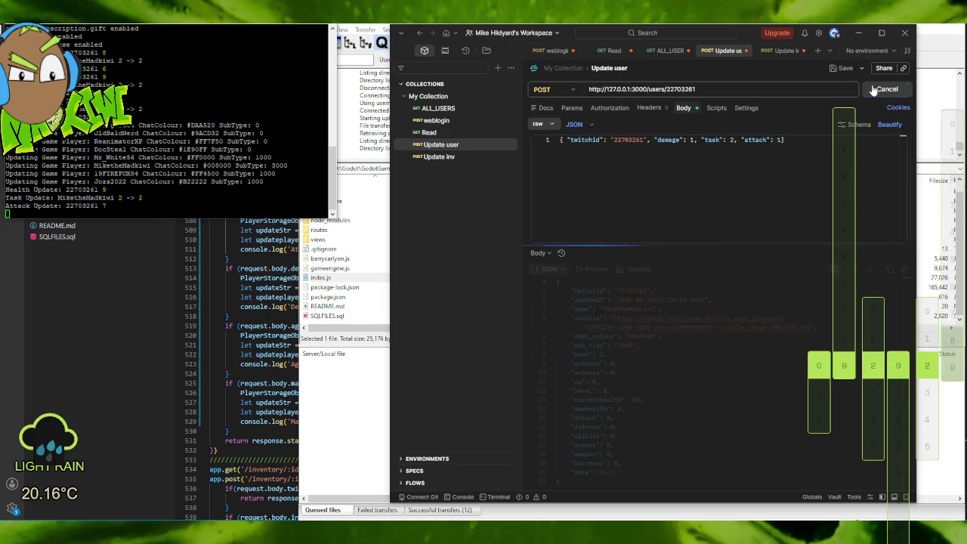
left_click(877, 90)
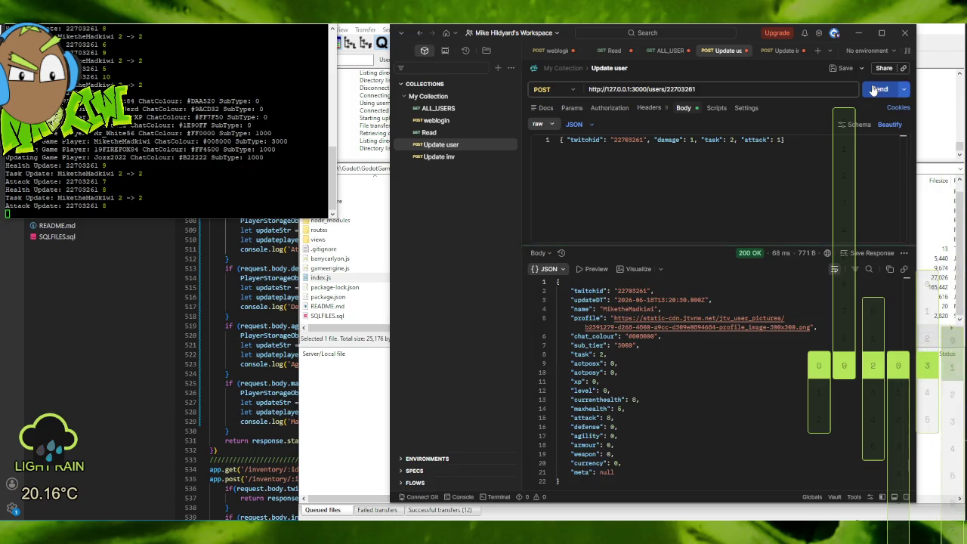
left_click(874, 90)
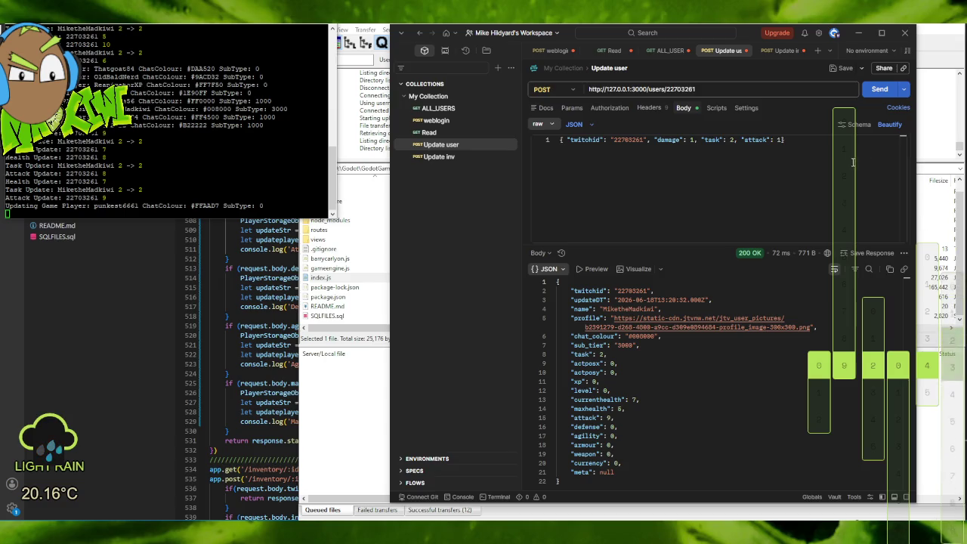
left_click(783, 141)
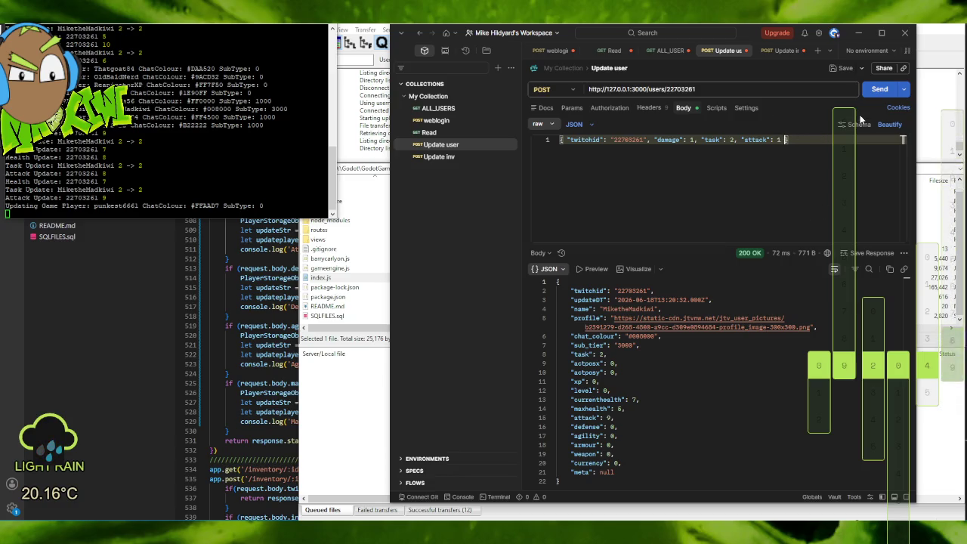
Type "defense": 1 and "agility": 1 after attack and begin the maxhealth key.
type("defe")
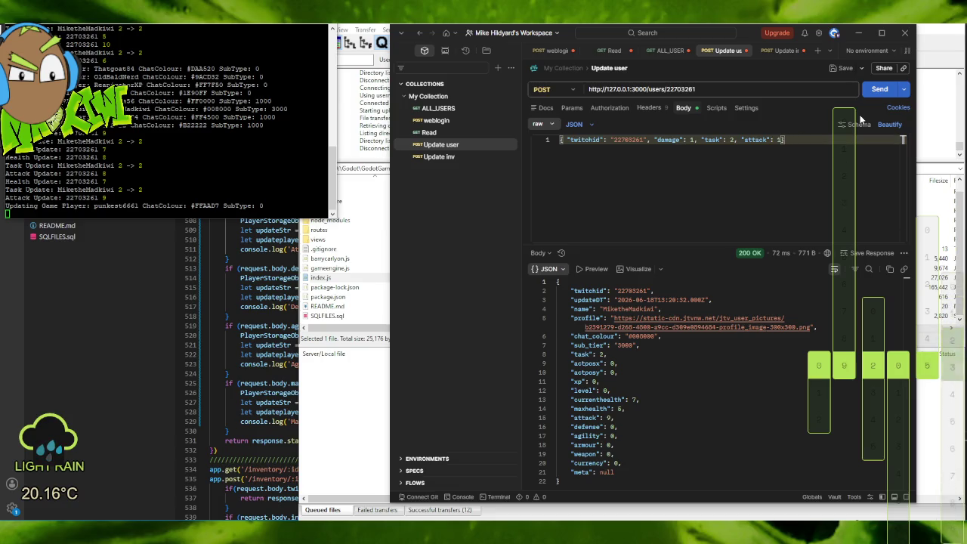
type(", \"defe")
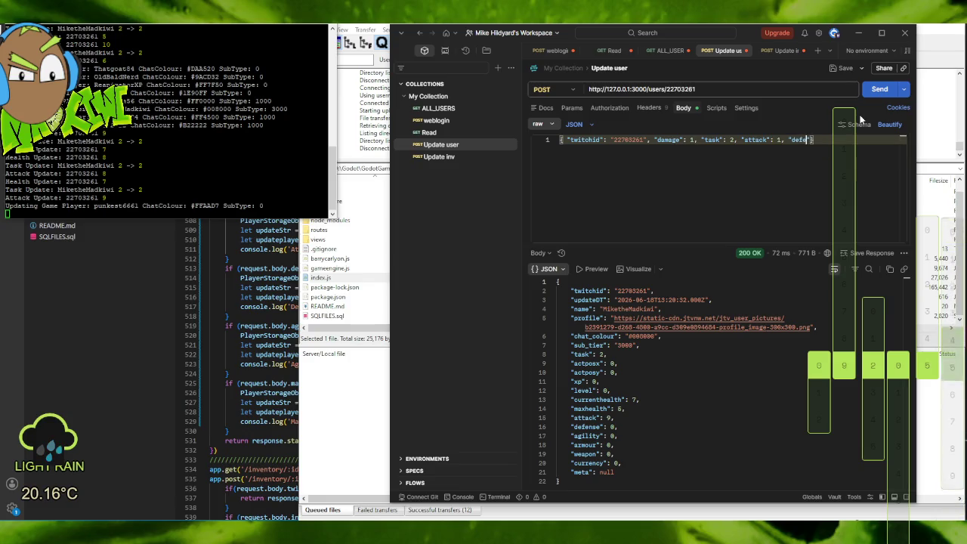
type("nse")
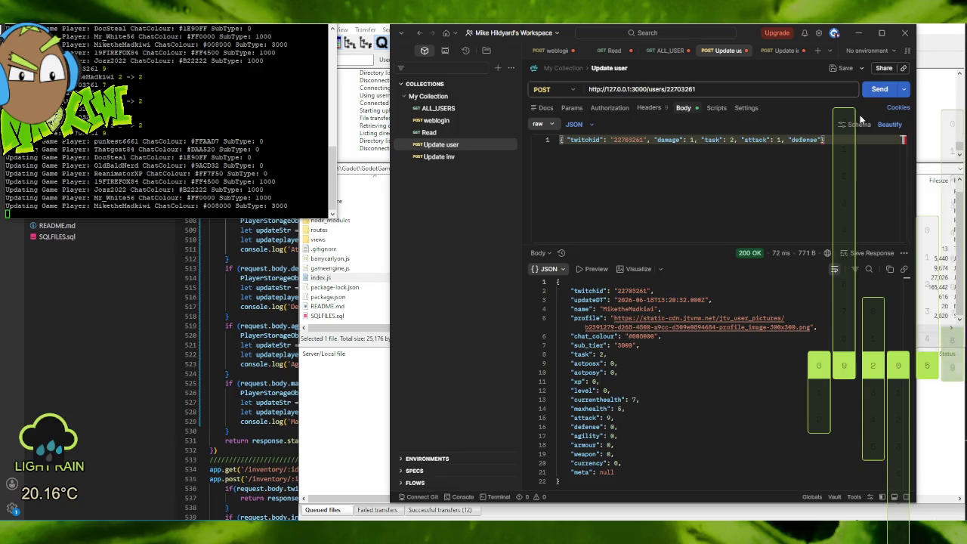
type(": 1,")
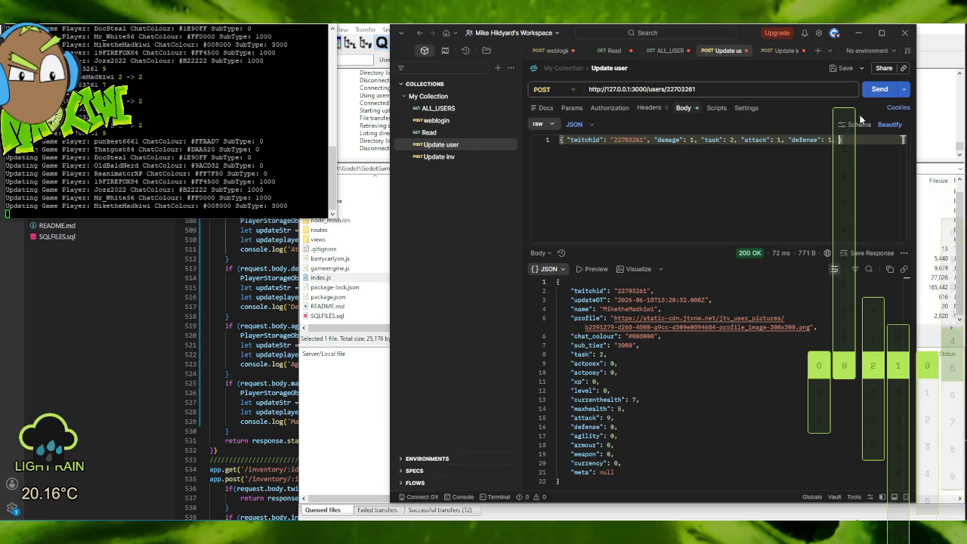
type(" \"")
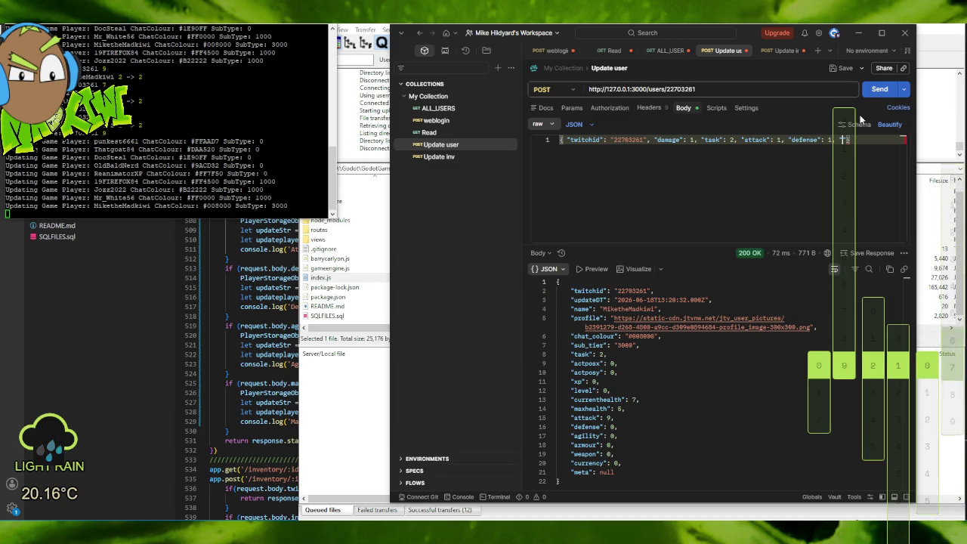
type("agility")
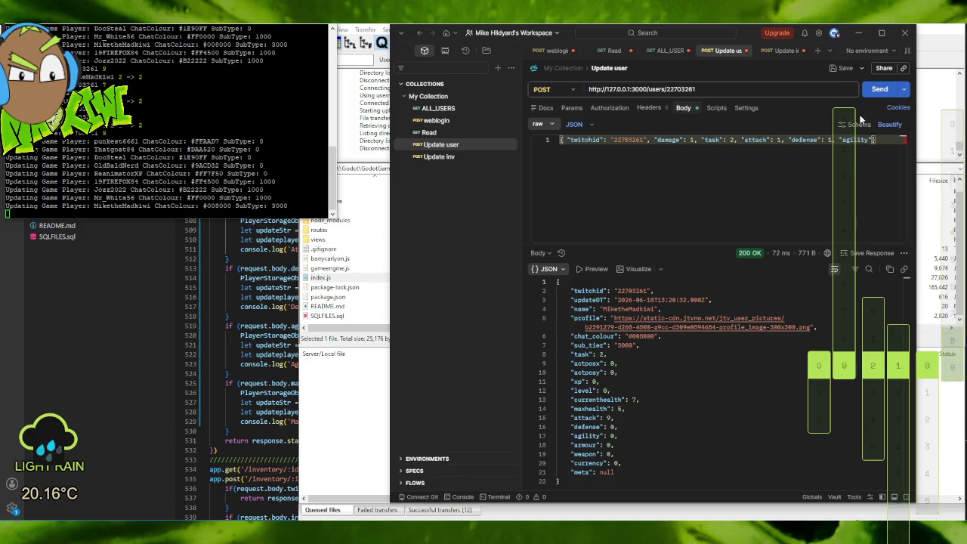
type("\"")
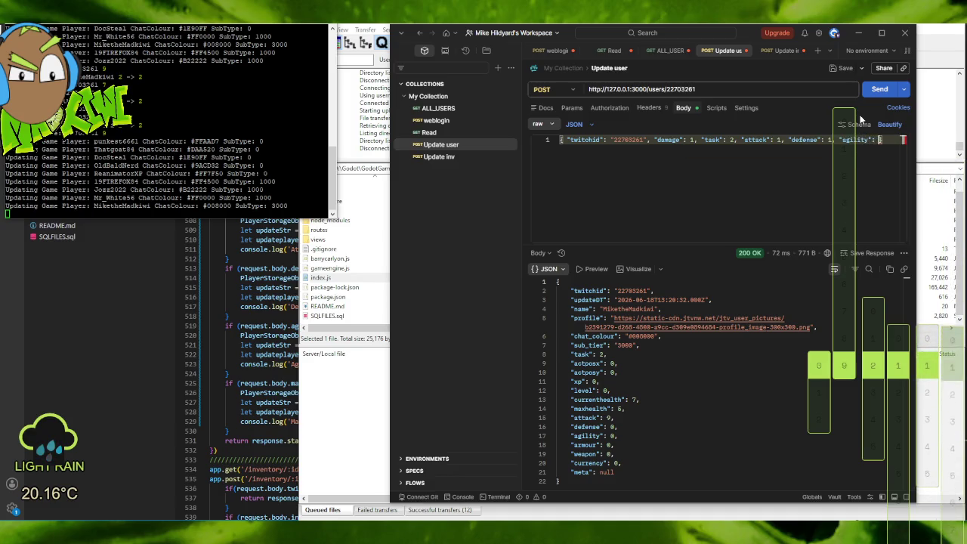
type("1")
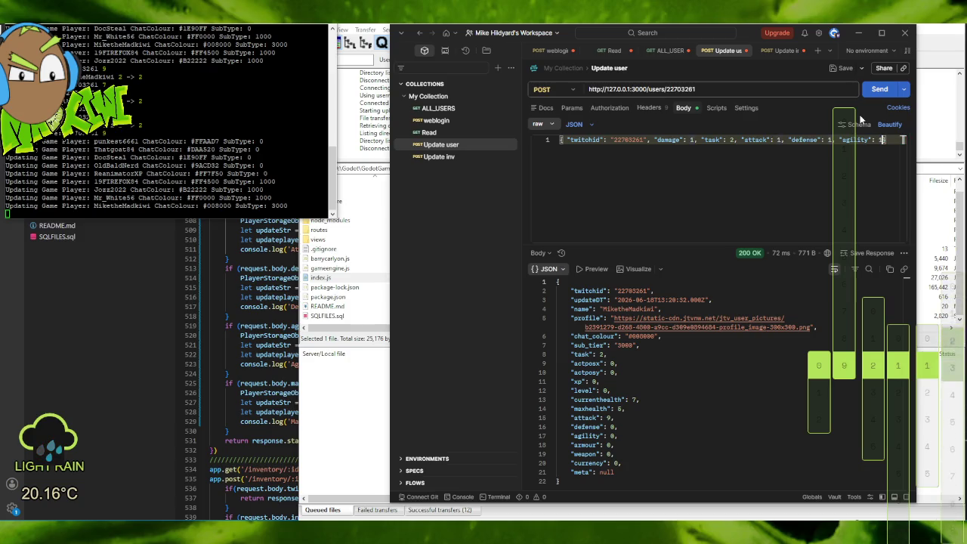
type(", \"")
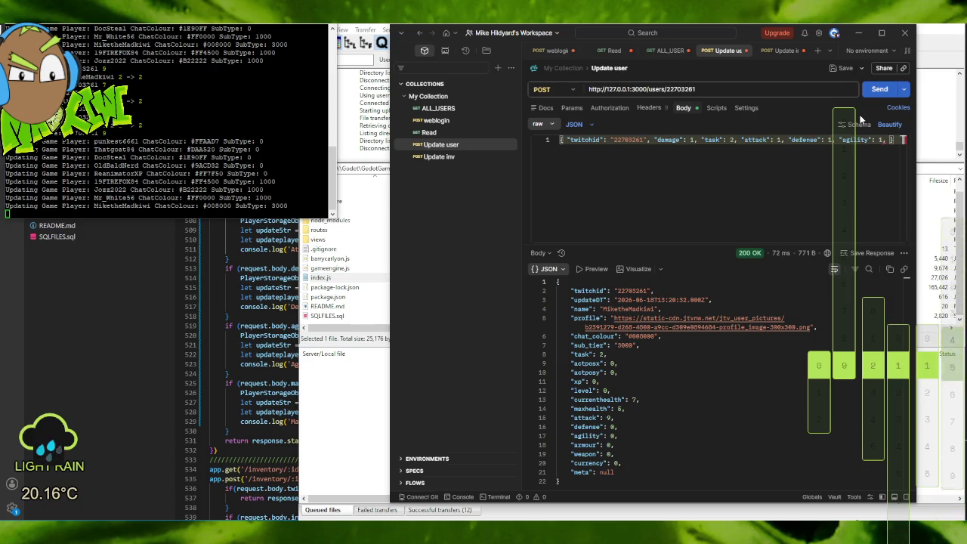
type("maxh")
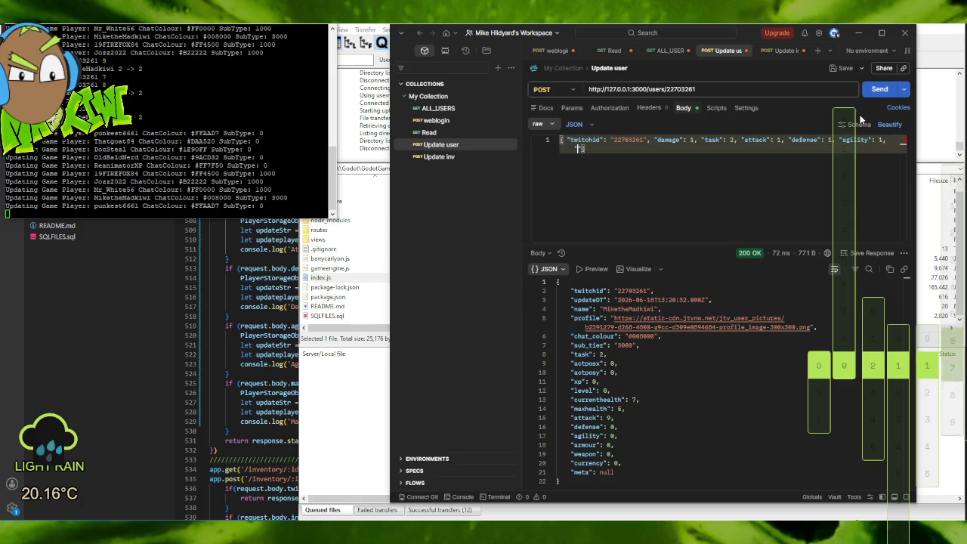
type("ealth")
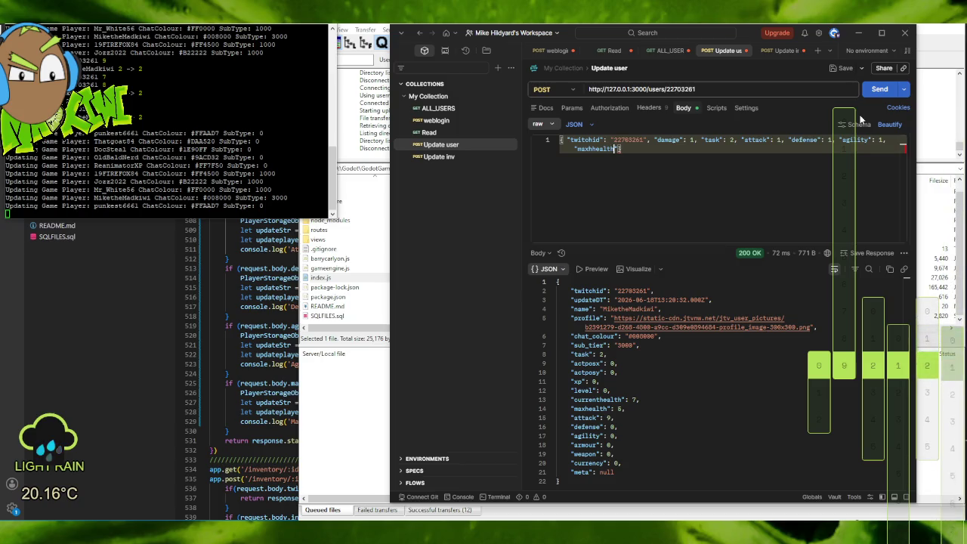
Complete the maxhealth entry and send twice, reaching attack 11, defense 2, agility 2, maxhealth 7.
key("Left")
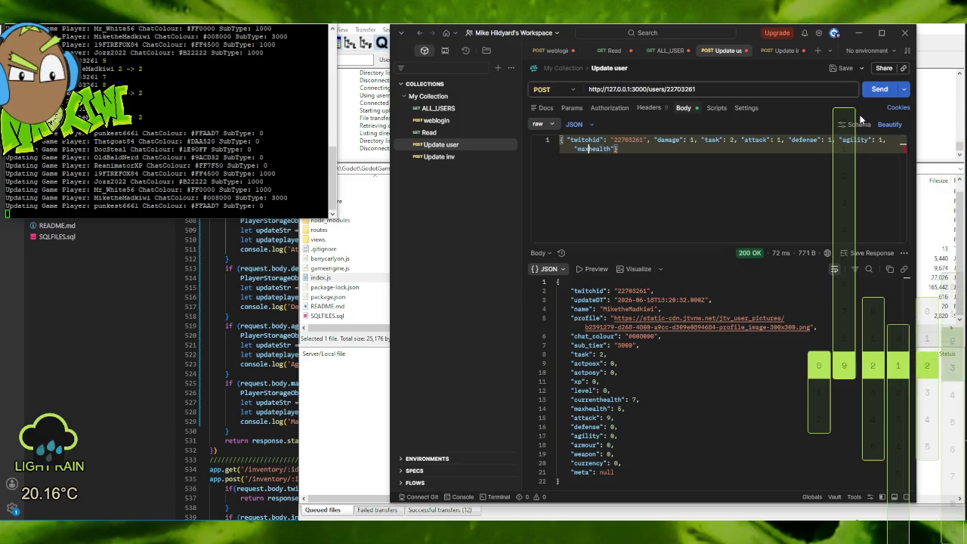
key("Right")
key("Right")
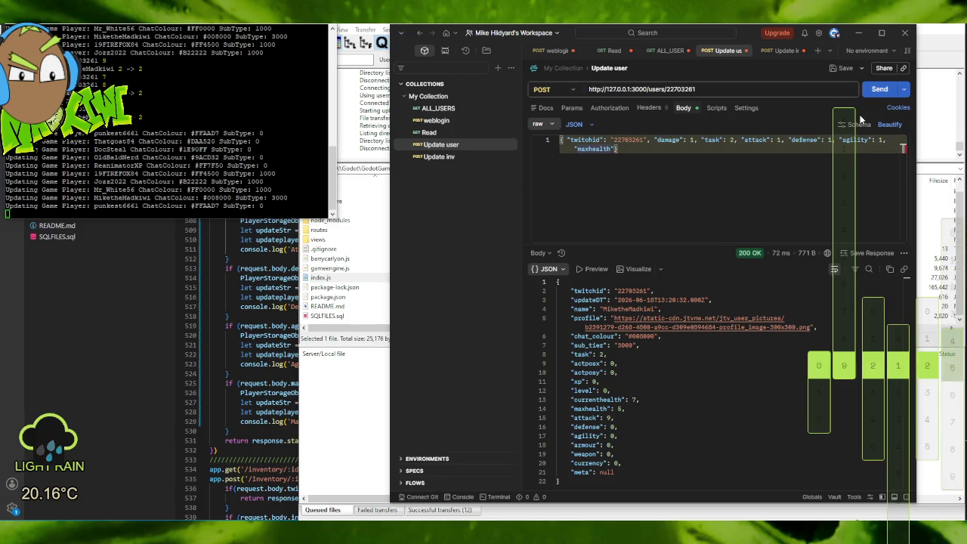
key("Right")
type(":3")
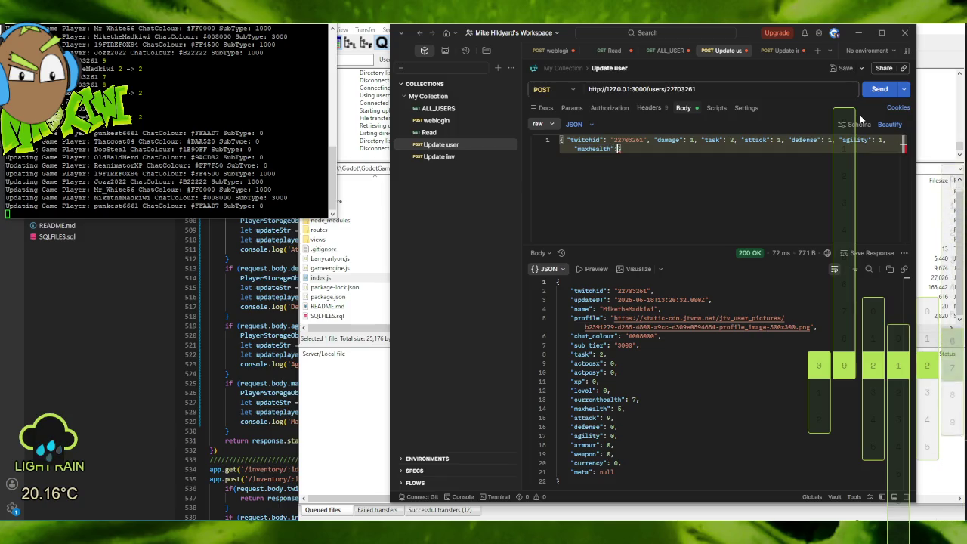
type("0")
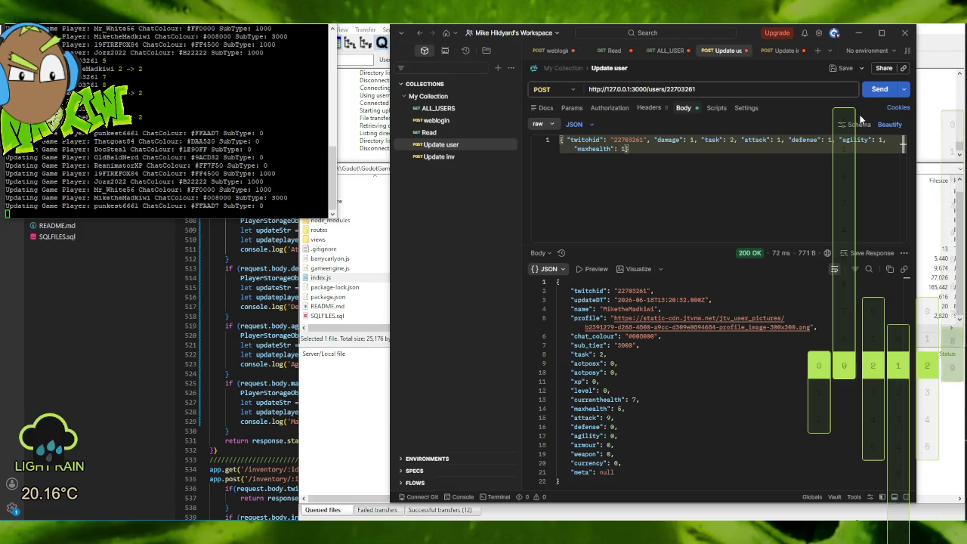
left_click(877, 89)
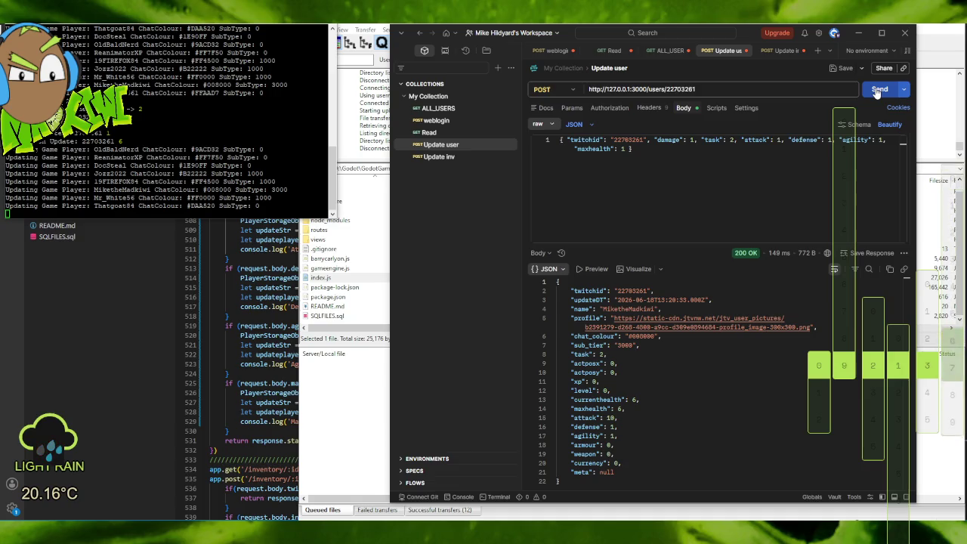
left_click(878, 90)
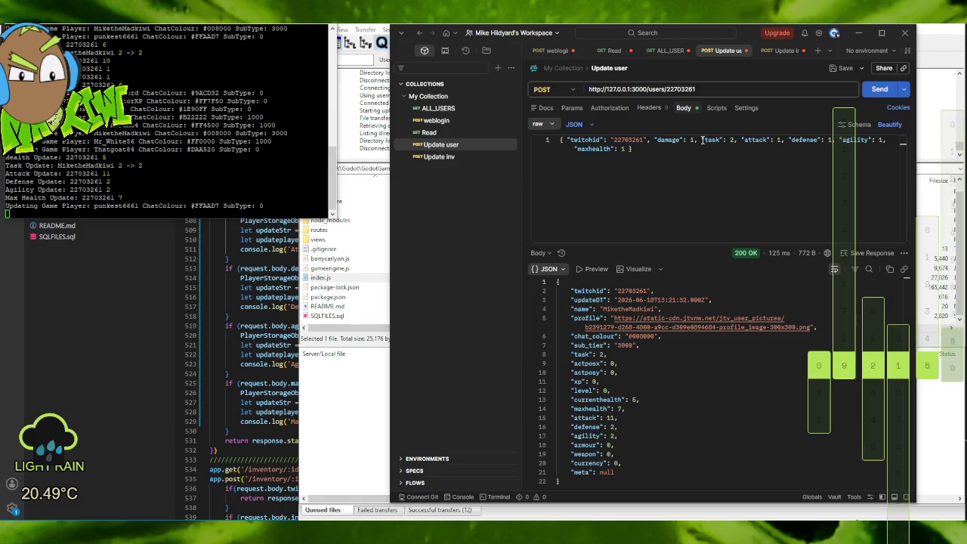
Delete the damage and task fields from the JSON body and resend the request.
left_click_drag(701, 140, 655, 140)
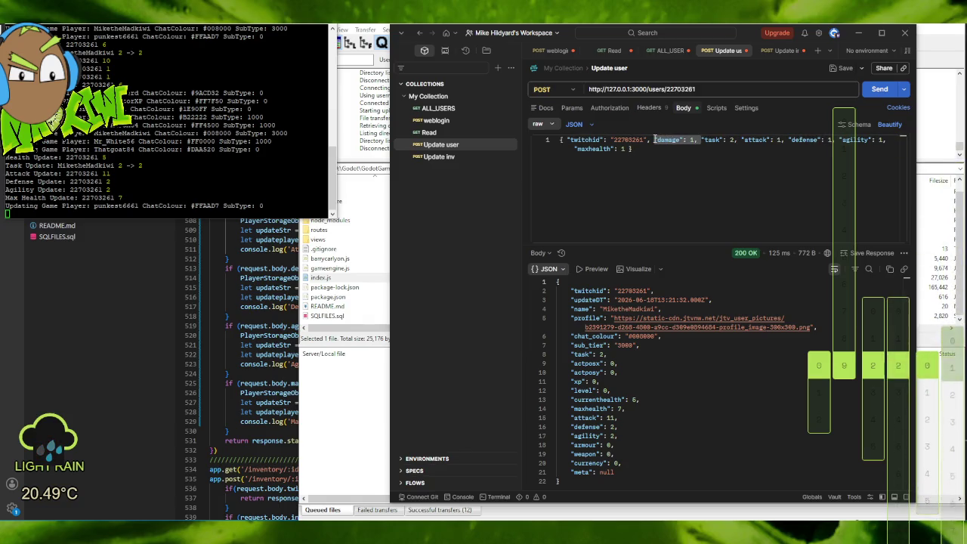
key("Delete")
key("Delete")
key("Delete")
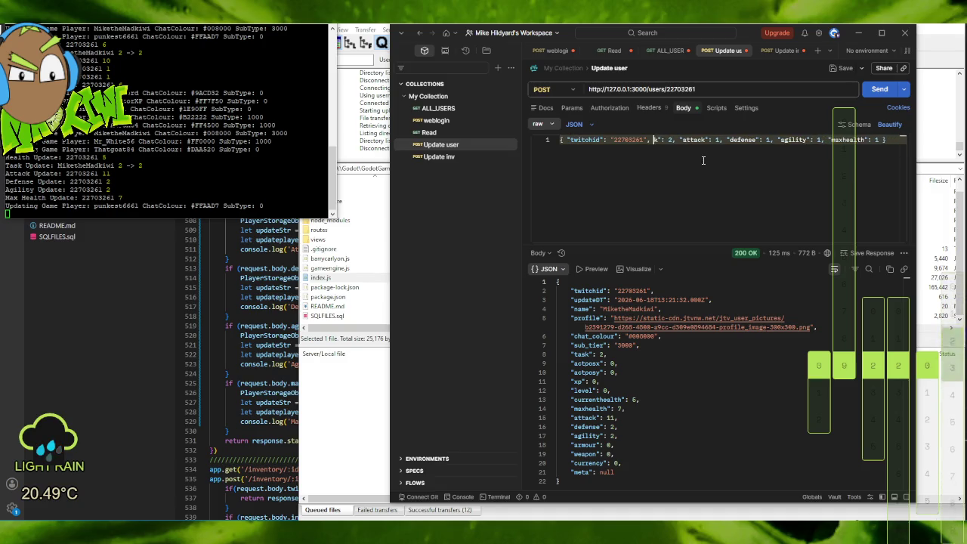
key("Delete")
key("Delete")
key("Delete")
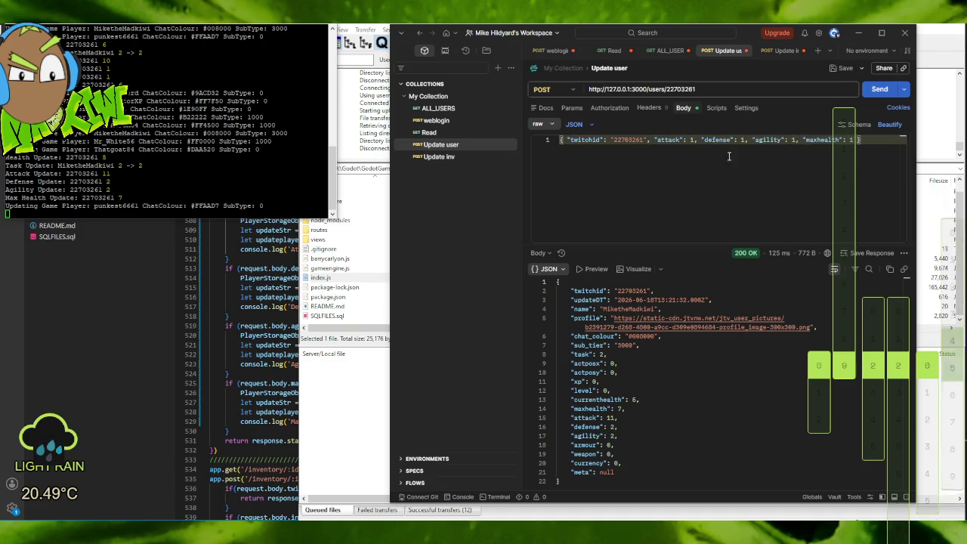
left_click(879, 91)
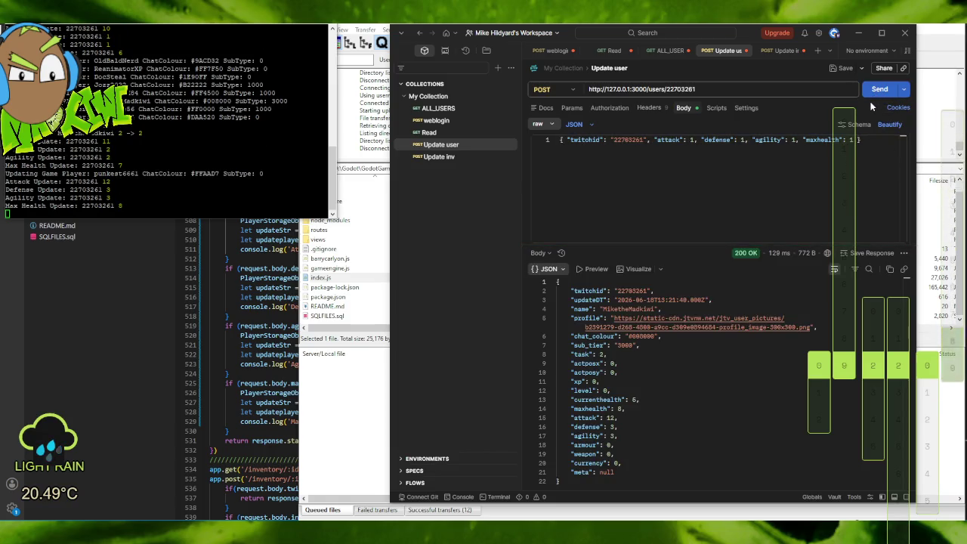
Check the maxhealth and attack values in the body, then resend the stats-only update.
double_click(852, 140)
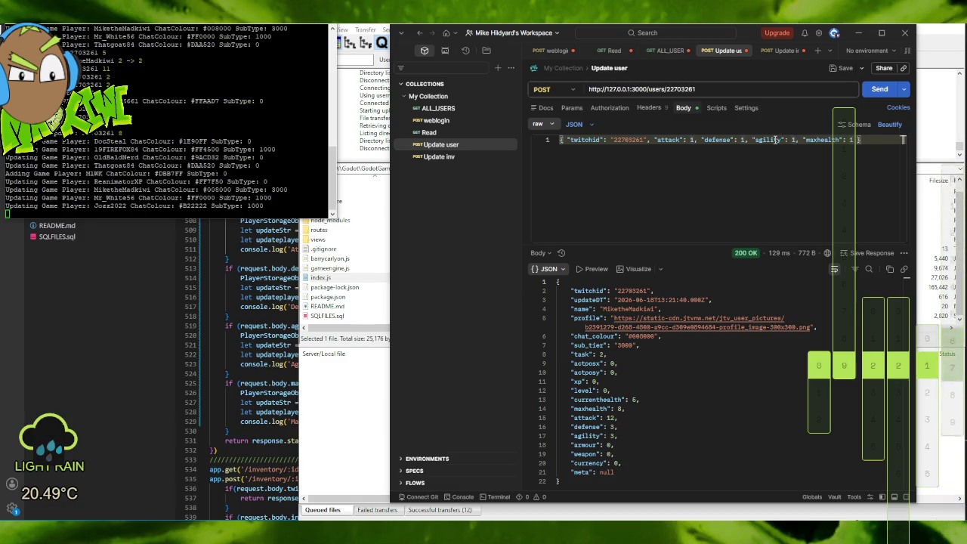
left_click(692, 141)
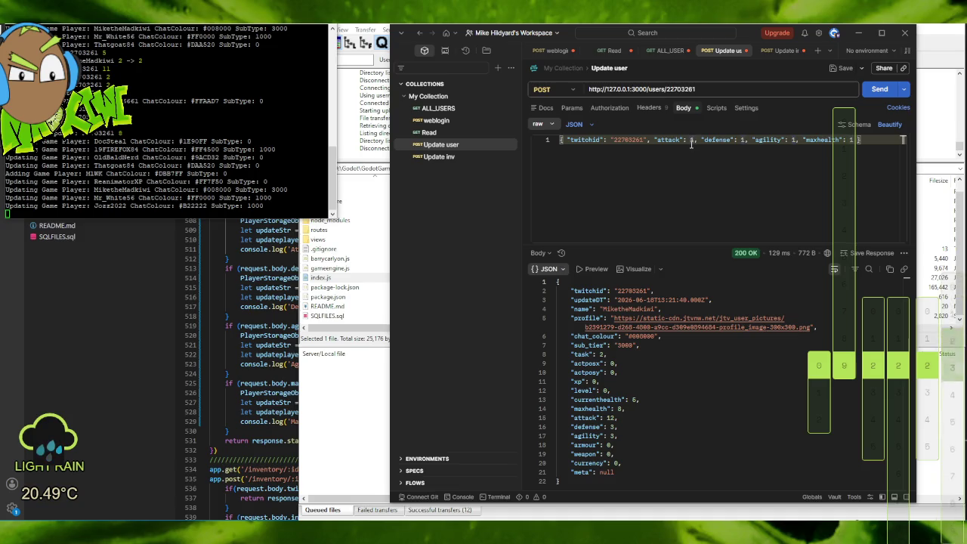
left_click(880, 90)
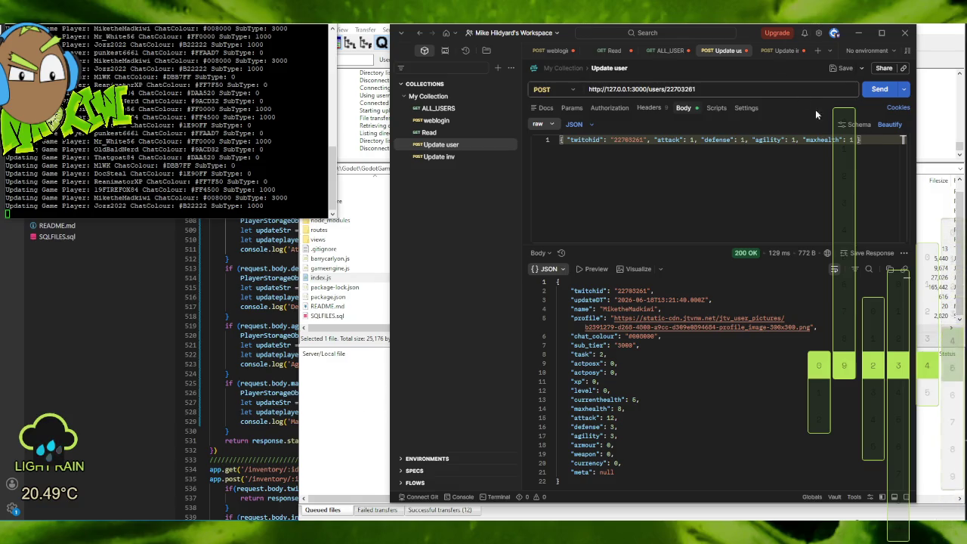
Resend the stats-only update for attack 13, defense and agility 4, maxhealth 9.
left_click(879, 90)
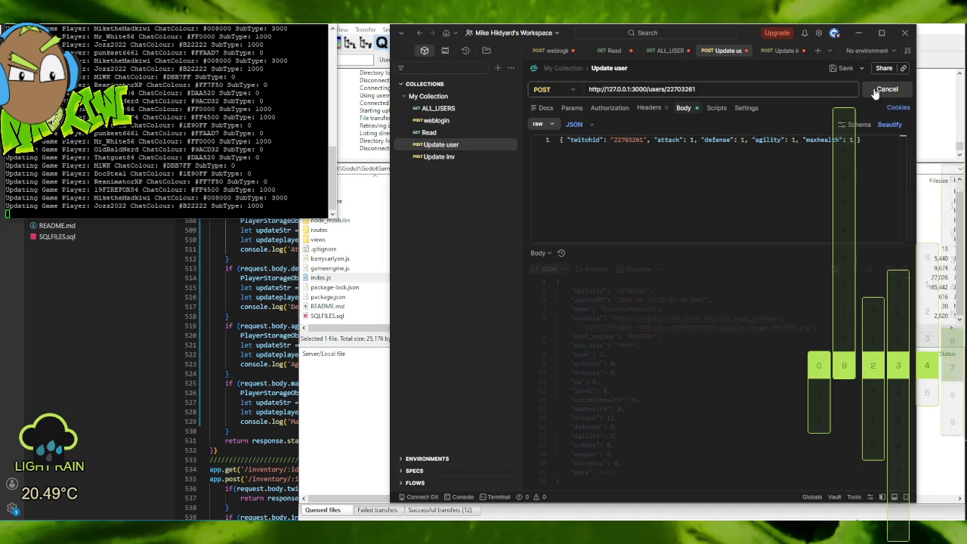
Resend the stat update twice, then edit the body's defense value and set agility to -1.
left_click(878, 90)
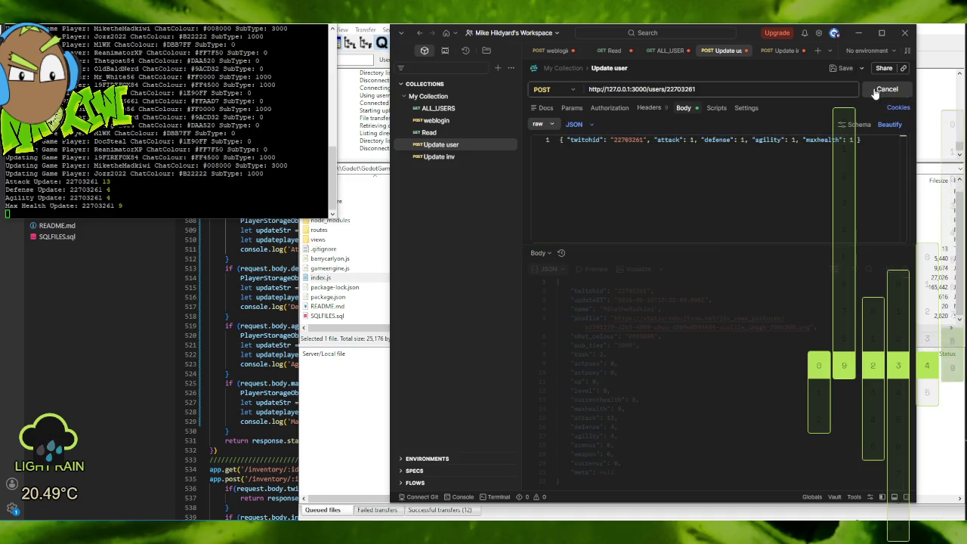
left_click(878, 90)
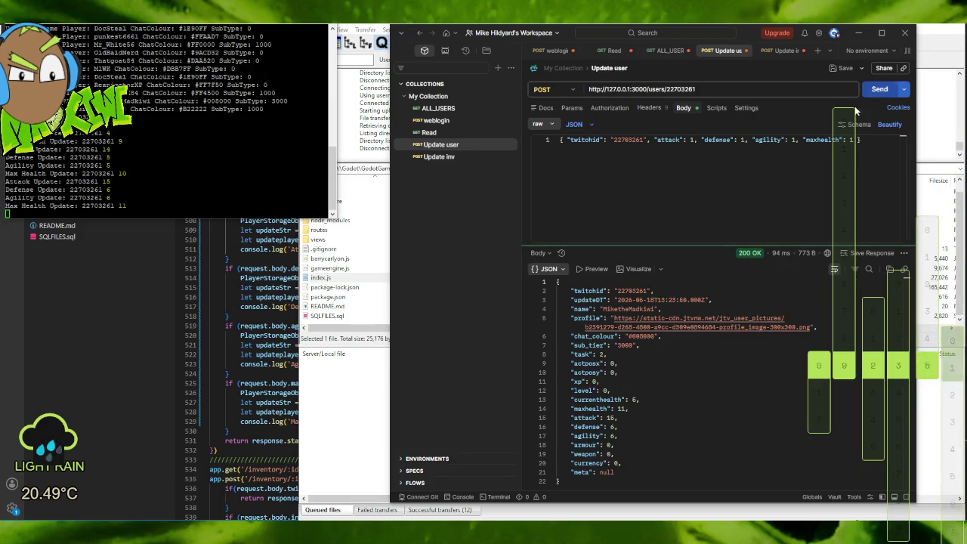
double_click(741, 140)
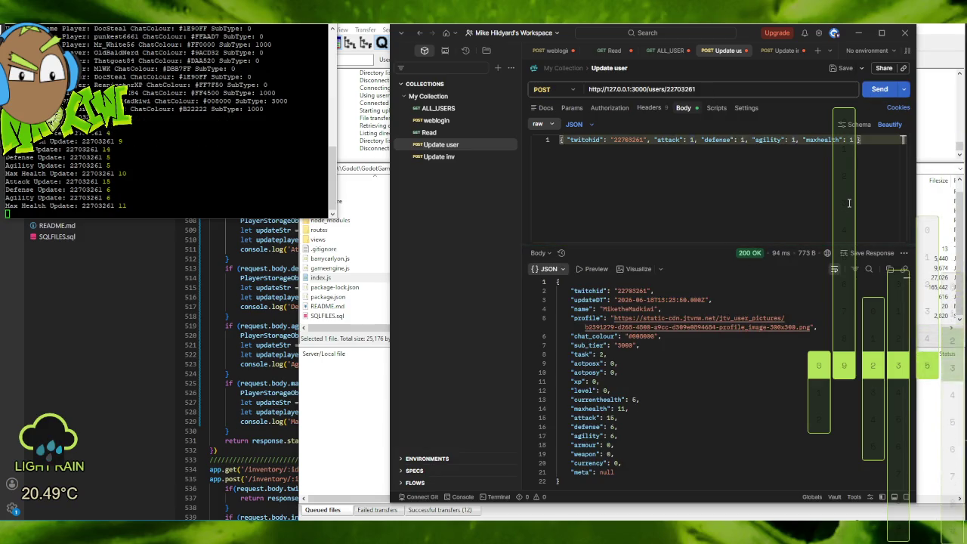
type("10")
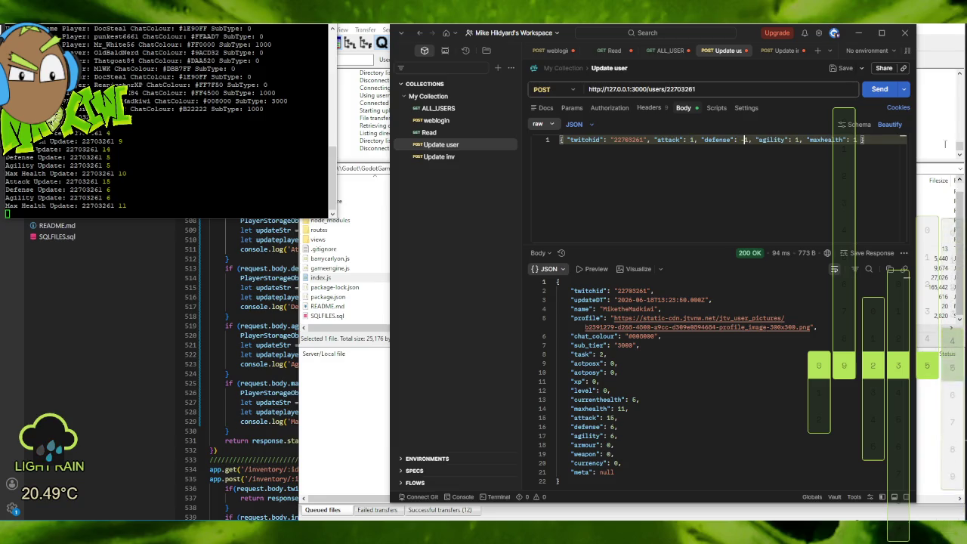
type("-")
double_click(854, 140)
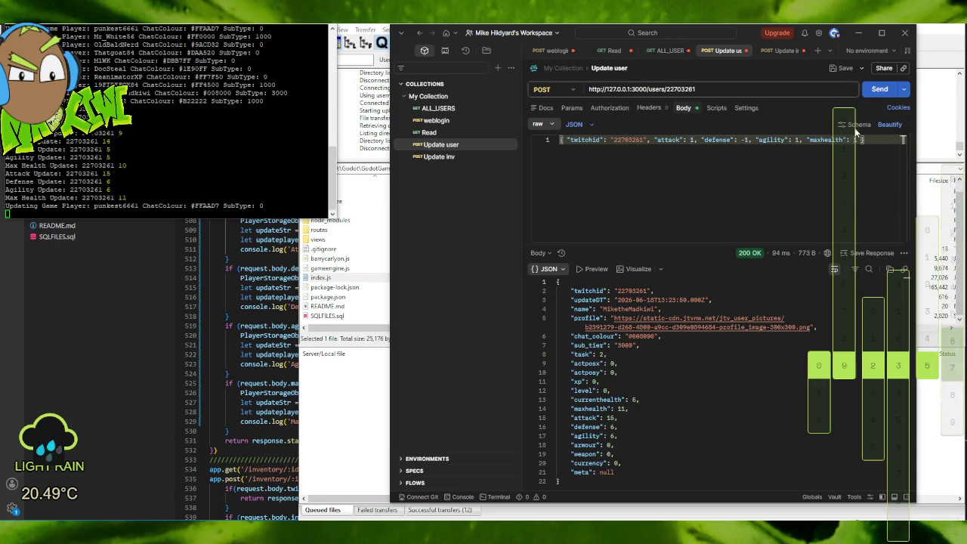
double_click(796, 140)
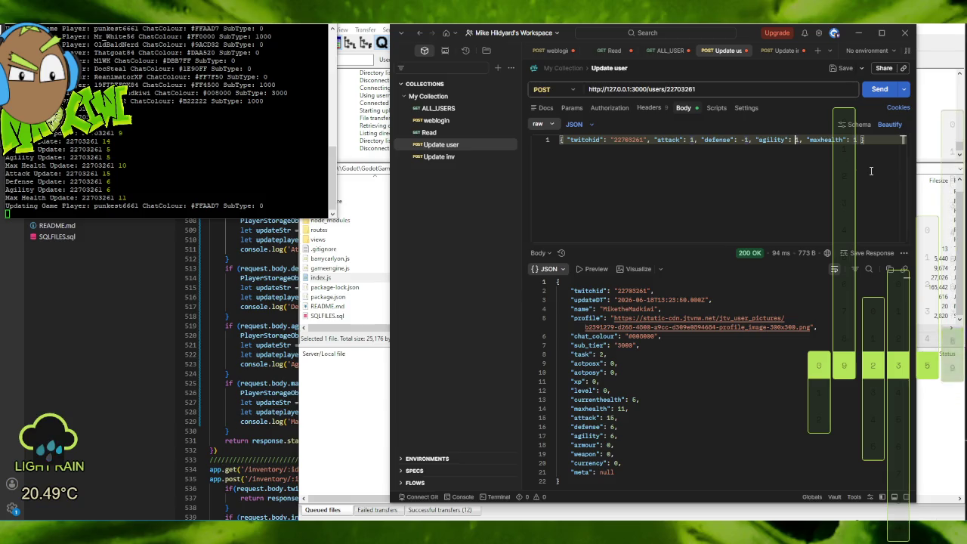
type("-1")
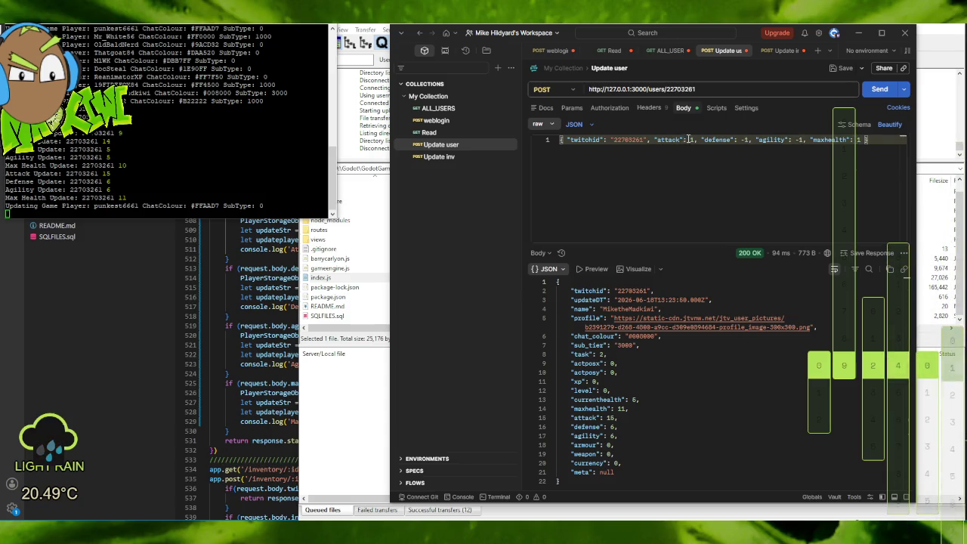
Set attack to -1 and send five times, reaching attack 10, defense 1, agility 1, maxhealth 16.
double_click(690, 140)
type("-1")
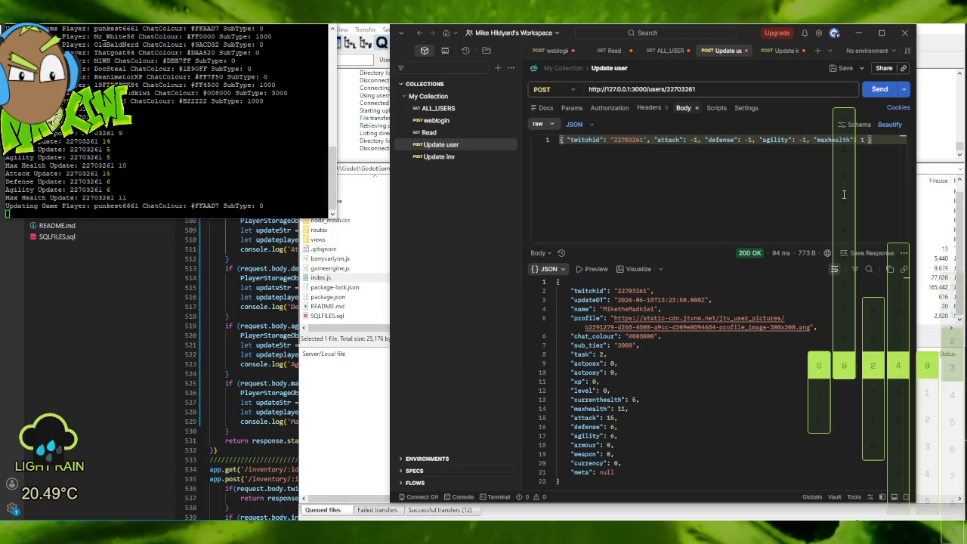
left_click(871, 89)
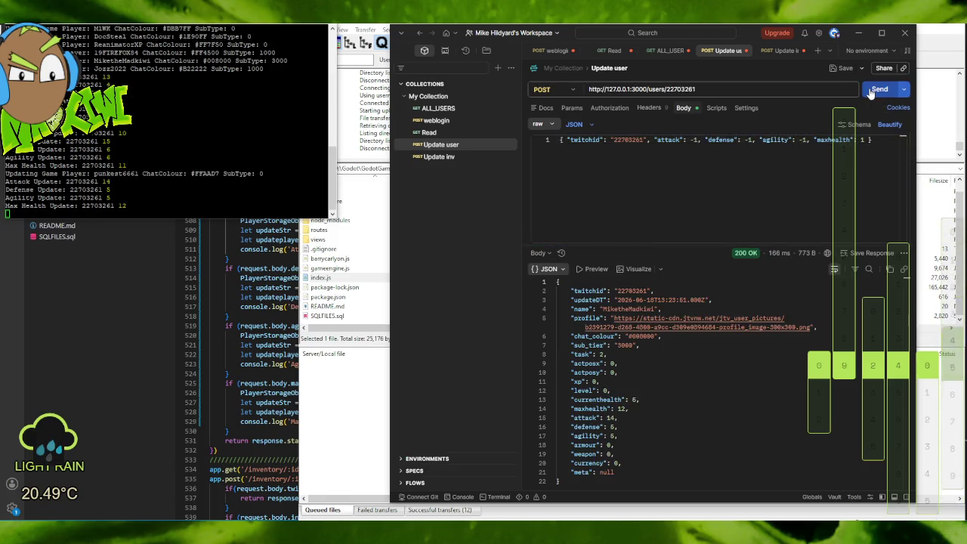
left_click(870, 89)
left_click(871, 89)
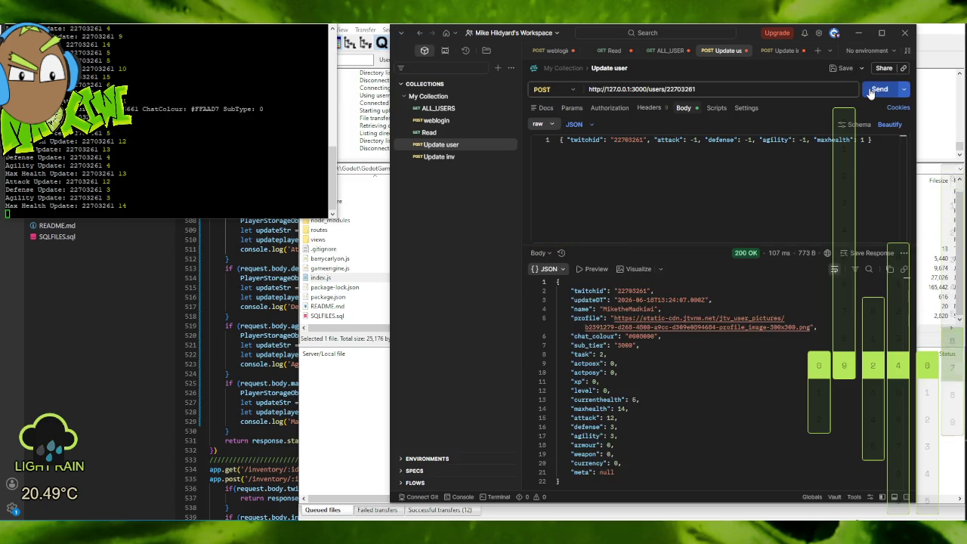
left_click(871, 89)
left_click(870, 90)
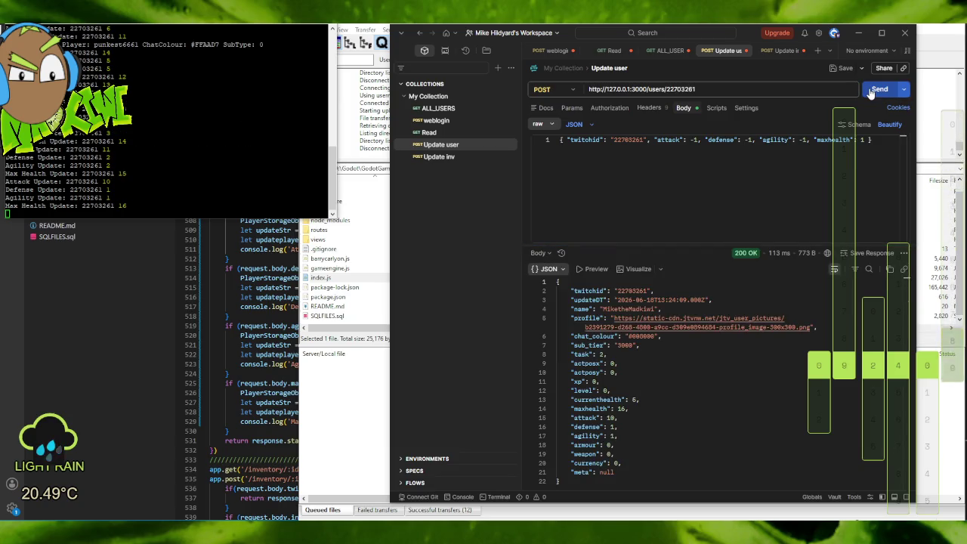
Send attack -9 and maxhealth 1 without defense or agility, so attack stops at 1 and maxhealth hits 17.
triple_click(699, 139)
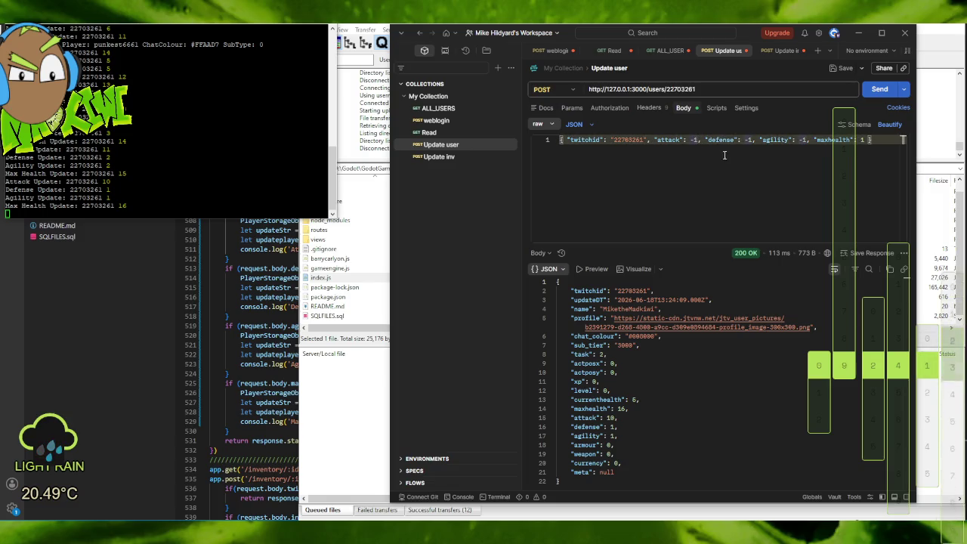
key("Delete")
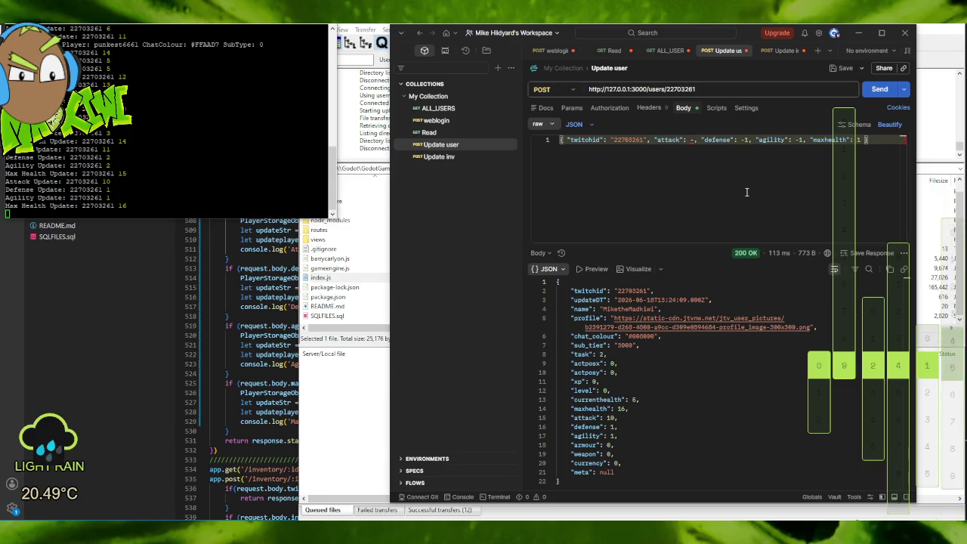
type("9")
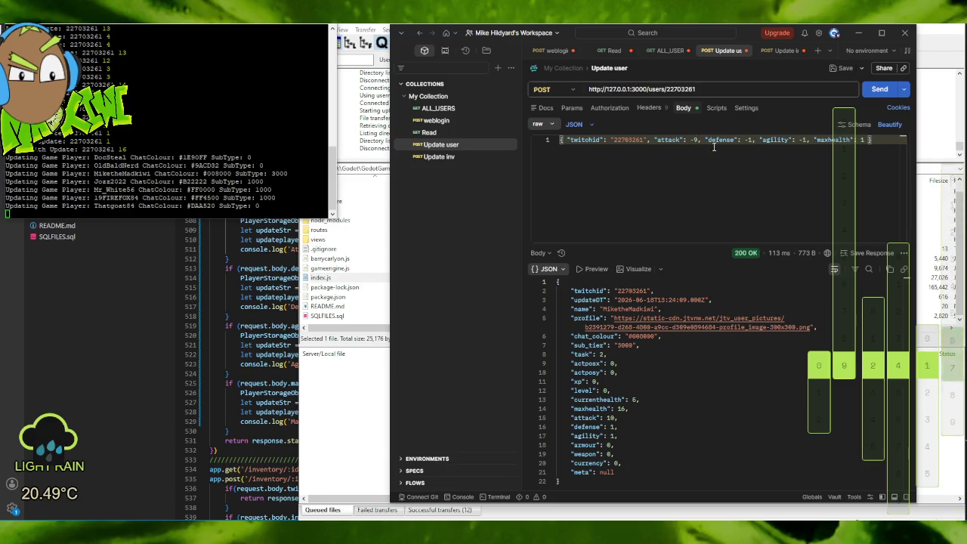
left_click_drag(699, 139, 807, 140)
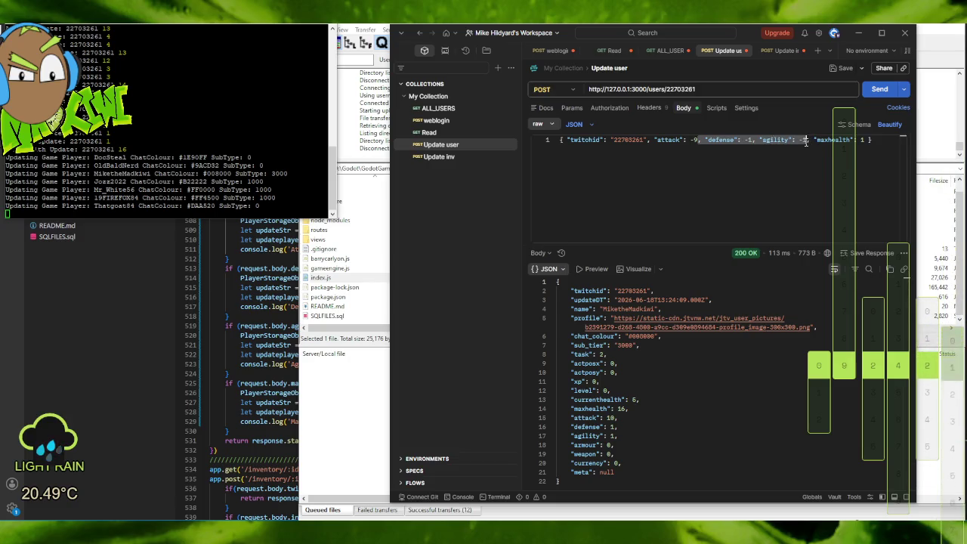
key("BackSpace")
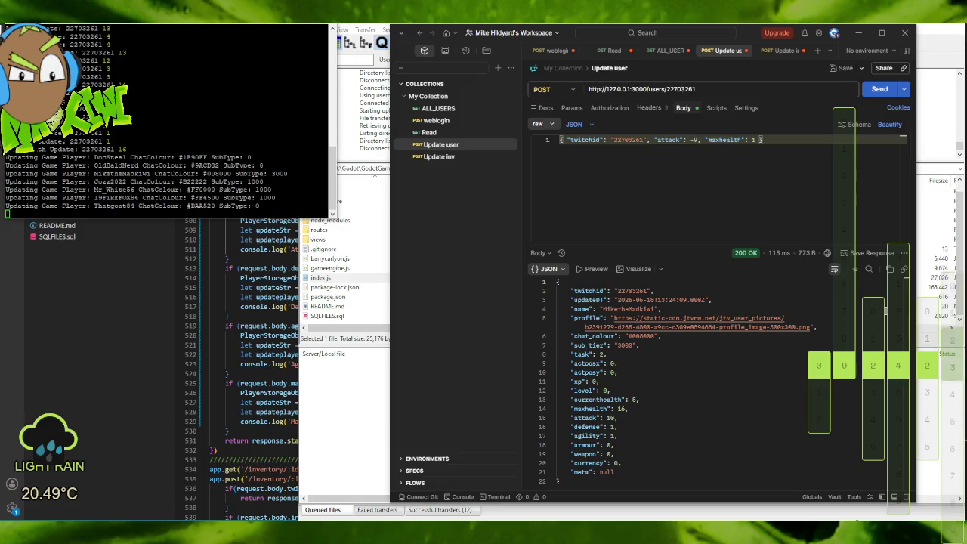
left_click(877, 90)
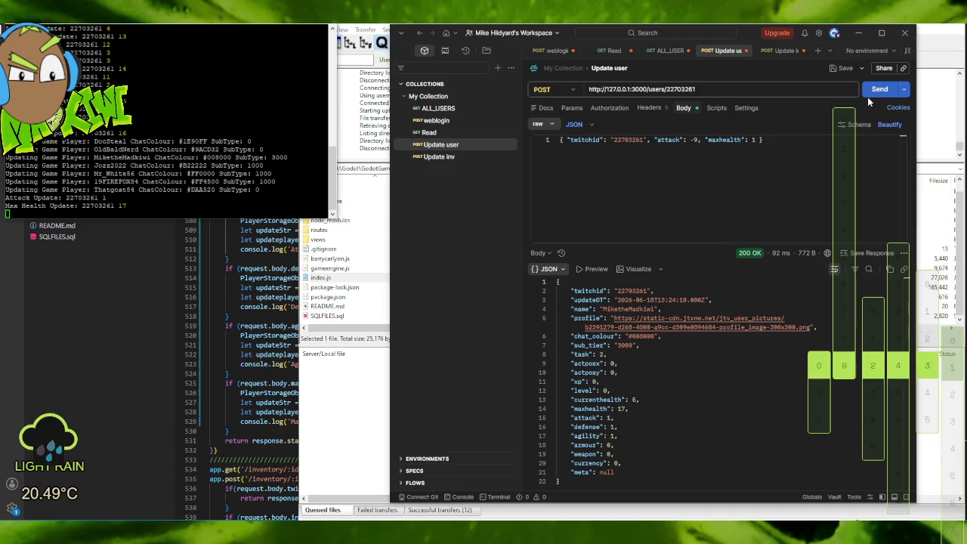
Delete the attack entry so the body holds only twitchid and maxhealth.
left_click(795, 138)
double_click(693, 139)
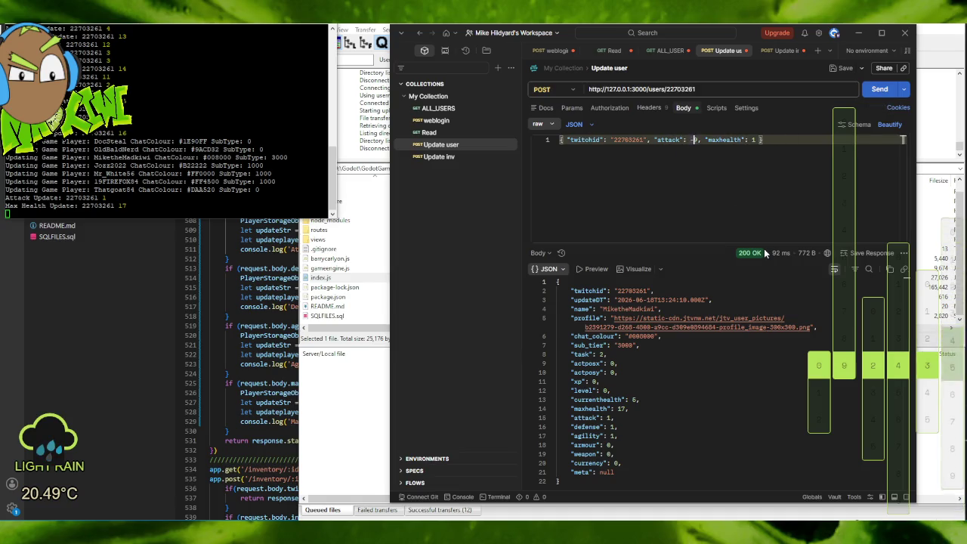
key("BackSpace")
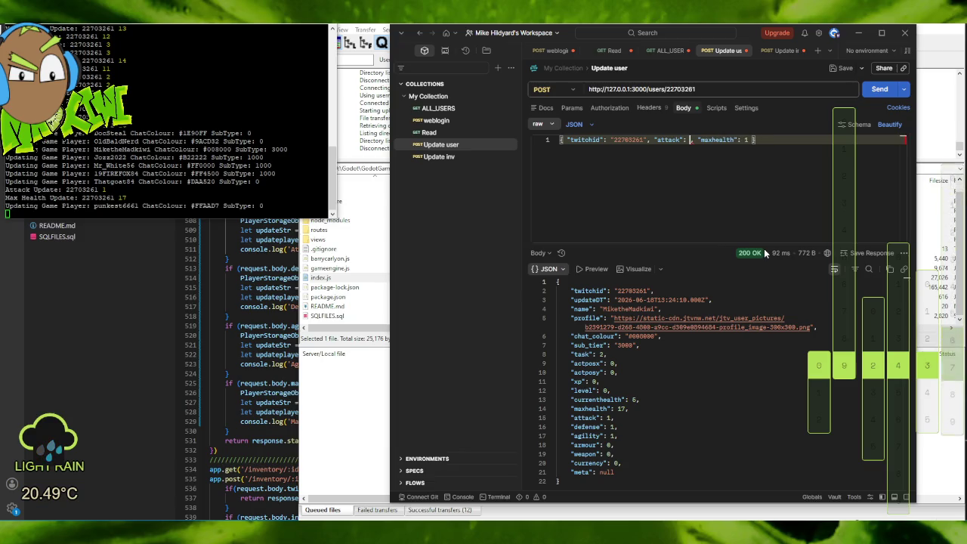
key("BackSpace")
key("BackSpace")
key("BackSpace")
key("BackSpace")
key("BackSpace")
key("BackSpace")
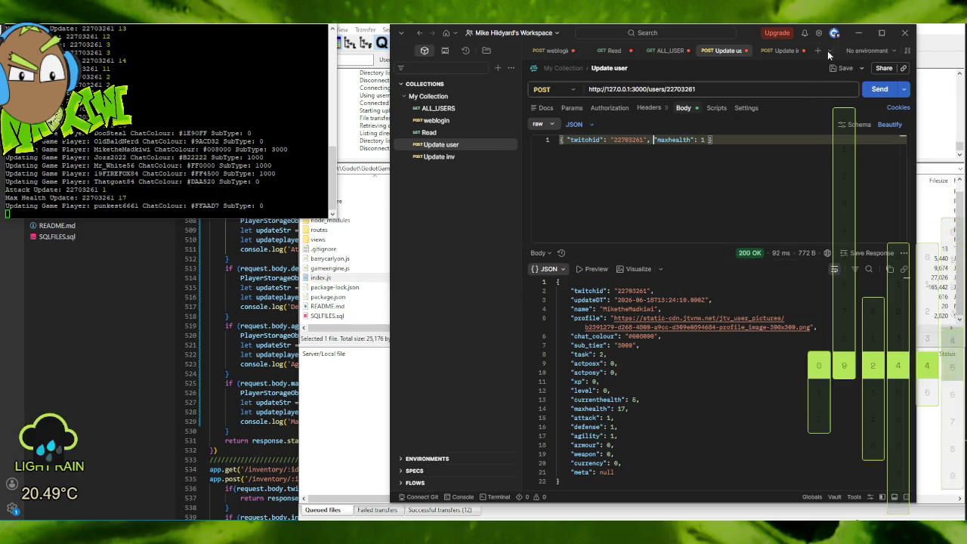
Check Update inv, then open the saved Read request showing its 200 OK response with attack 3, maxhealth 5.
left_click(441, 158)
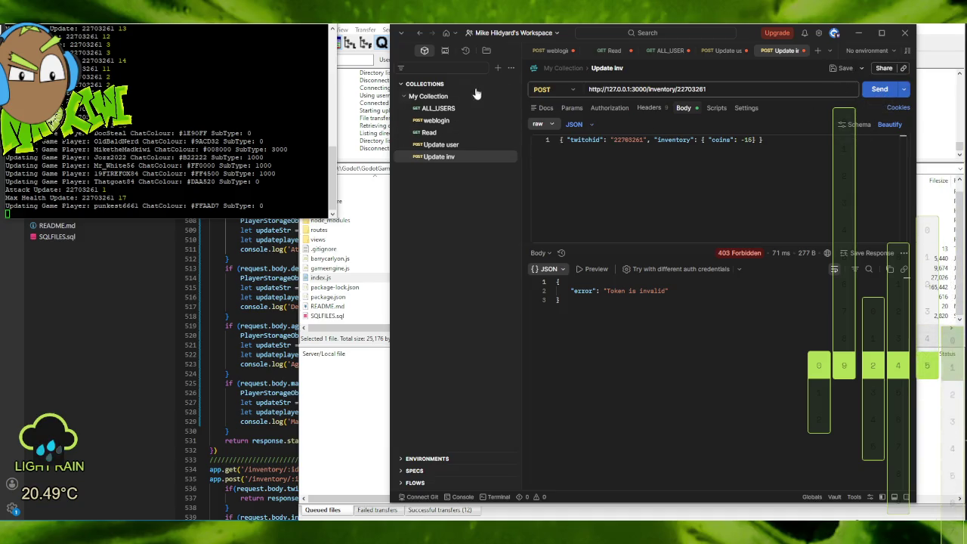
left_click(414, 134)
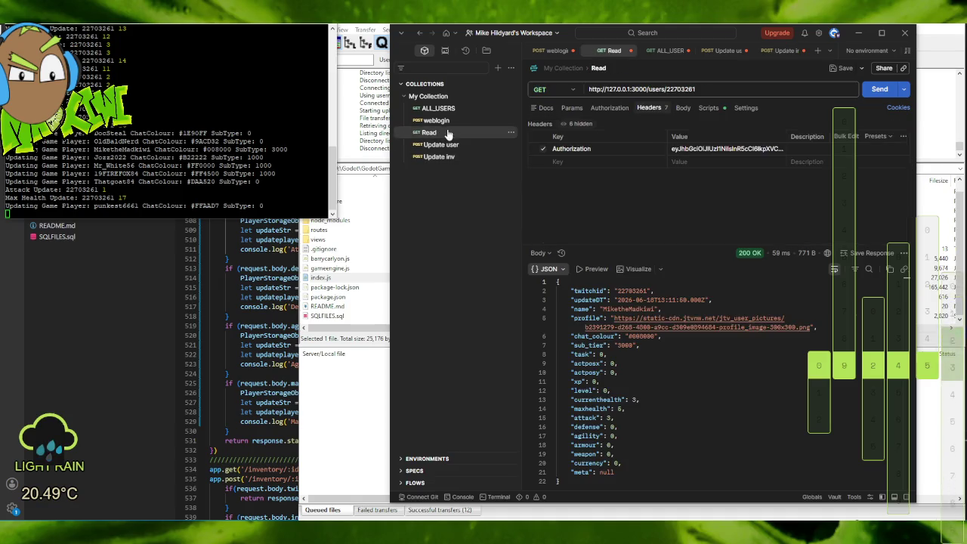
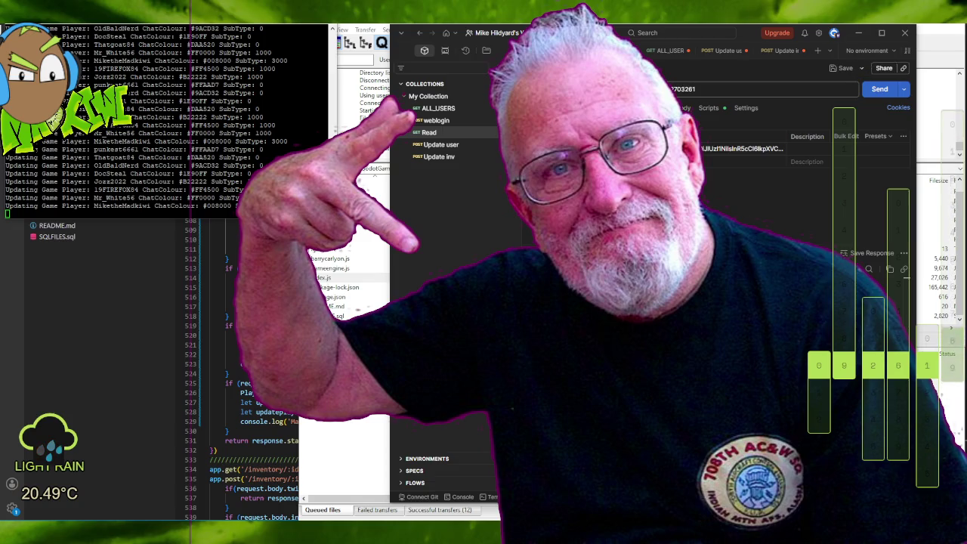
Bring index.js forward in VS Code, showing the /users/:id player stat update handler.
left_click(348, 264)
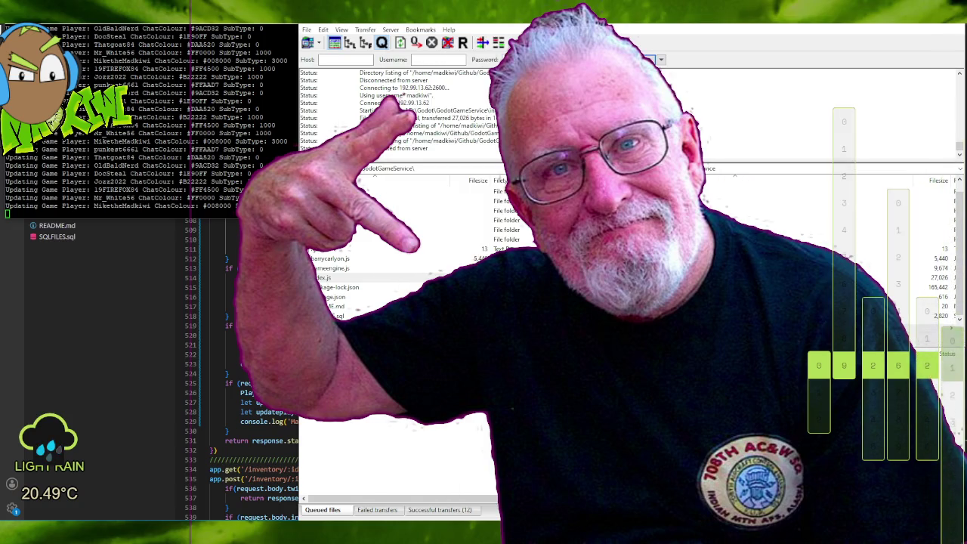
left_click(182, 366)
scroll(208, 340, "down", 5)
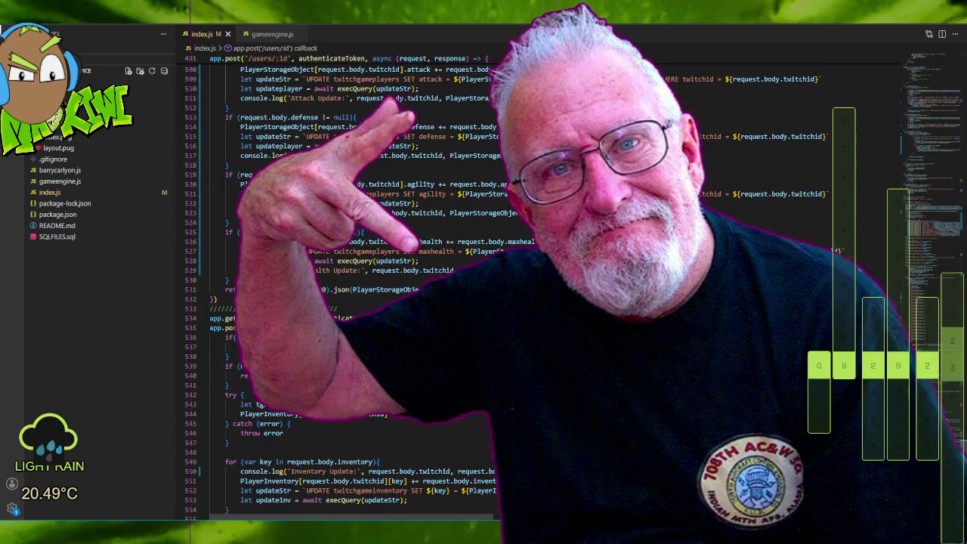
scroll(348, 249, "up", 1)
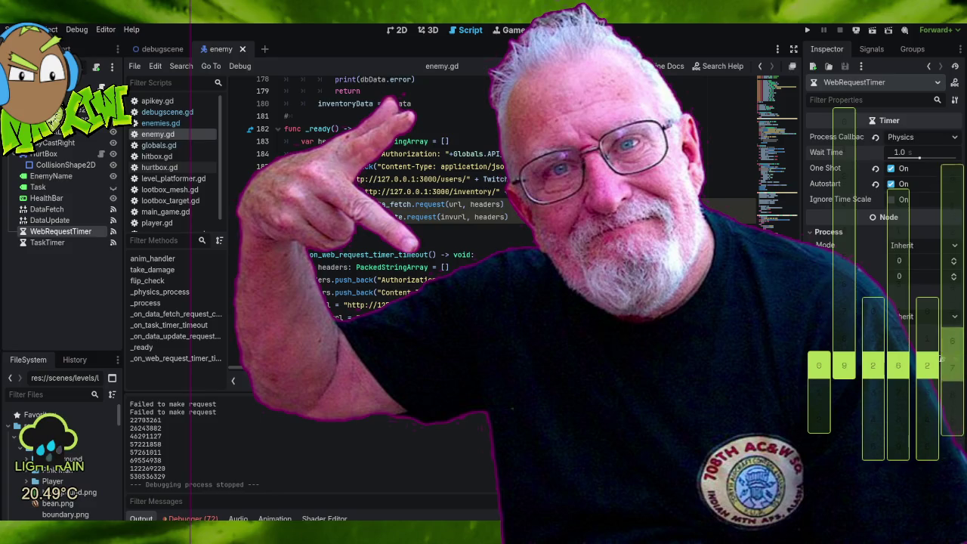
scroll(491, 227, "up", 1)
scroll(491, 227, "up", 4)
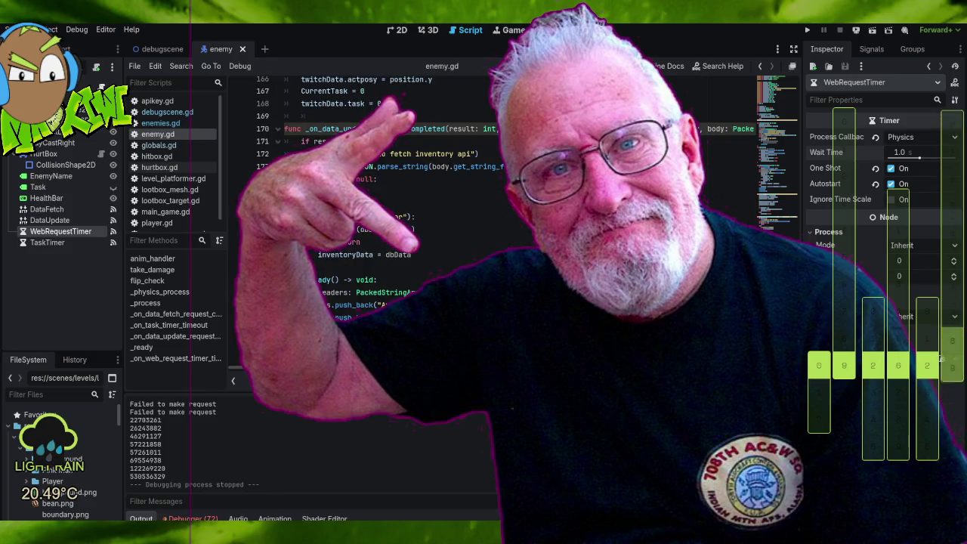
scroll(499, 208, "up", 3)
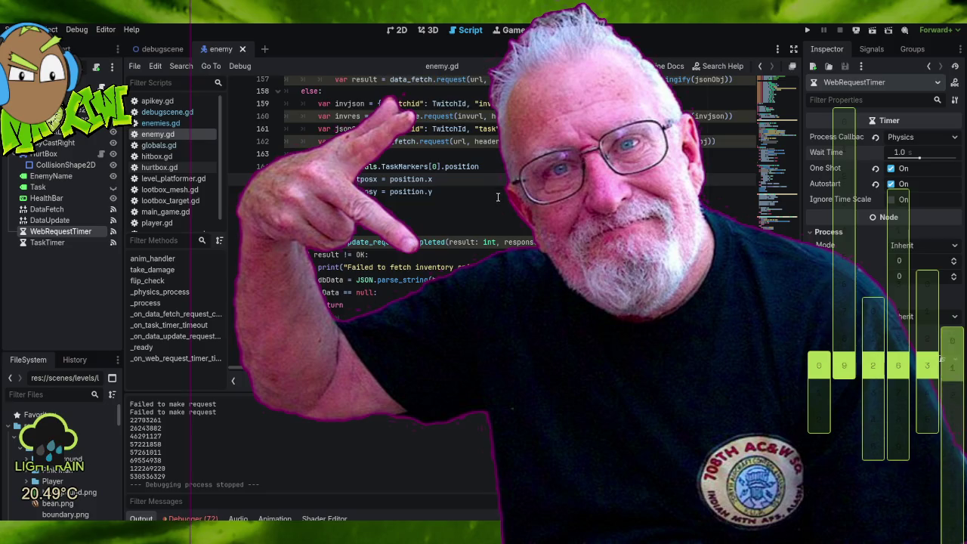
scroll(498, 198, "up", 19)
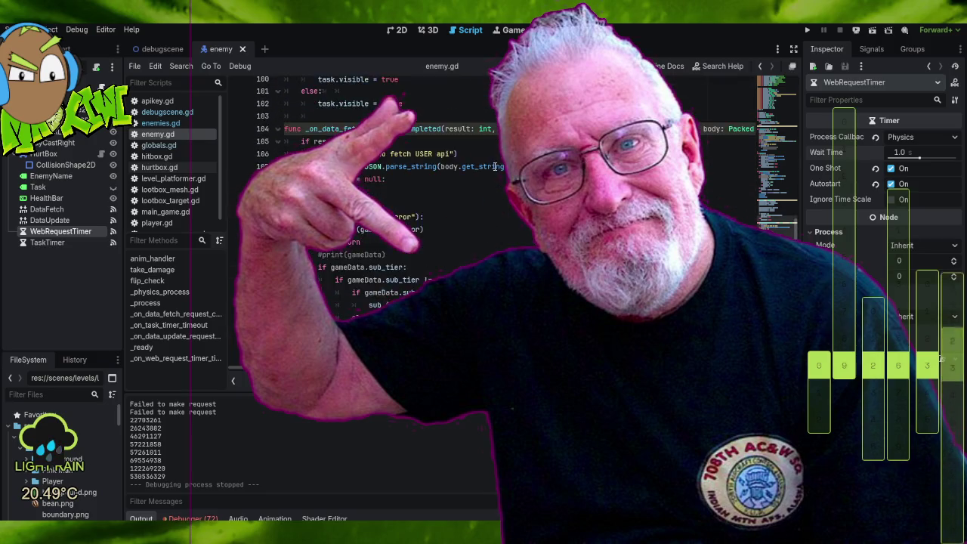
scroll(495, 167, "up", 5)
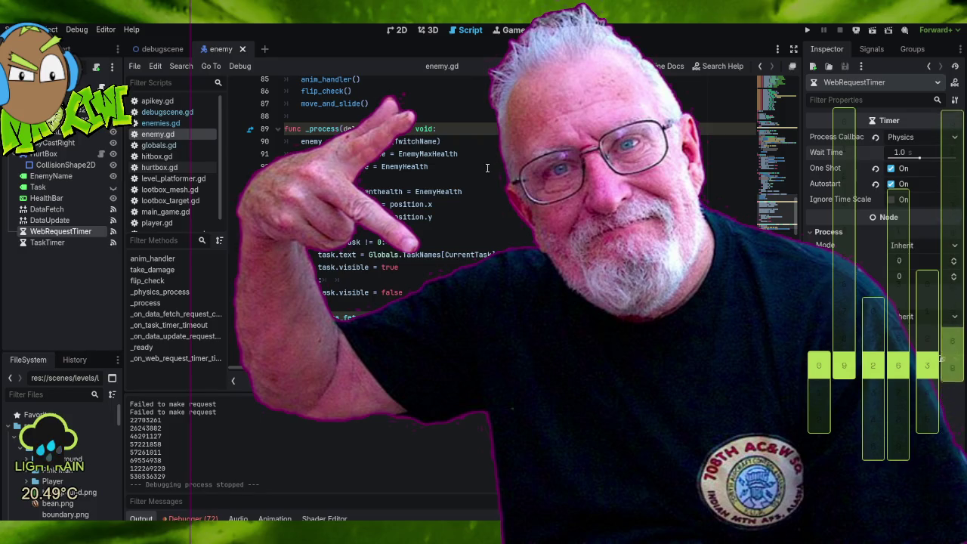
scroll(488, 168, "up", 2)
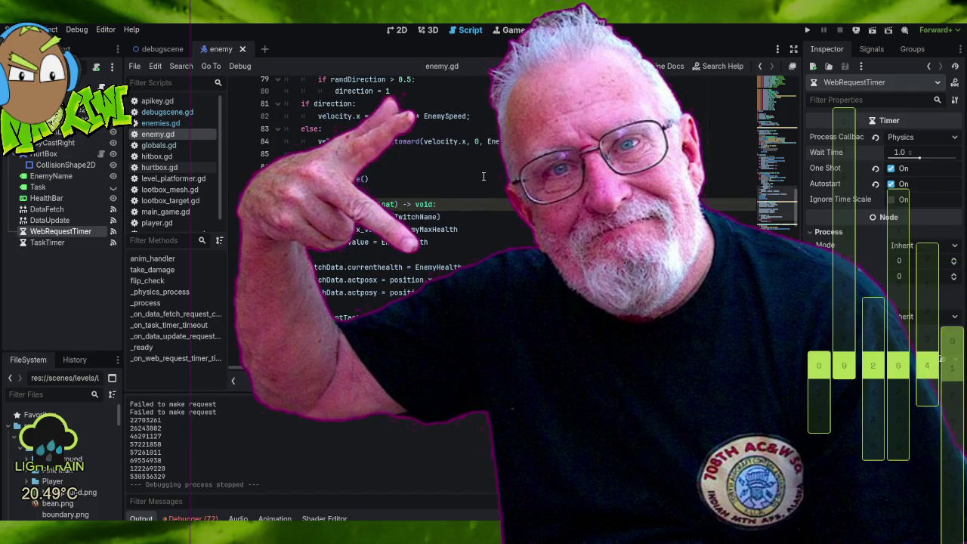
scroll(487, 196, "up", 6)
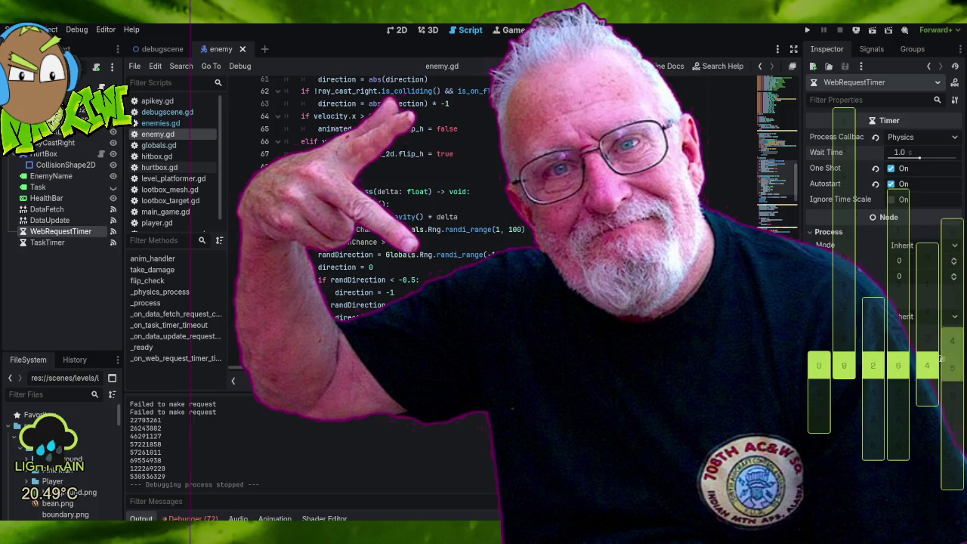
scroll(488, 197, "up", 3)
scroll(487, 197, "down", 10)
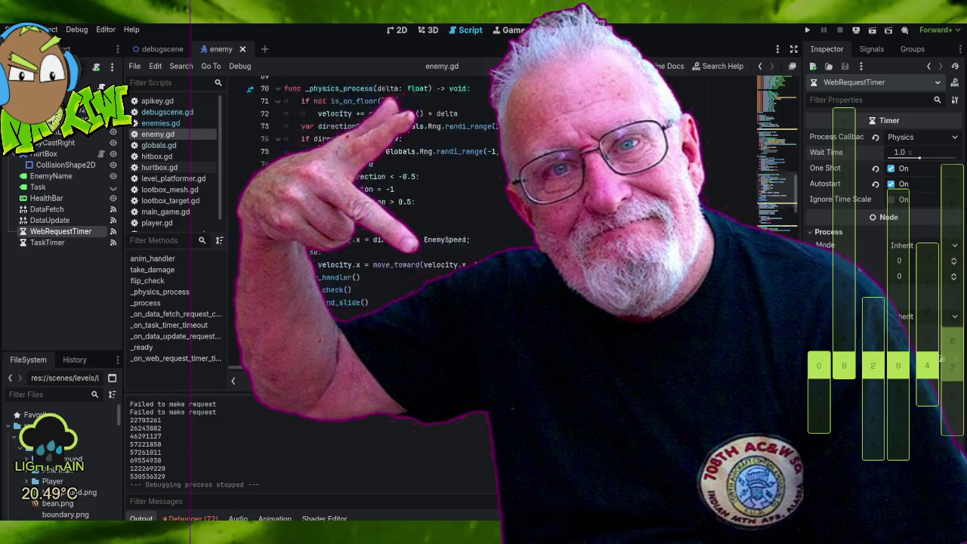
scroll(488, 196, "down", 3)
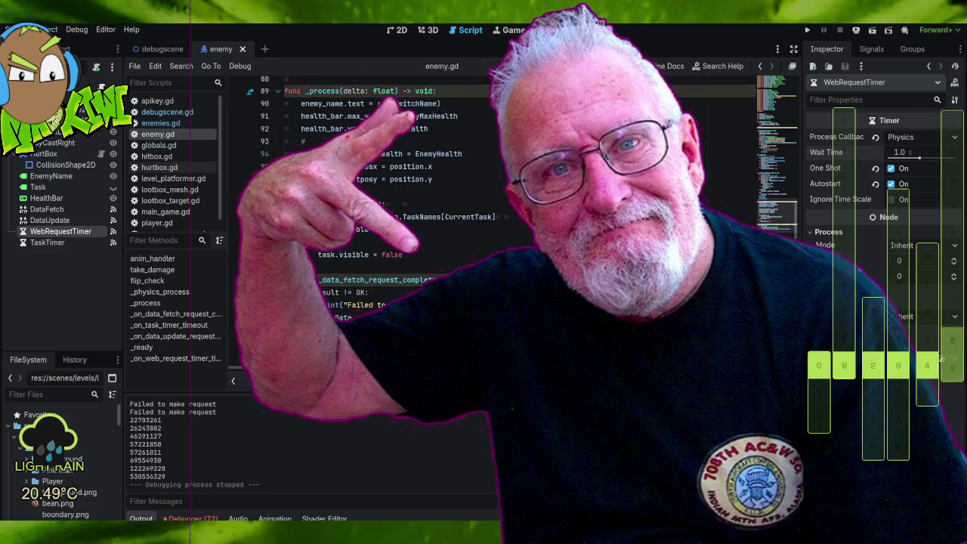
scroll(487, 196, "down", 12)
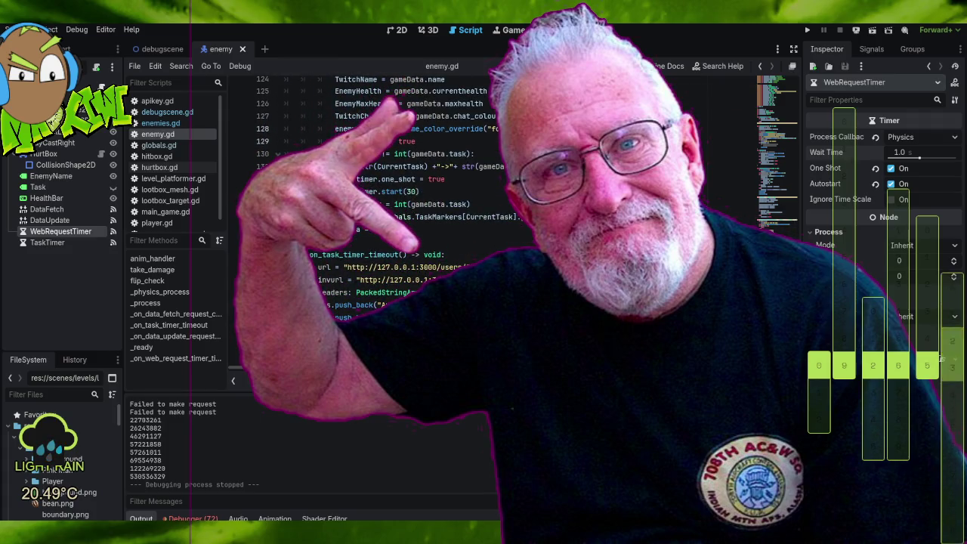
scroll(488, 197, "down", 1)
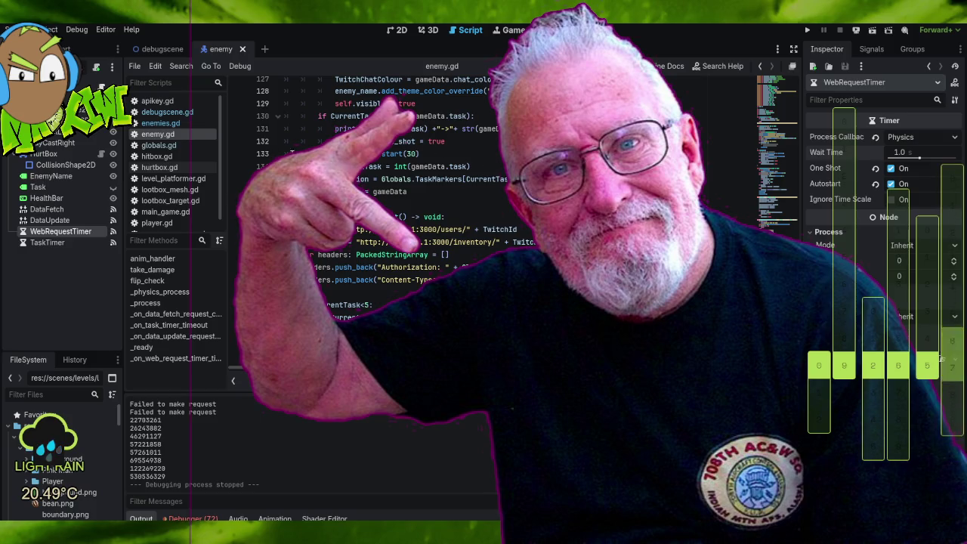
left_click_drag(355, 155, 420, 154)
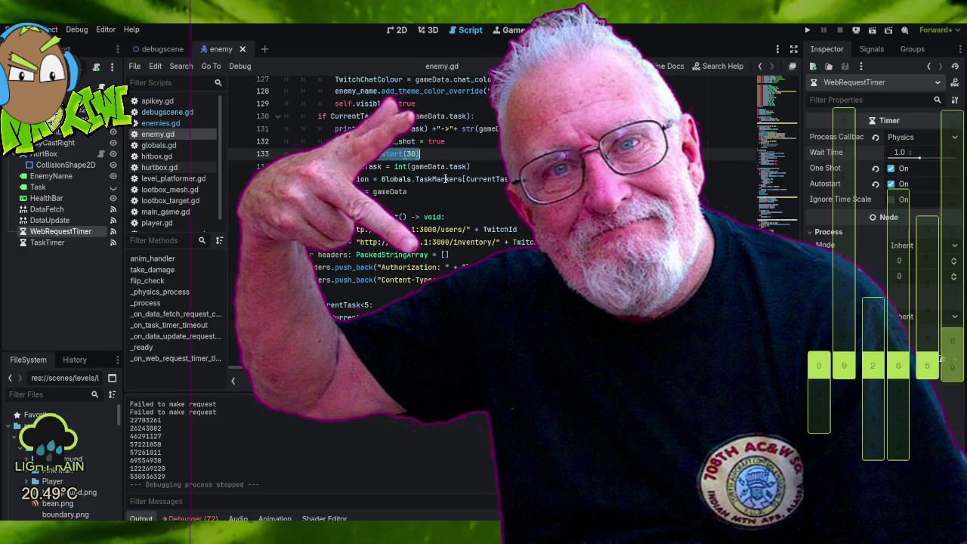
scroll(473, 195, "up", 2)
scroll(473, 195, "up", 8)
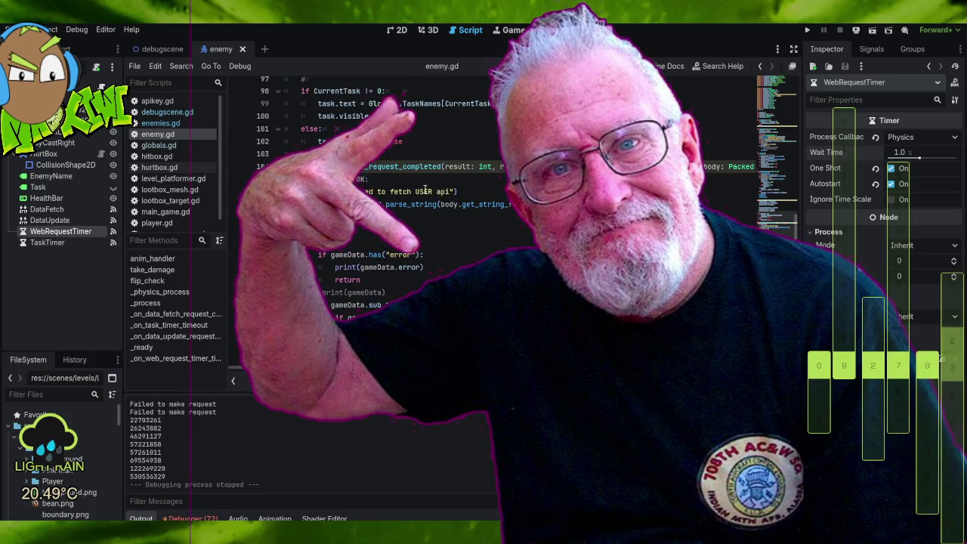
scroll(420, 180, "down", 6)
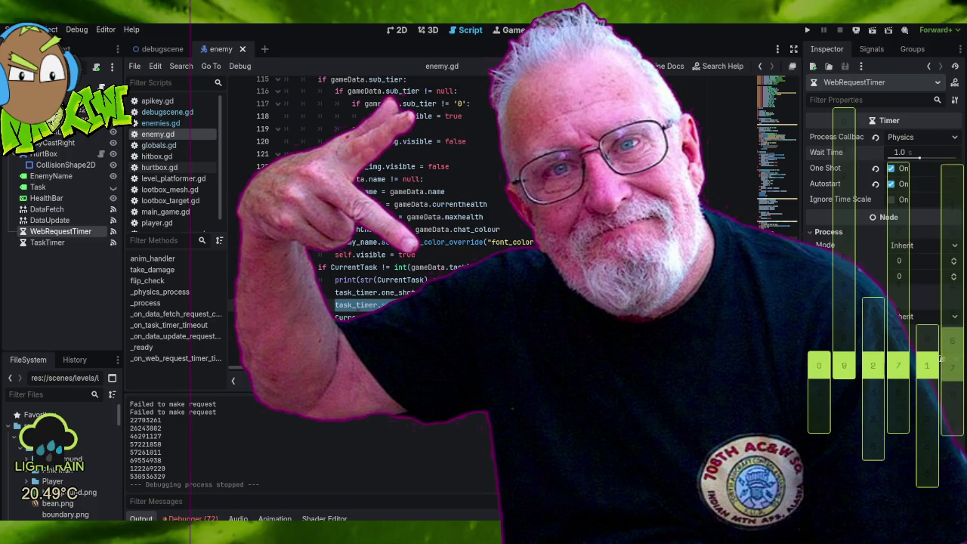
scroll(457, 259, "up", 4)
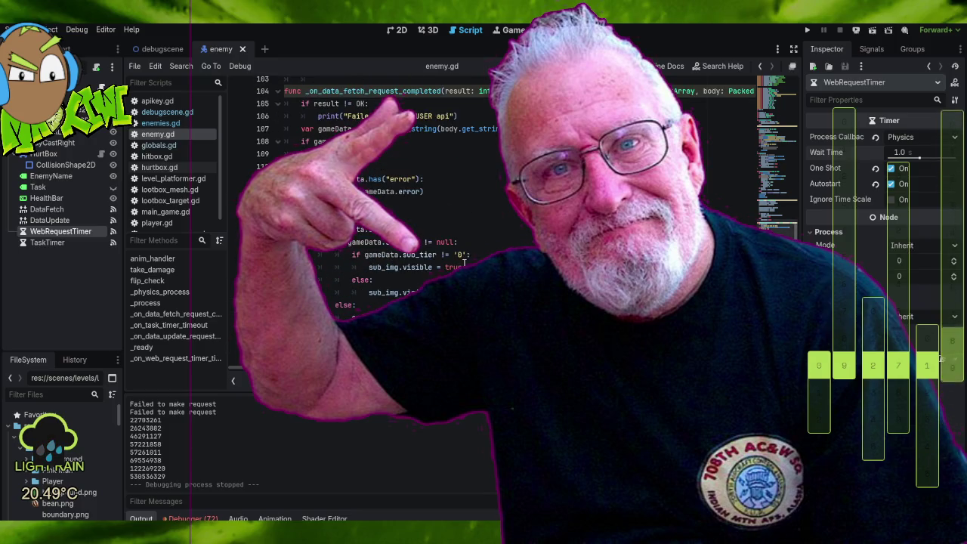
scroll(464, 265, "up", 4)
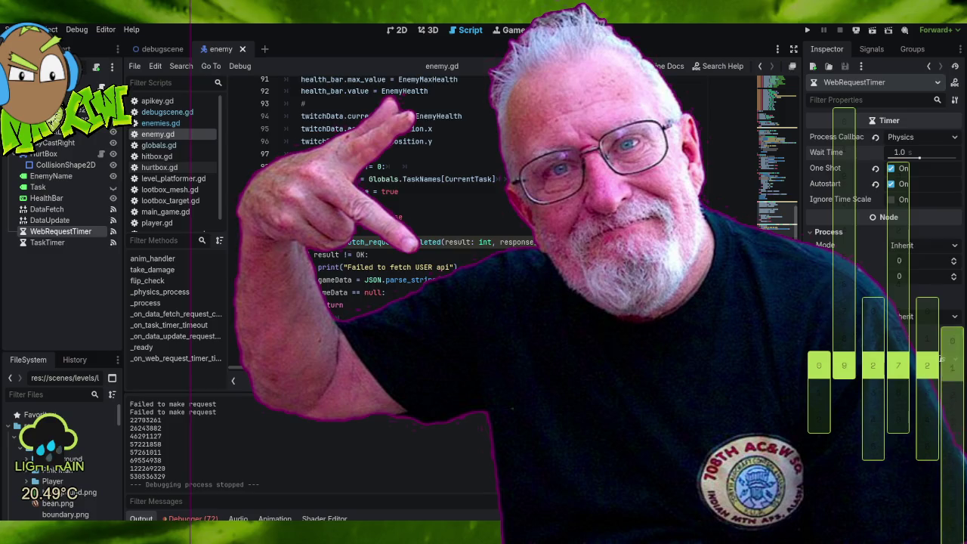
scroll(491, 226, "down", 3)
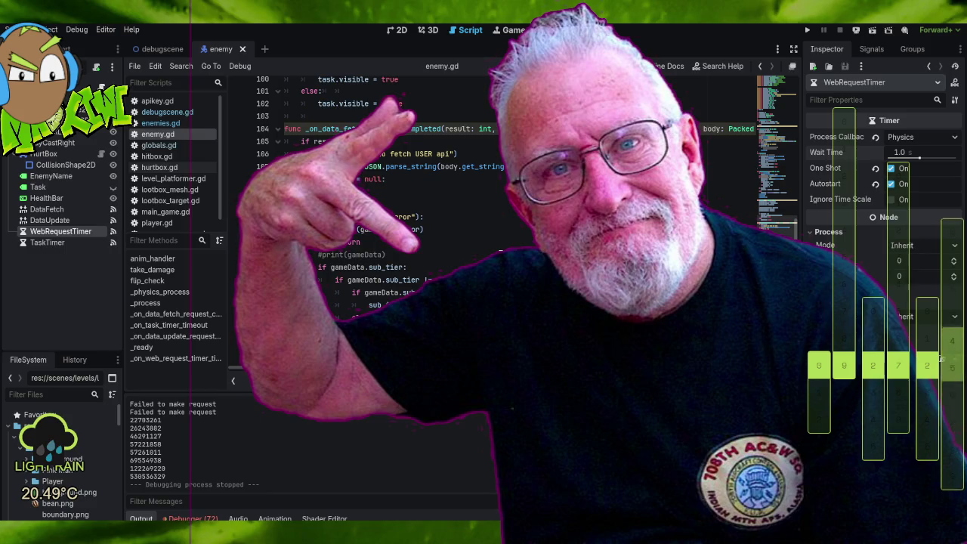
scroll(478, 225, "down", 8)
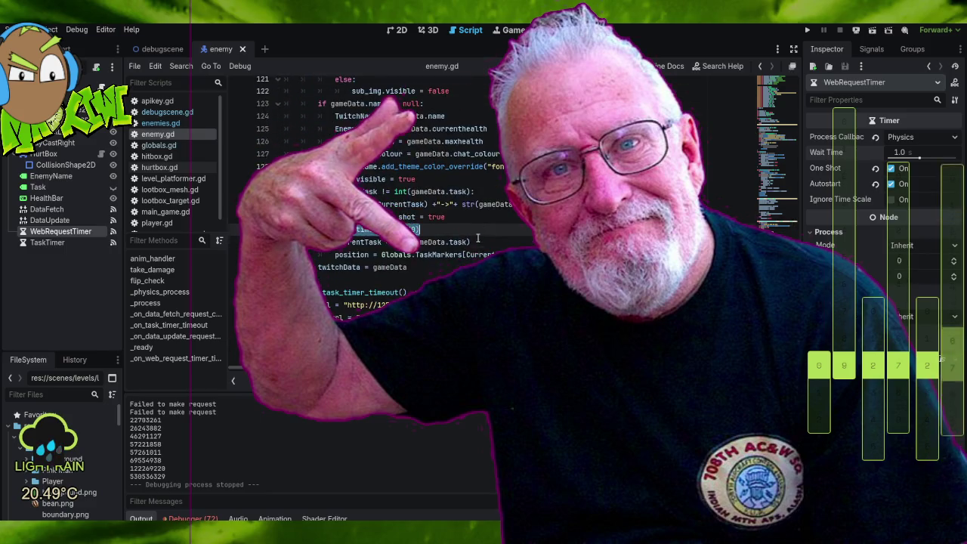
scroll(477, 225, "down", 1)
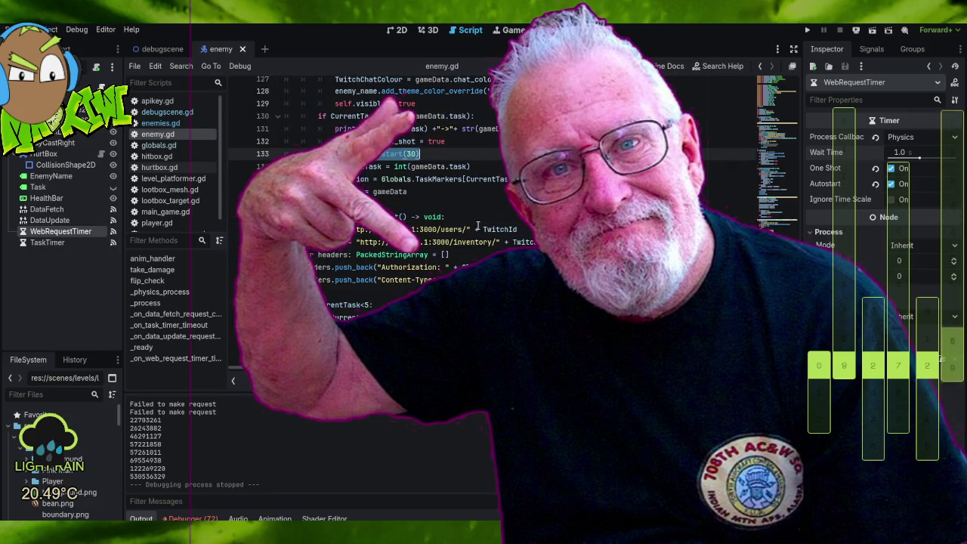
scroll(478, 225, "down", 3)
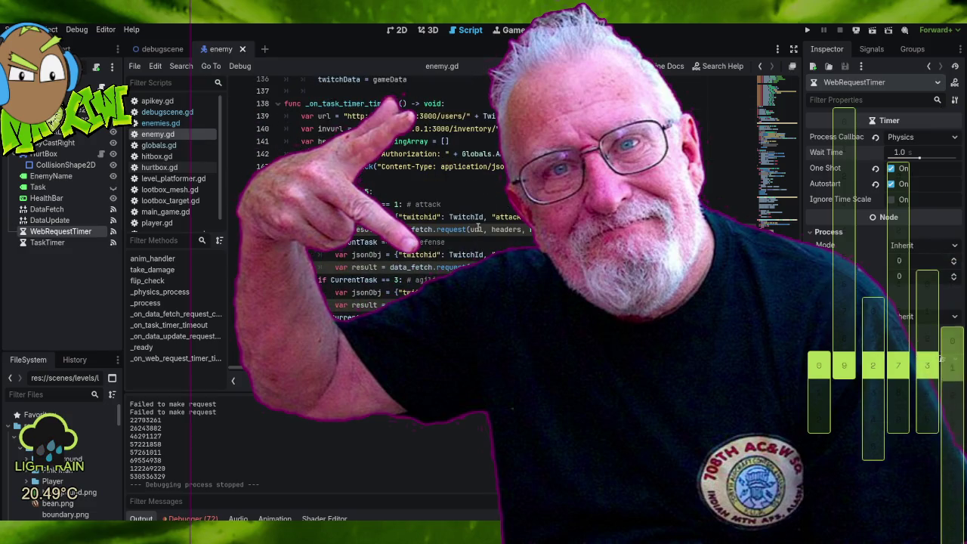
scroll(452, 242, "up", 18)
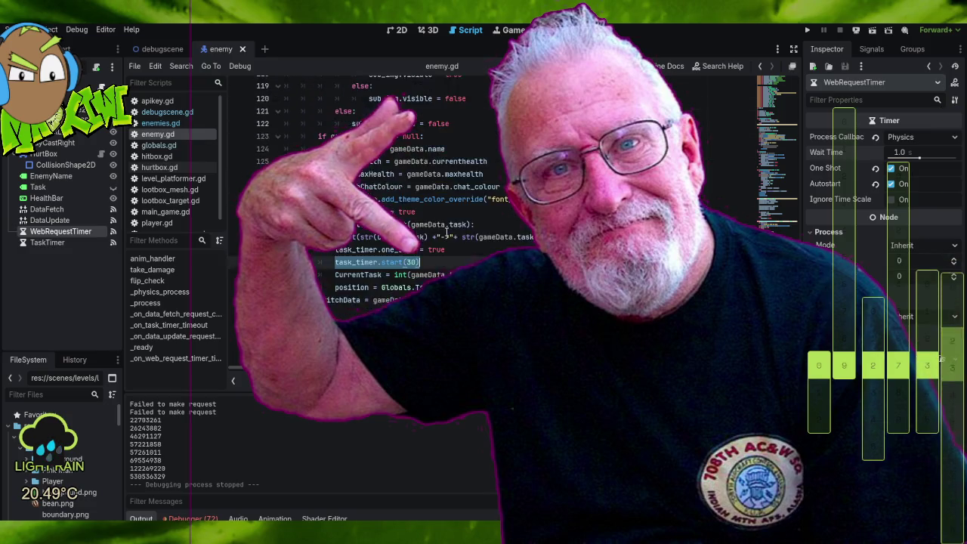
scroll(444, 229, "up", 3)
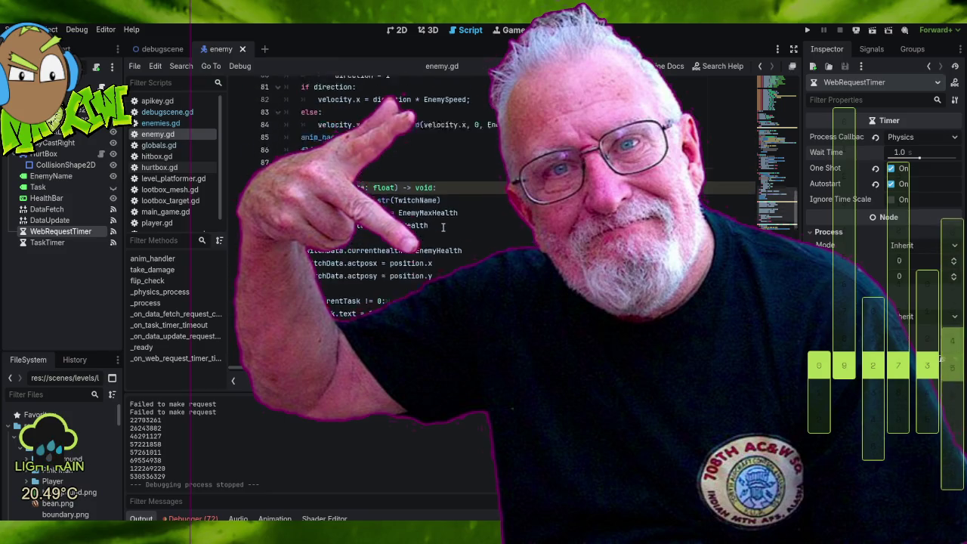
scroll(442, 231, "down", 5)
scroll(441, 232, "down", 6)
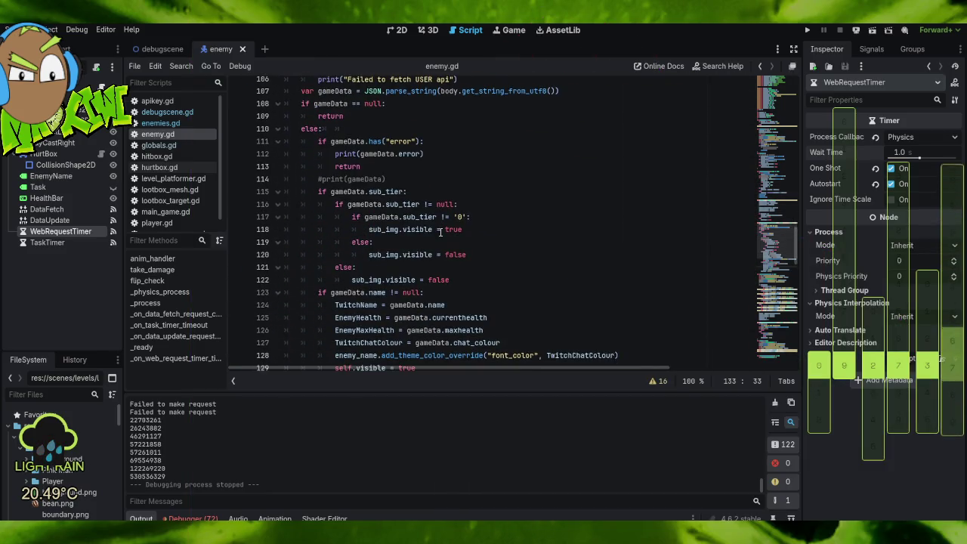
Leave enemy.gd for the Twitch Creator Dashboard channel-points rewards list.
scroll(439, 233, "up", 2)
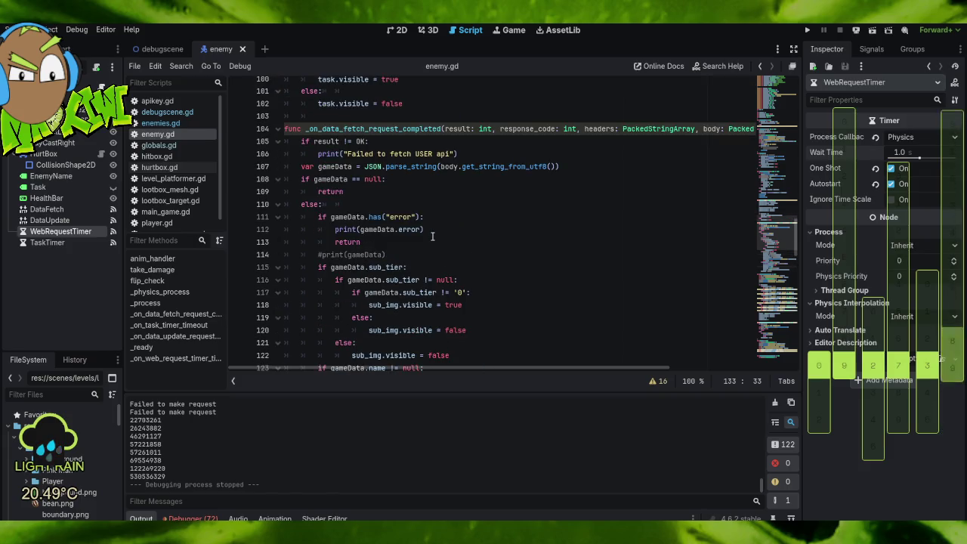
scroll(432, 235, "down", 6)
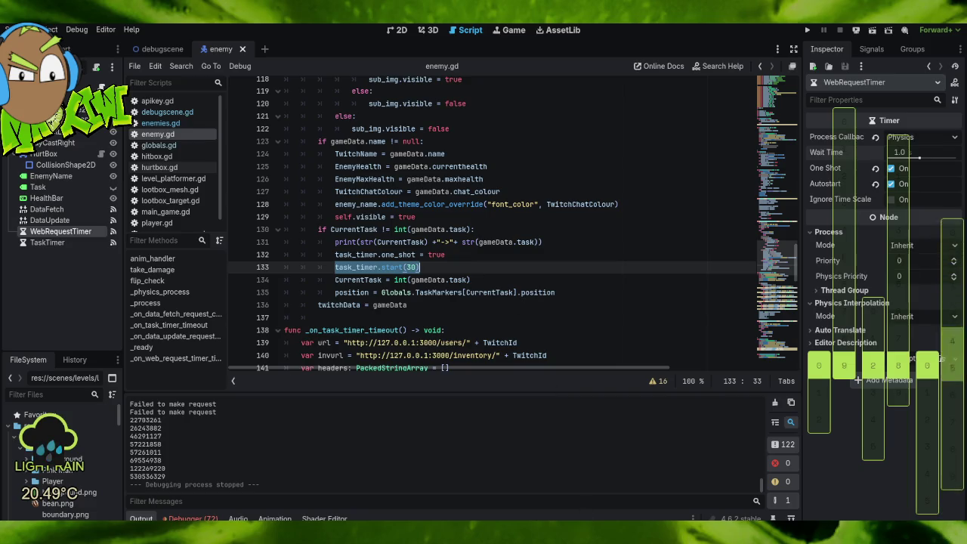
key("alt+Tab")
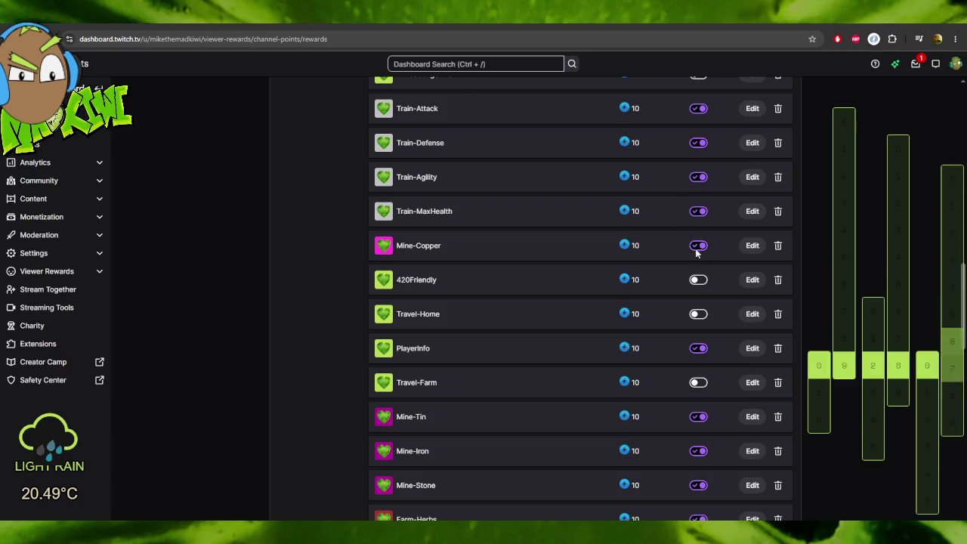
Disable the Train-MaxHealth, Train-Agility, Train-Defense and Train-Attack rewards.
left_click(699, 212)
left_click(699, 177)
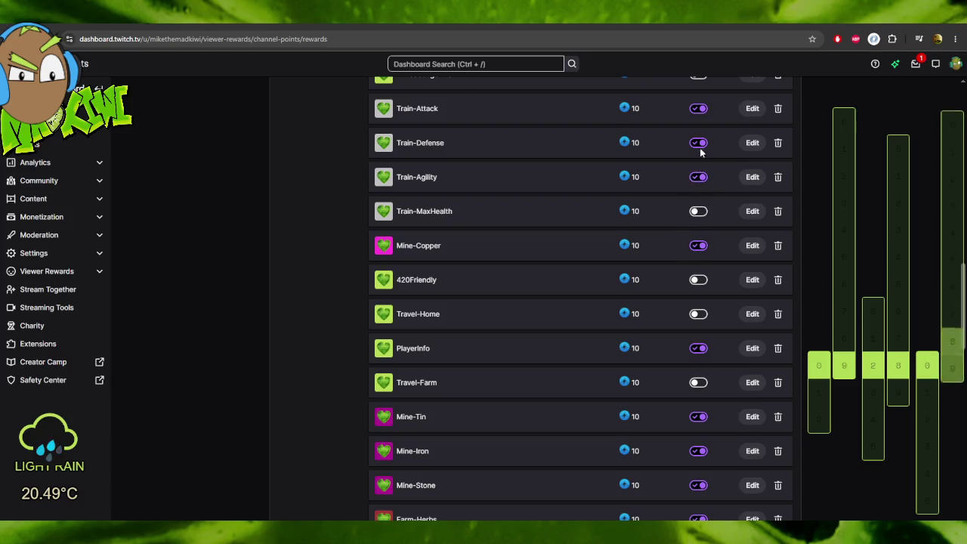
left_click(699, 143)
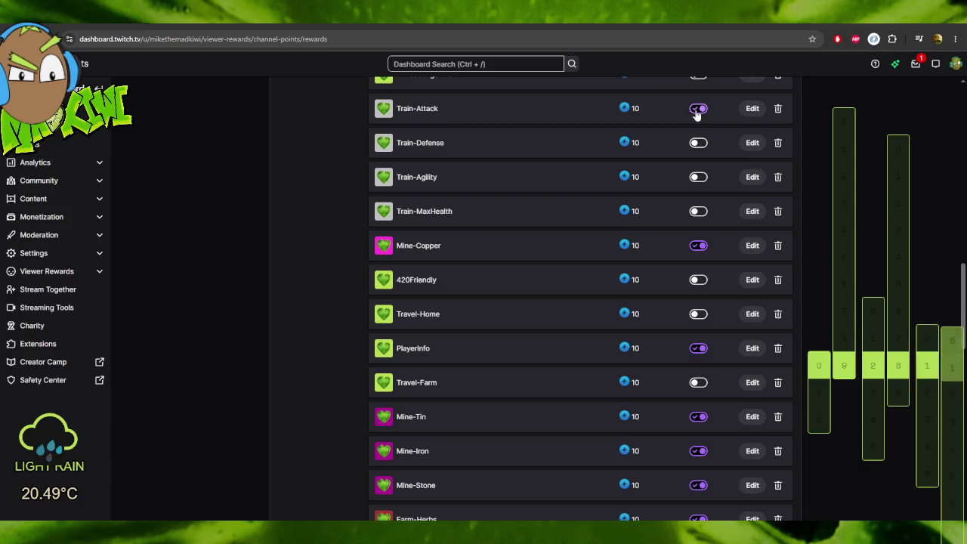
left_click(697, 111)
Disable the Farm-Herbs and Farm-Veges rewards, confirming the disable prompt.
scroll(688, 278, "down", 2)
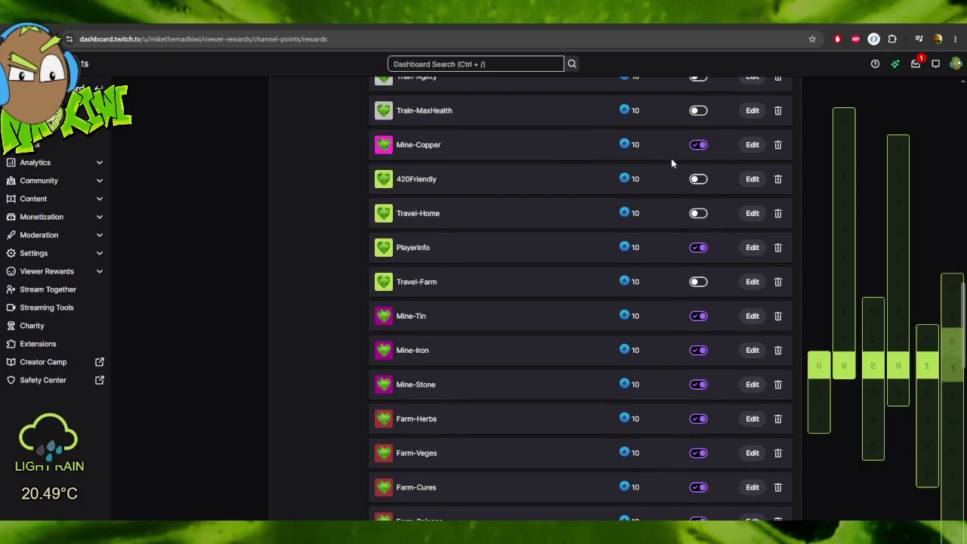
left_click(700, 419)
left_click(698, 453)
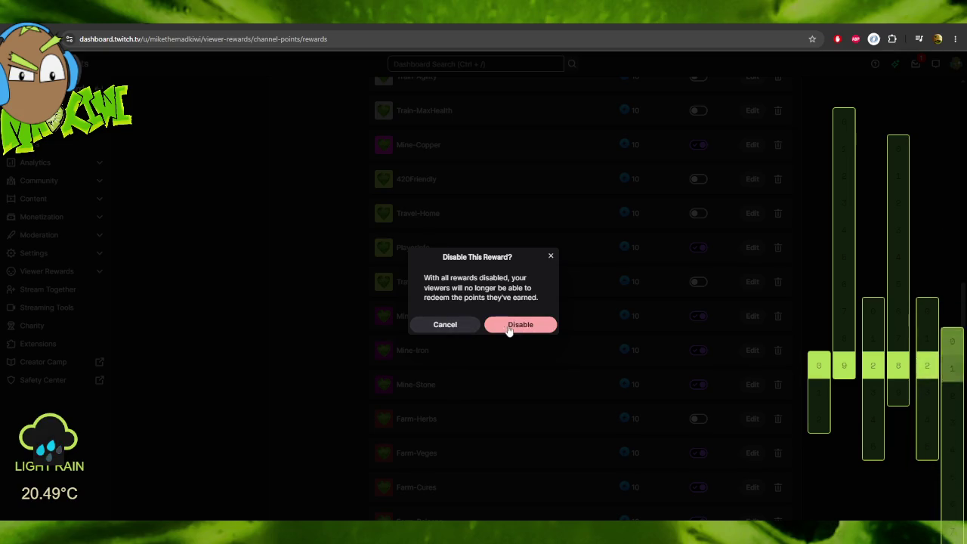
left_click(445, 327)
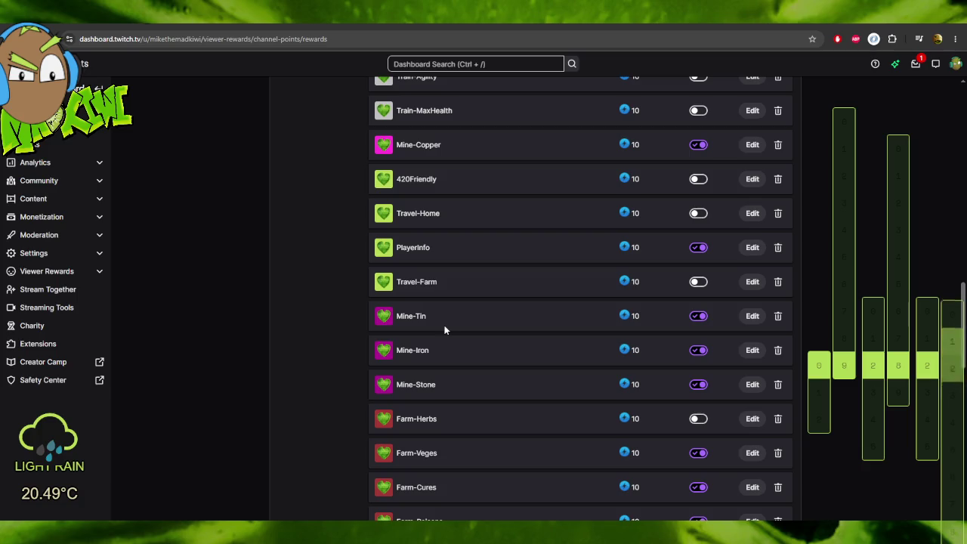
left_click(698, 454)
left_click(520, 324)
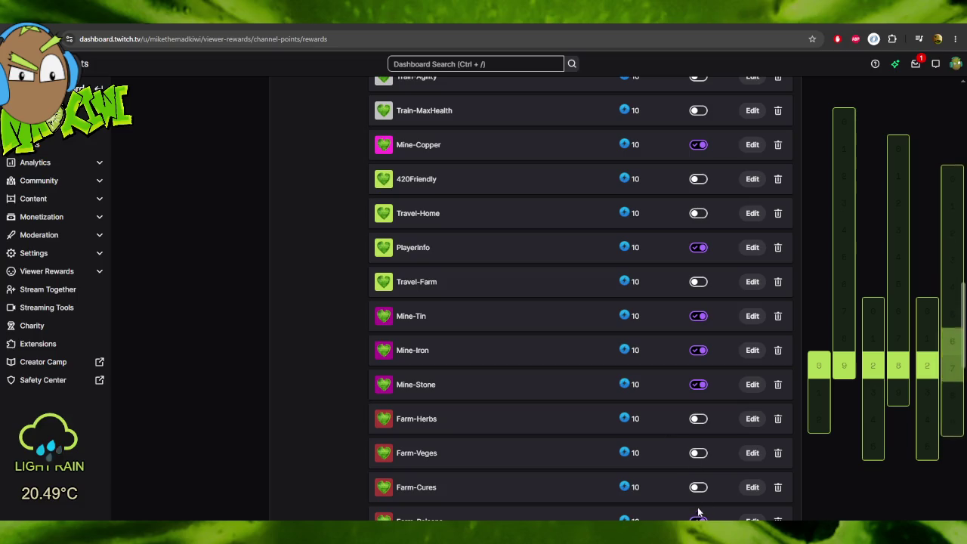
Disable the Wood-Bush, Wood-Tree and remaining Wood rewards.
scroll(675, 362, "down", 3)
scroll(669, 381, "down", 3)
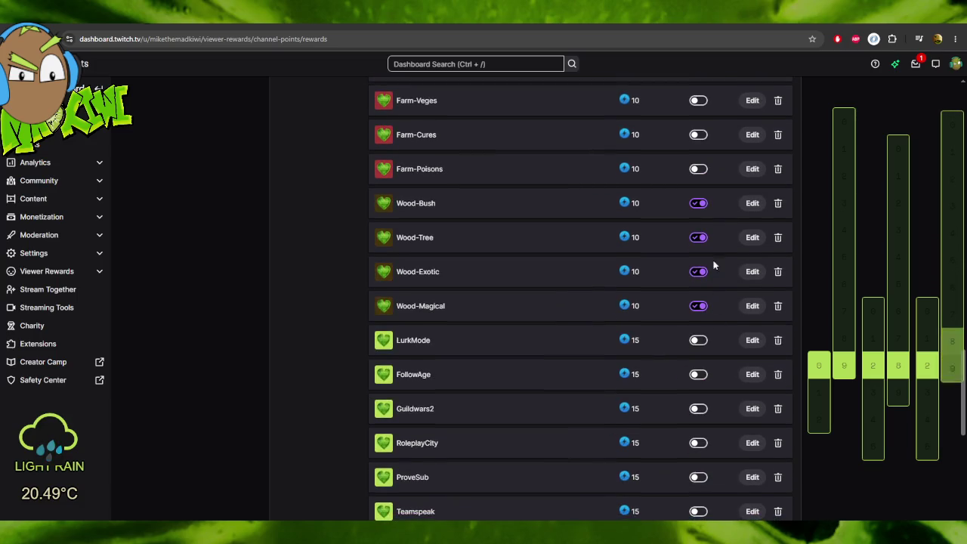
left_click(699, 204)
left_click(698, 238)
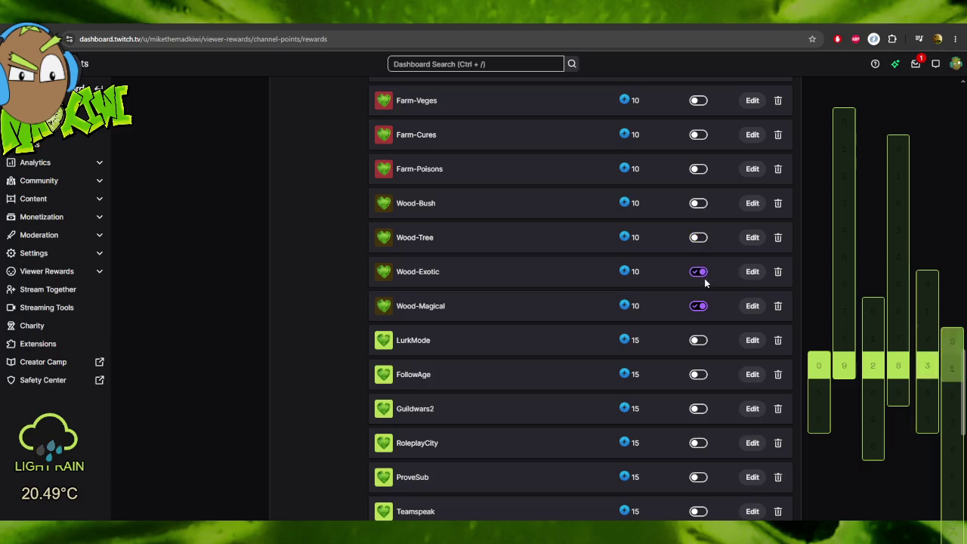
left_click(702, 306)
scroll(670, 218, "up", 7)
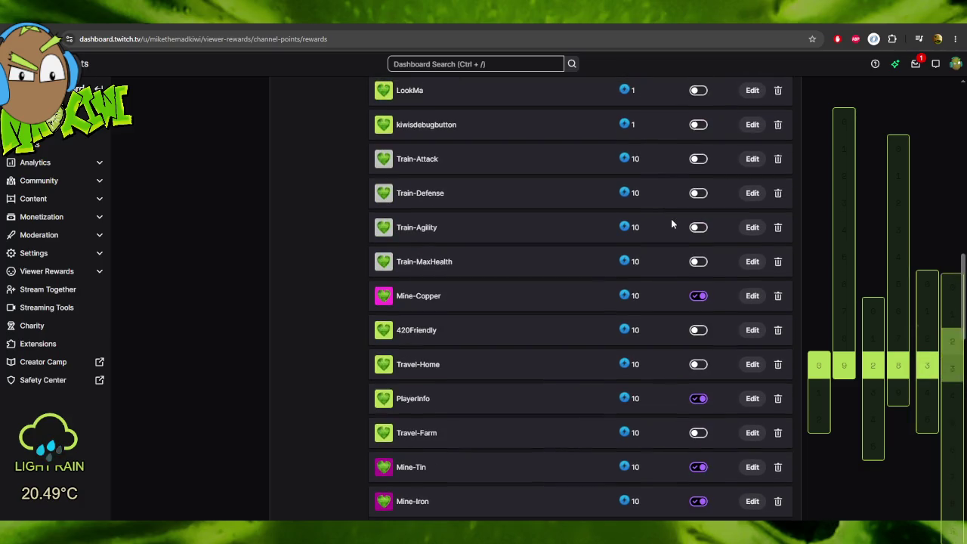
scroll(669, 224, "up", 1)
scroll(672, 221, "down", 2)
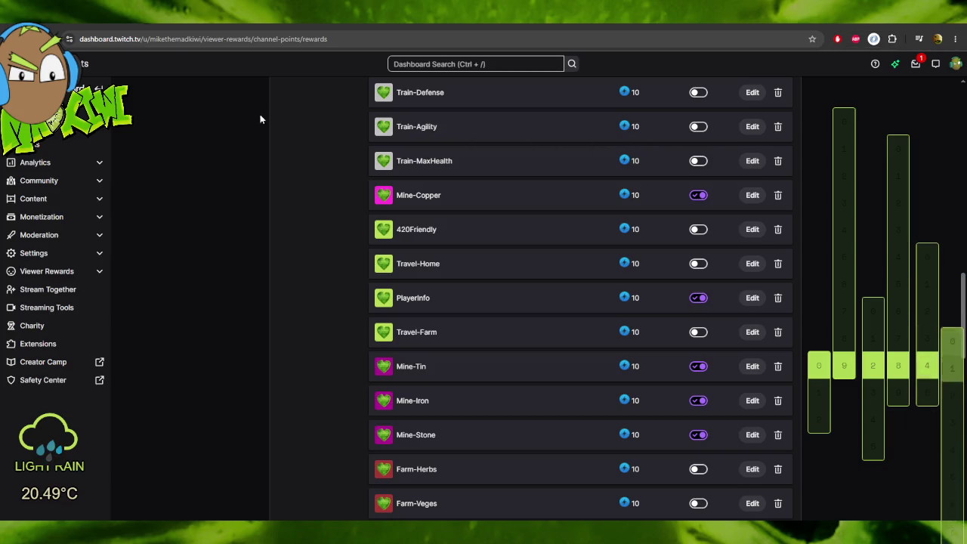
Check the server log, disable the PlayerInfo reward, and return to index.js.
key("alt+Tab")
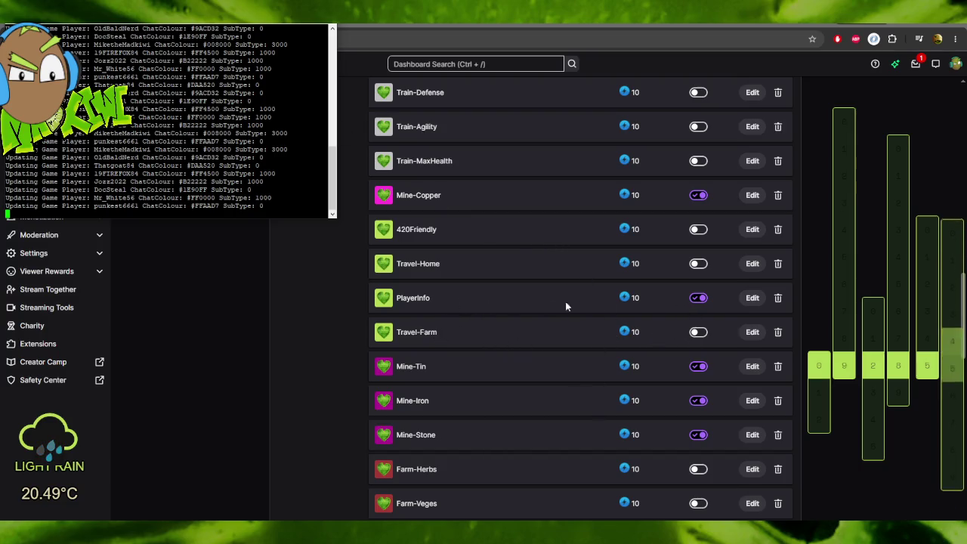
left_click(700, 300)
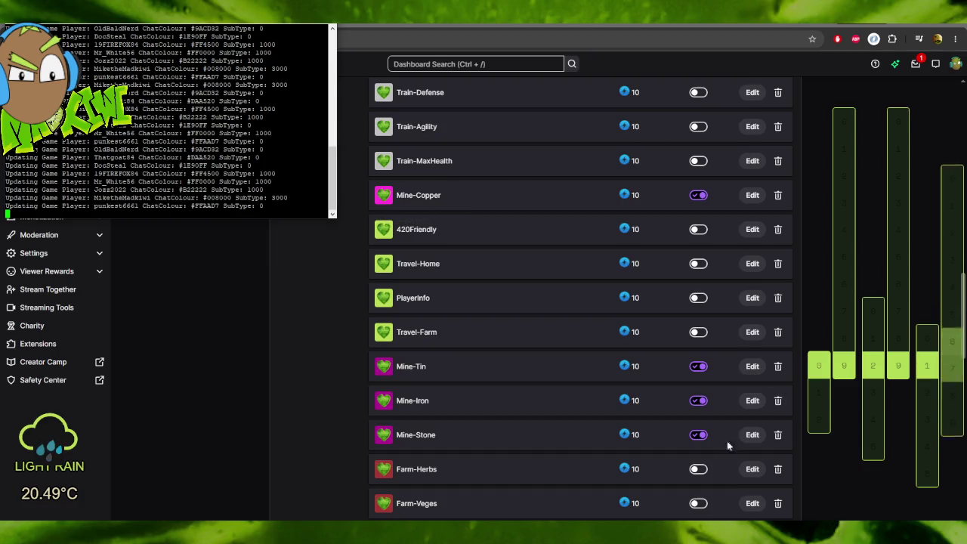
key("alt+Tab")
scroll(405, 226, "up", 15)
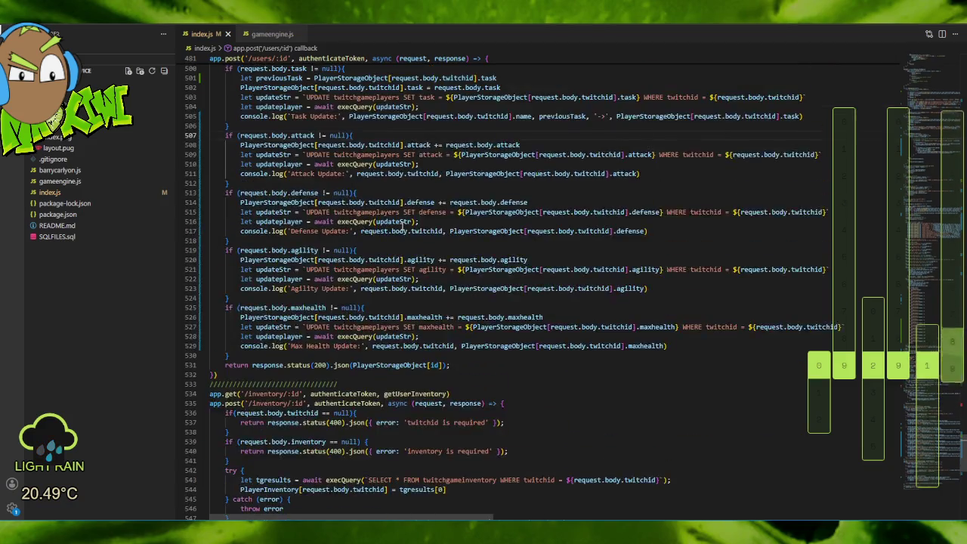
Review the reward switch cases in index.js and place the cursor at the top of travelLocation.
scroll(405, 226, "up", 20)
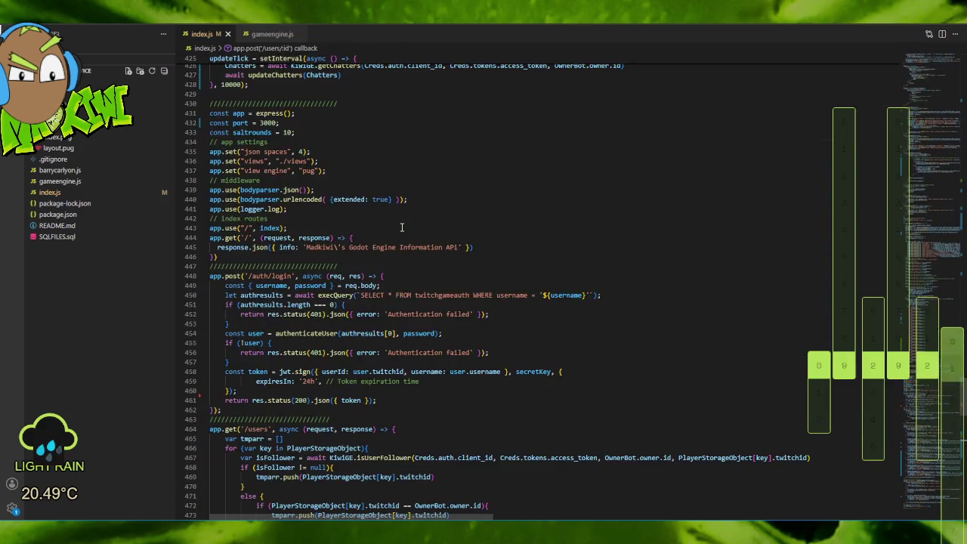
scroll(400, 229, "up", 15)
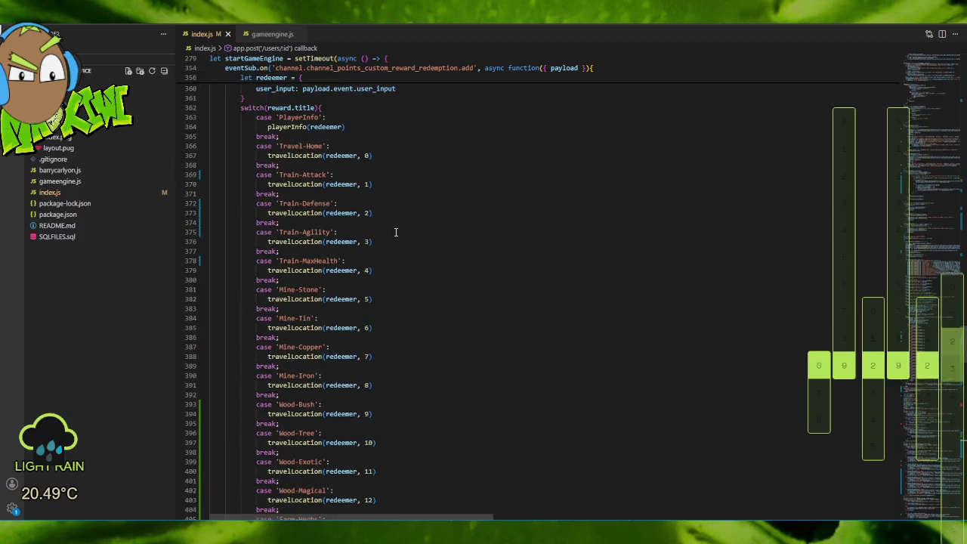
scroll(395, 232, "up", 3)
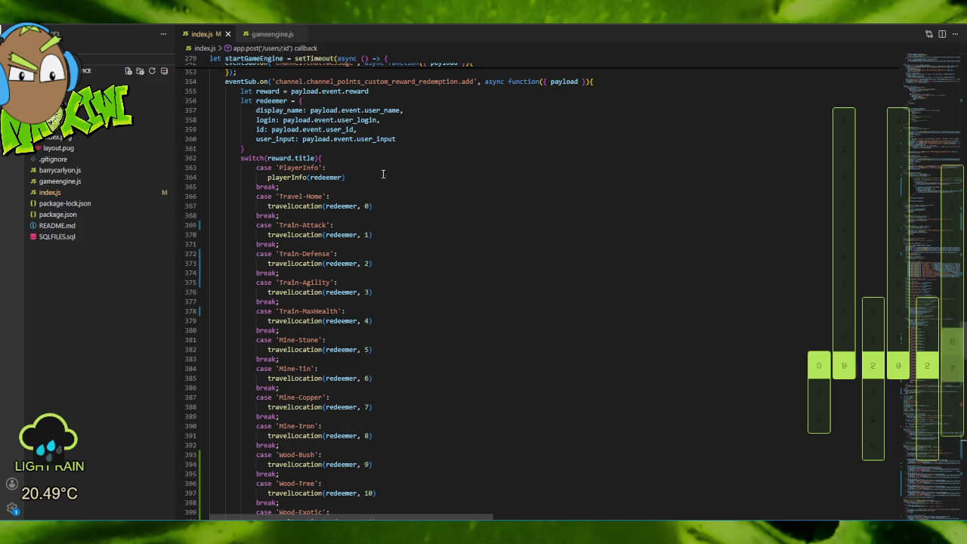
scroll(405, 191, "down", 5)
scroll(403, 192, "down", 3)
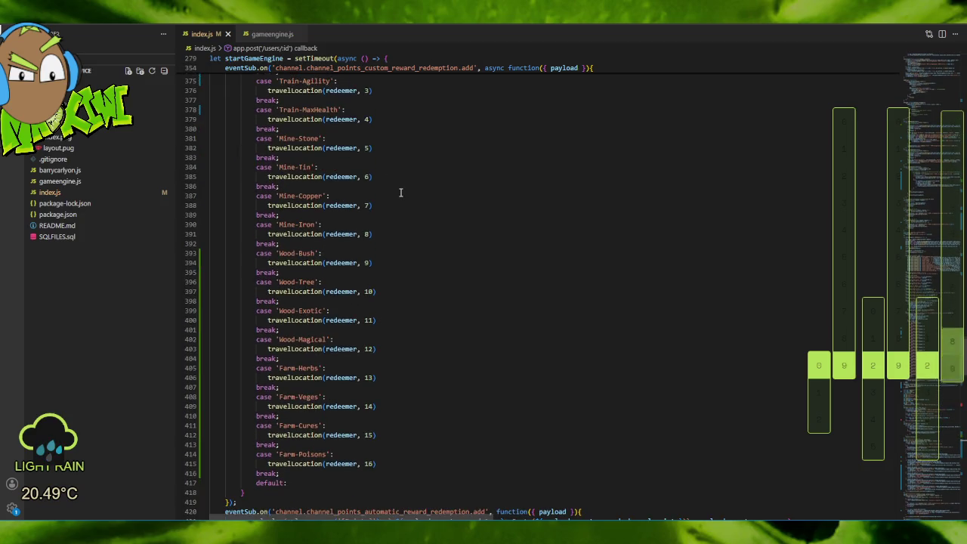
scroll(410, 186, "down", 1)
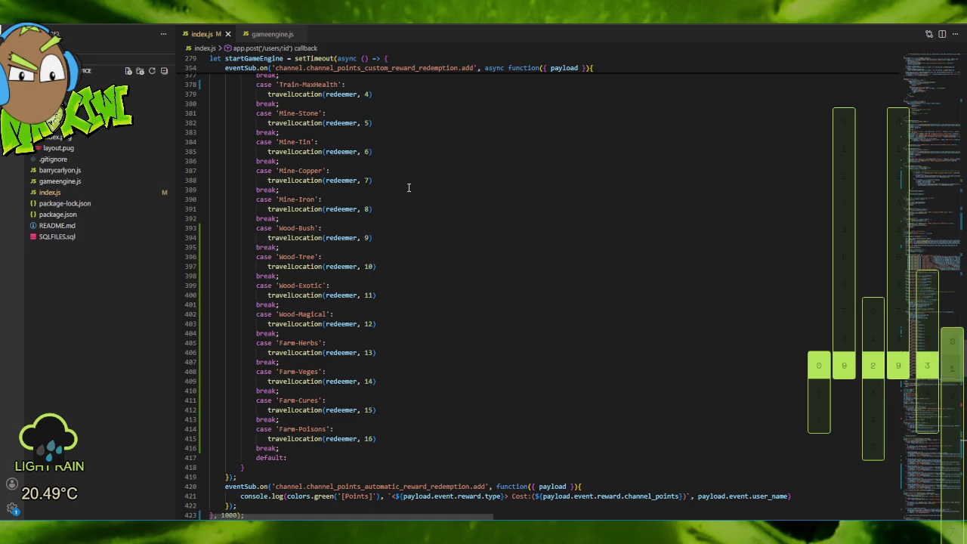
scroll(409, 188, "up", 20)
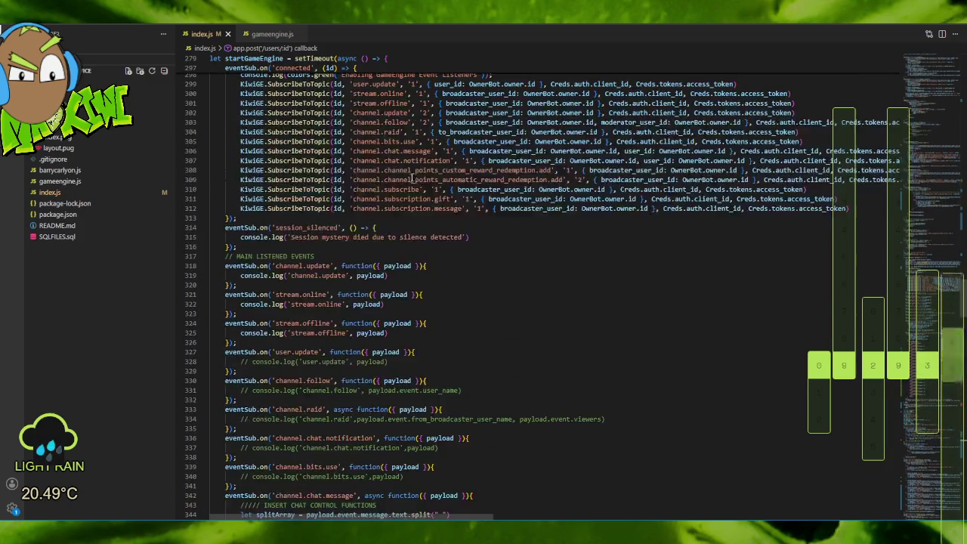
scroll(410, 179, "up", 17)
scroll(406, 179, "up", 17)
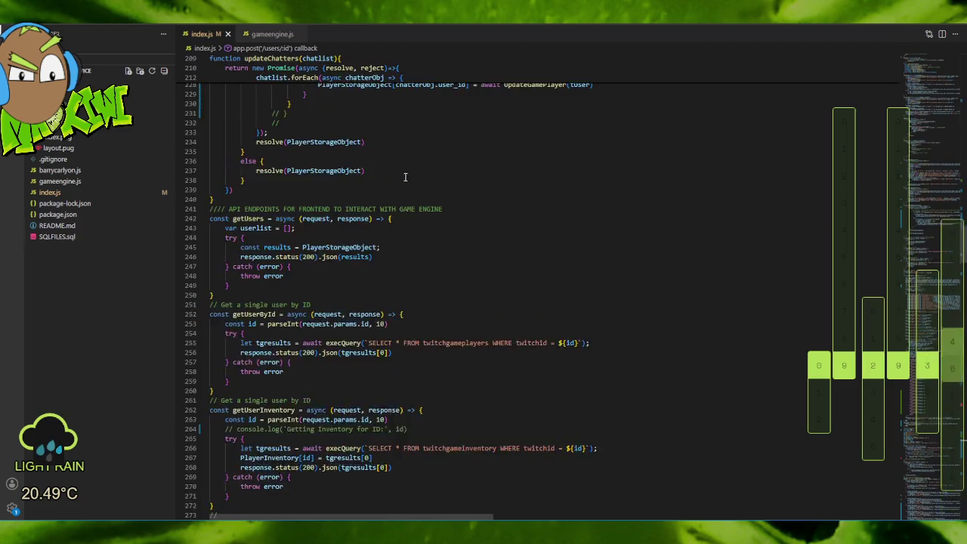
scroll(363, 215, "up", 20)
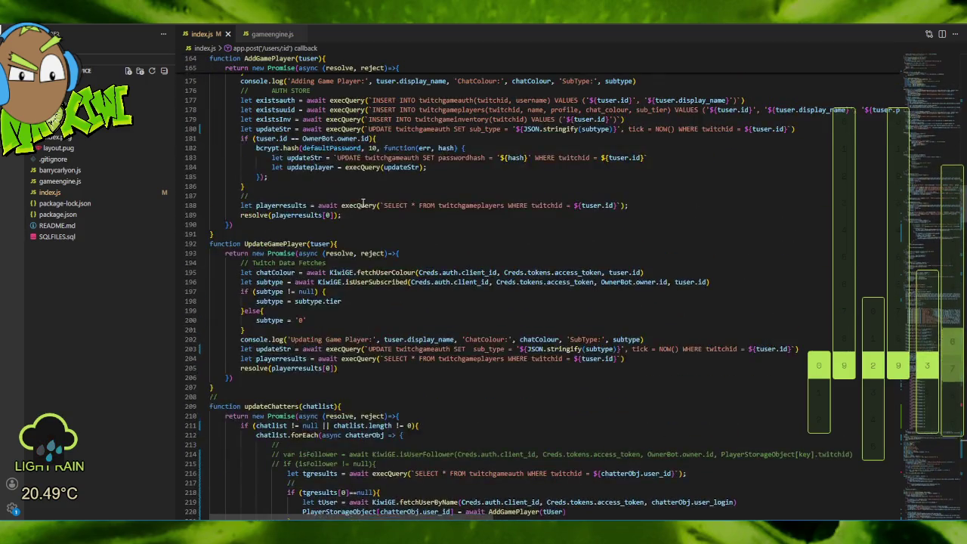
scroll(366, 196, "up", 11)
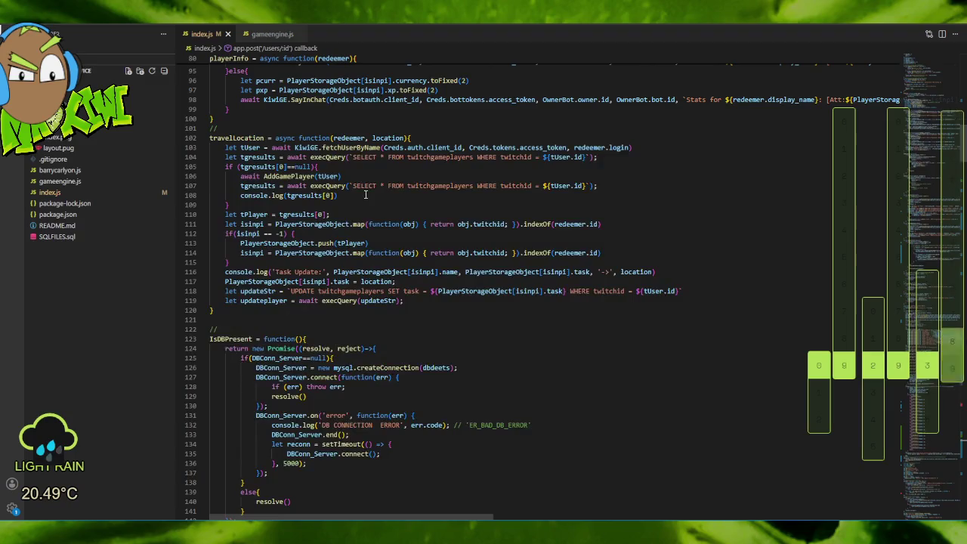
left_click(431, 313)
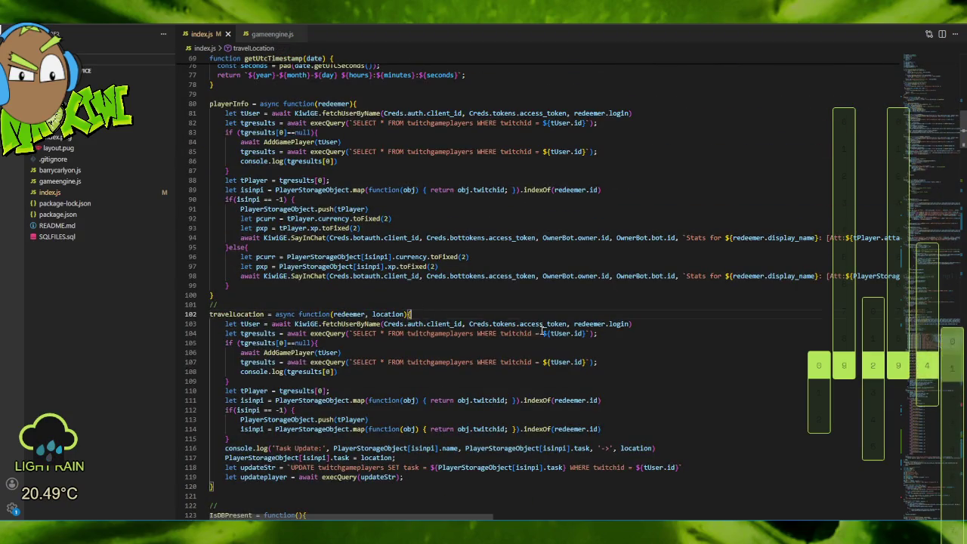
Add console.log('Travel Redeemed:', redeemer.display_name, 'Location:', location) as travelLocation's first line.
key("Return")
type("pri")
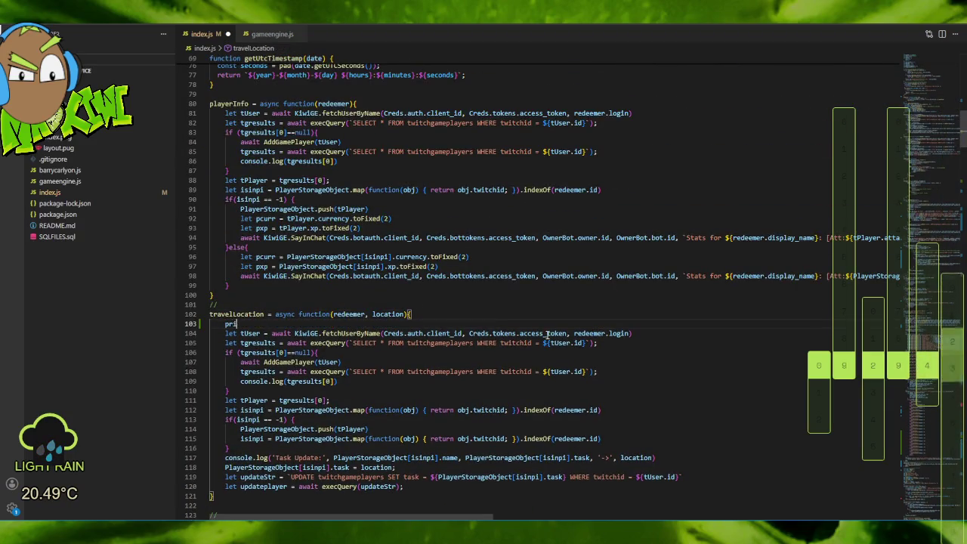
type("nt(' m")
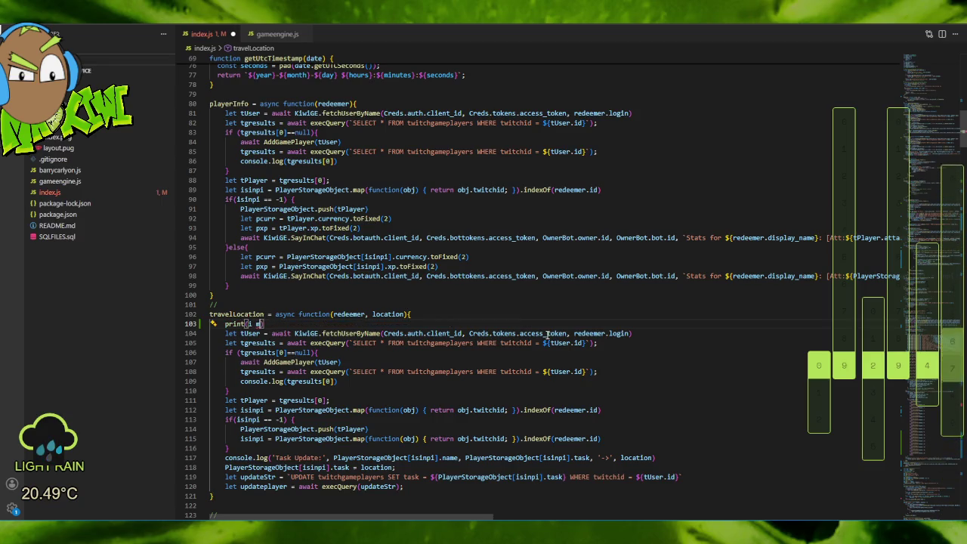
key("BackSpace")
key("BackSpace")
key("BackSpace")
type("cons")
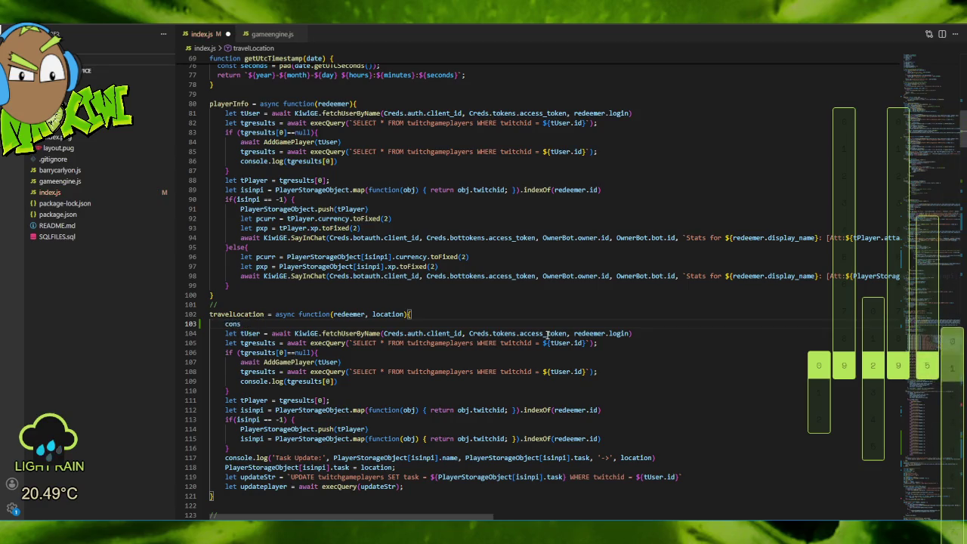
type("ole.log(")
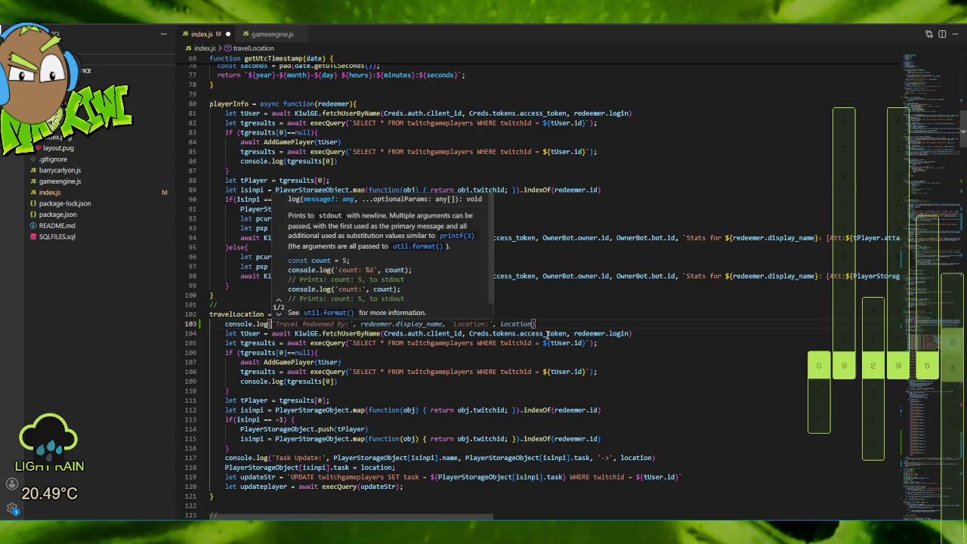
key("Tab")
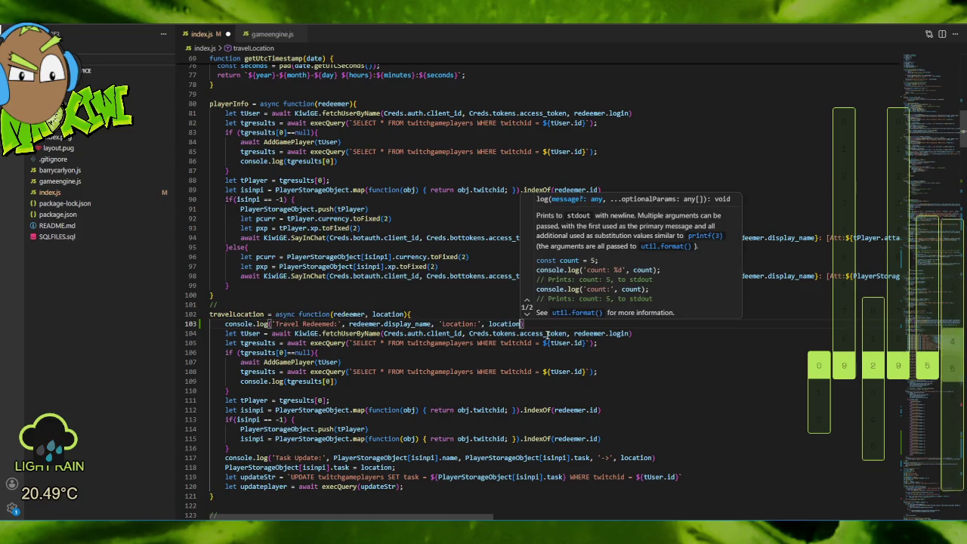
left_click(461, 288)
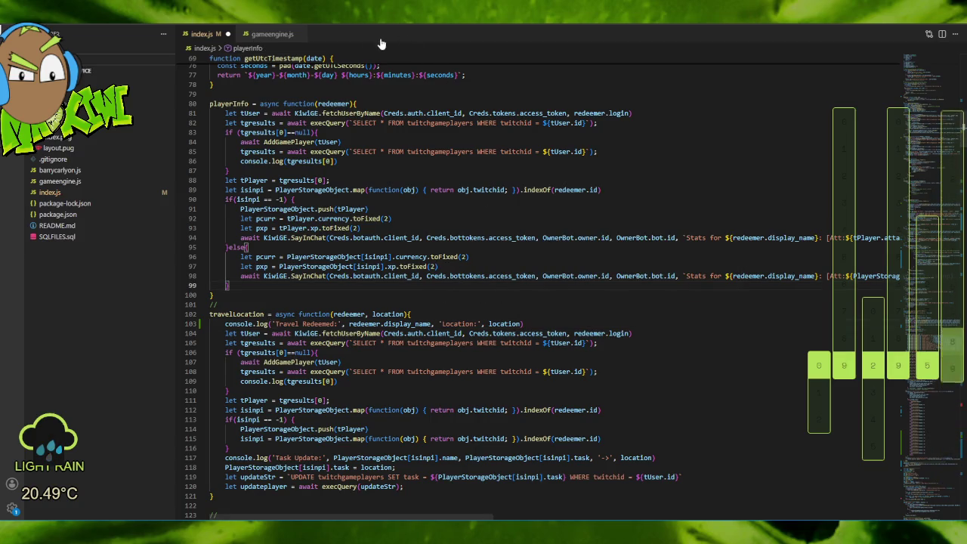
Save index.js from the File menu.
left_click(8, 34)
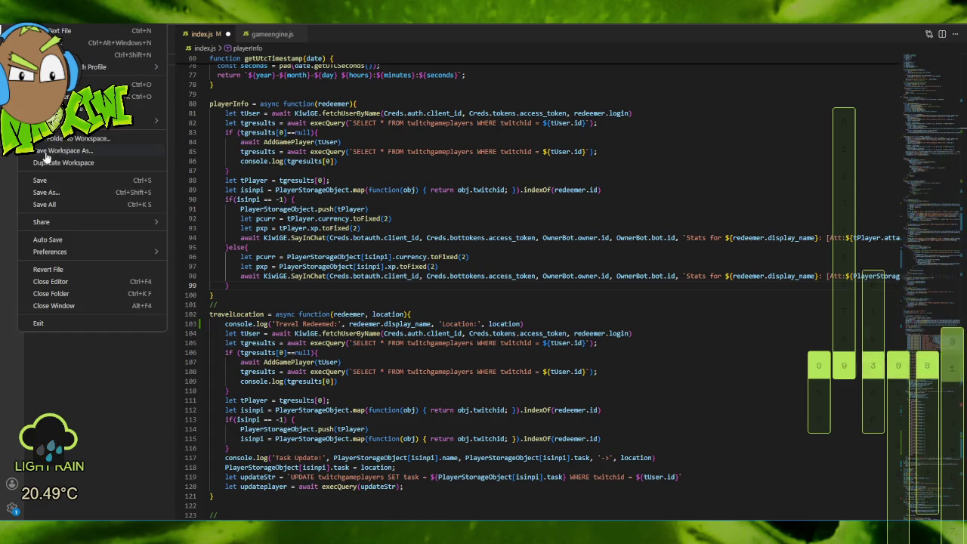
left_click(65, 203)
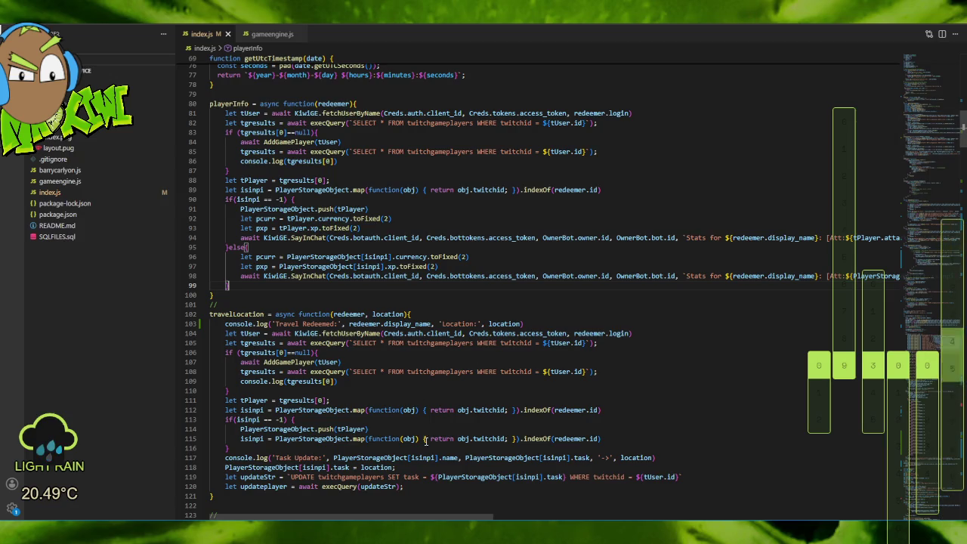
key("alt+Tab")
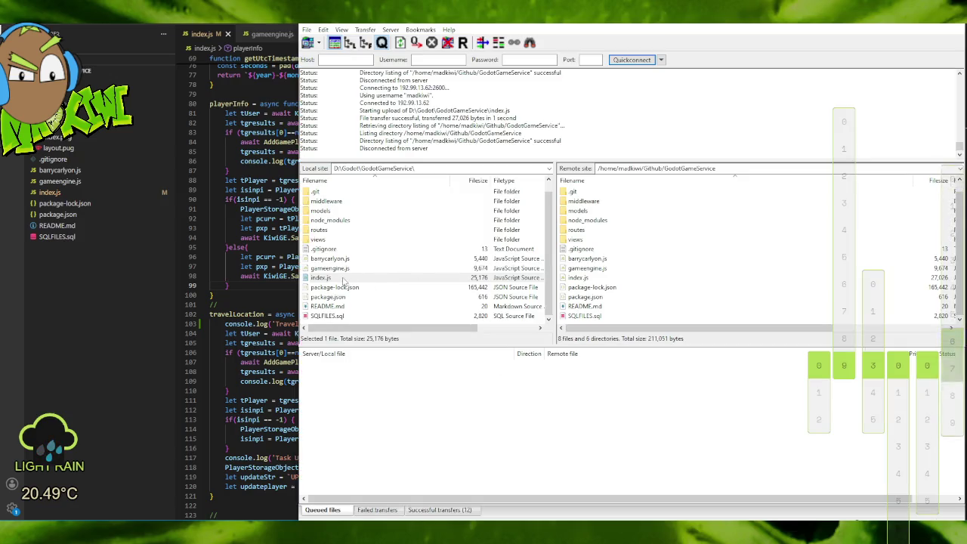
Upload the updated index.js via FileZilla and restart node index.js in the server terminal.
double_click(389, 278)
key("alt+Tab")
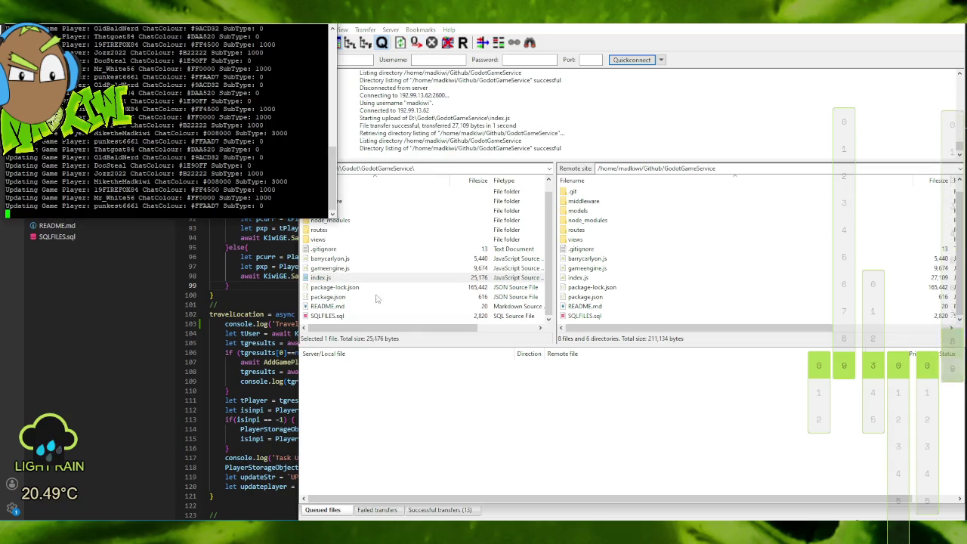
key("ctrl+c")
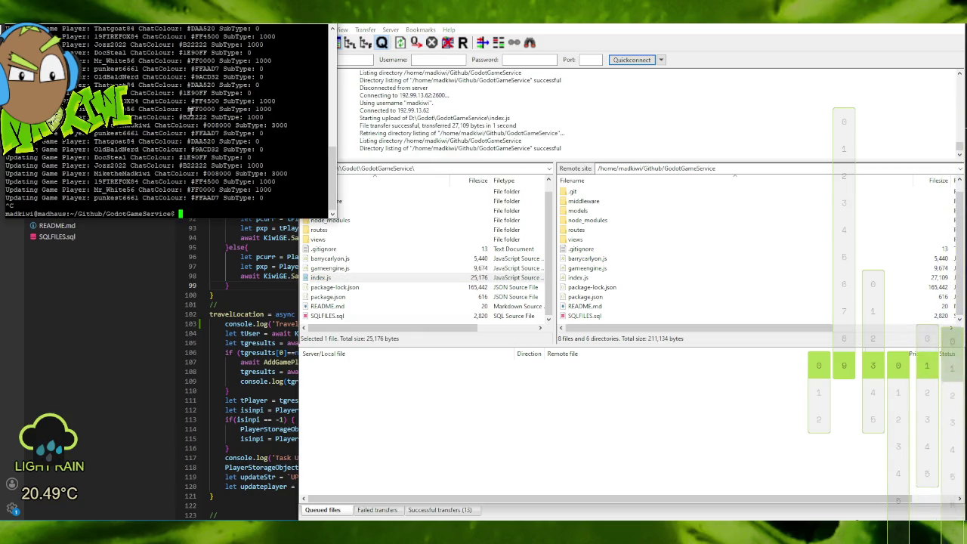
key("Up")
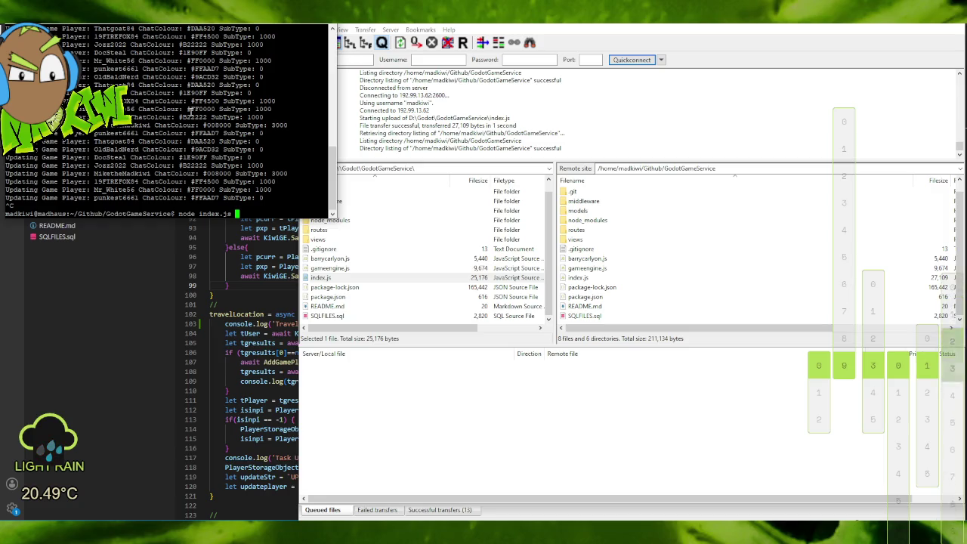
key("Return")
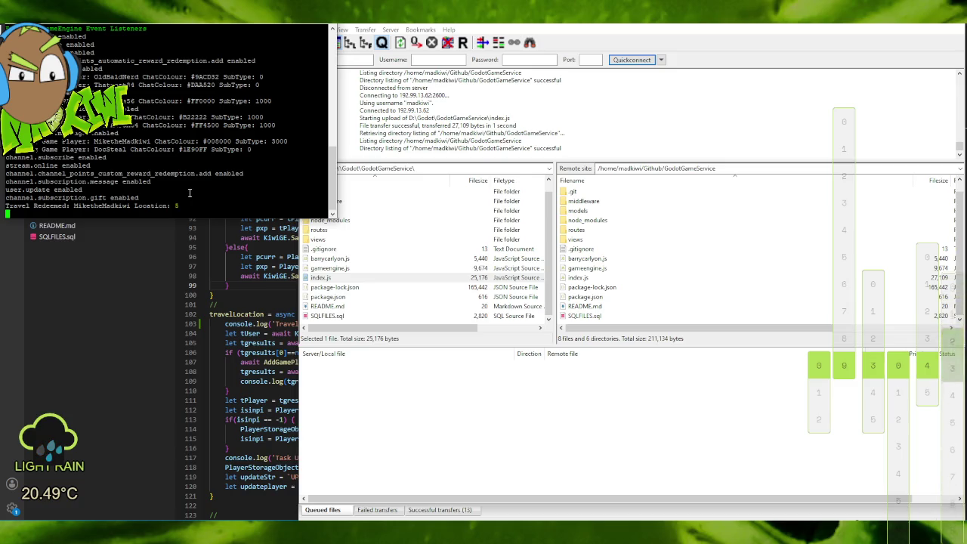
Restart the Node service once more, then stop it and return to VS Code.
key("ctrl+c")
key("Up")
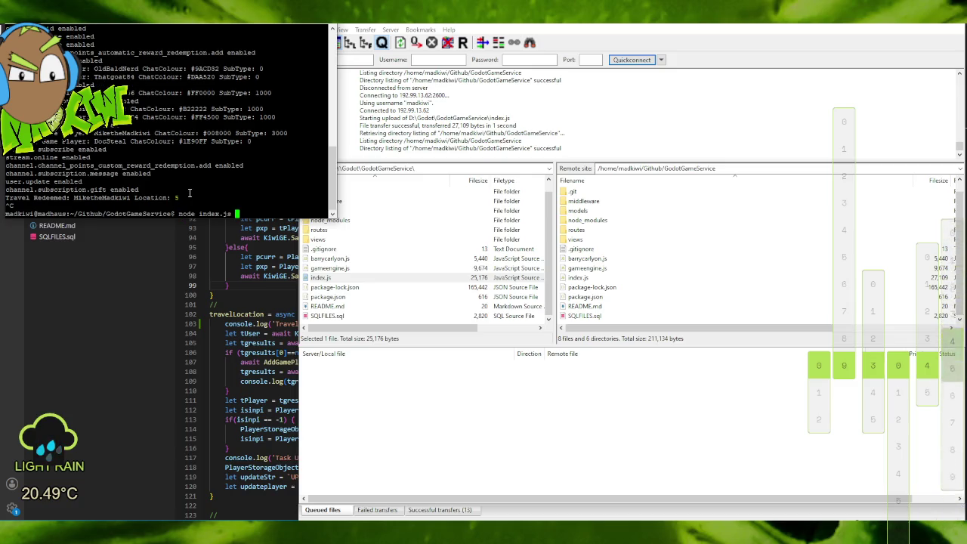
key("Return")
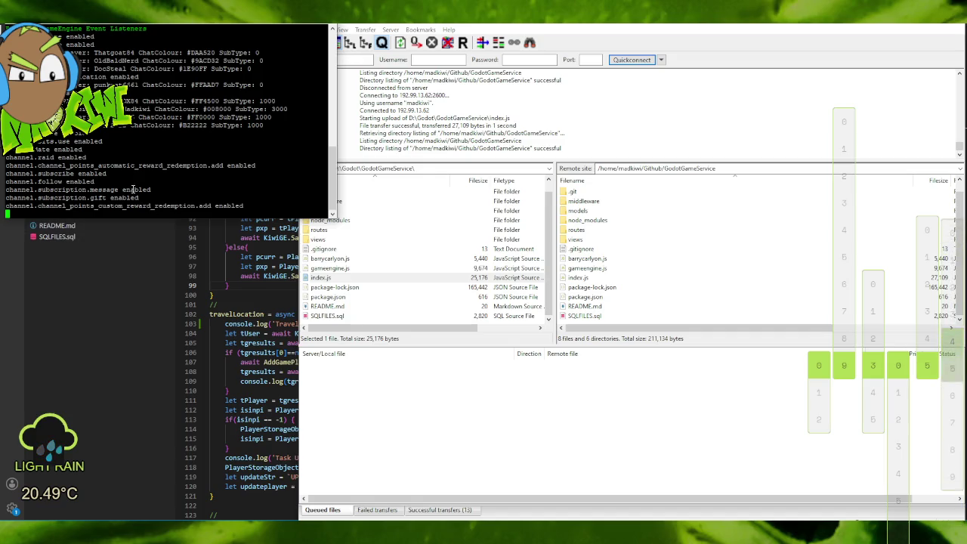
key("ctrl+c")
key("ctrl+c")
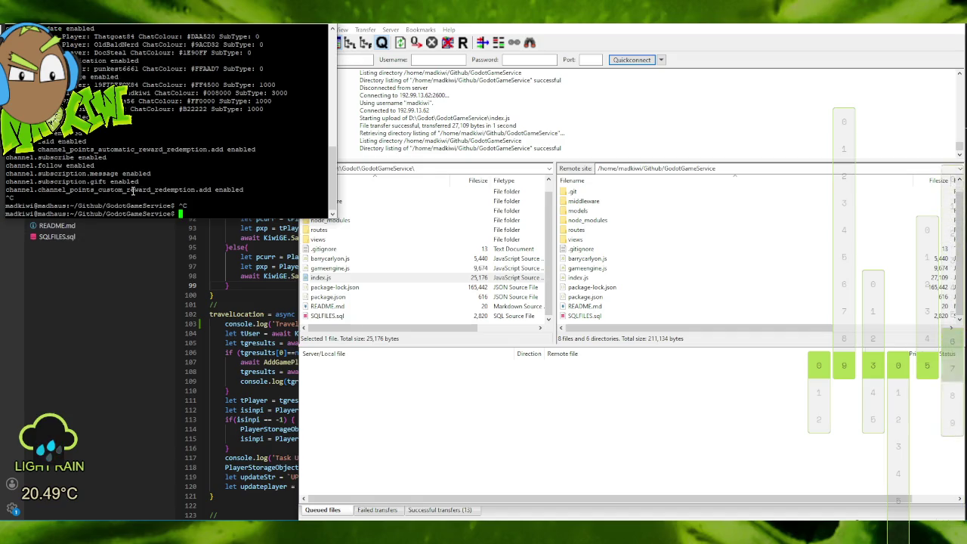
key("ctrl+c")
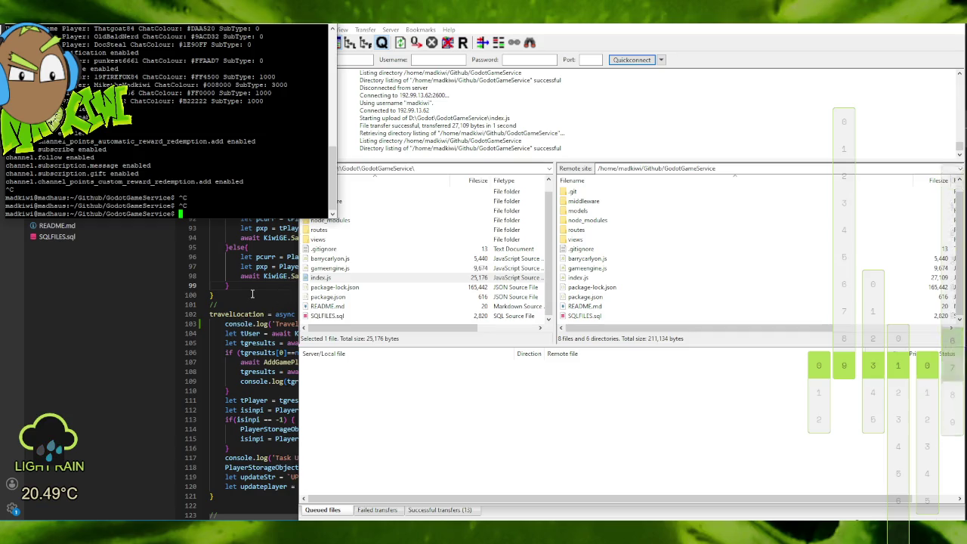
left_click(288, 298)
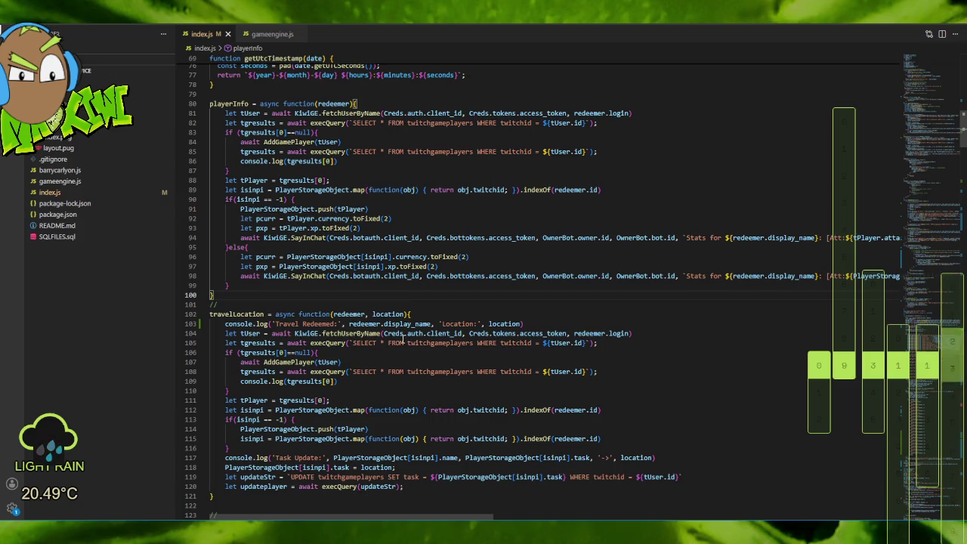
Reattach the terminal to the running game service session to view its live log.
scroll(406, 340, "down", 3)
scroll(408, 339, "down", 2)
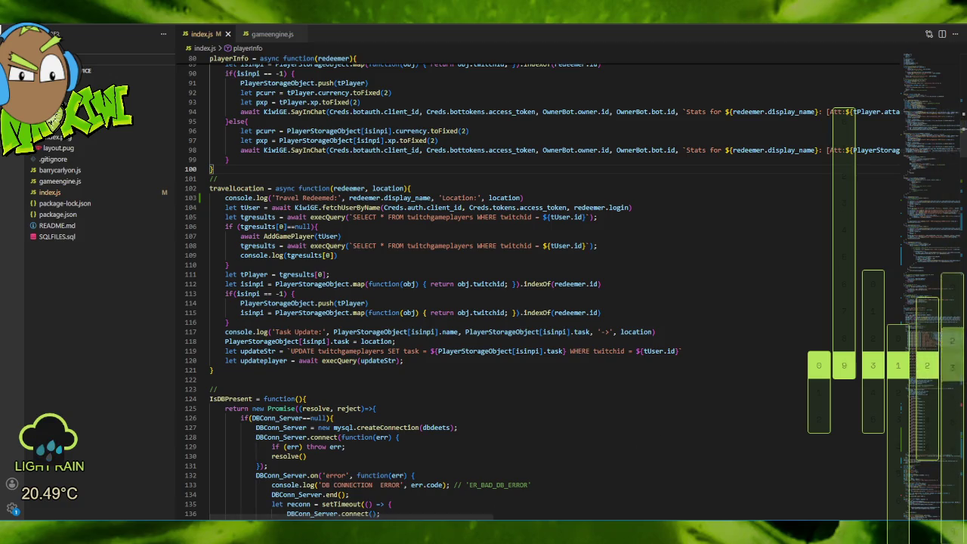
key("alt+Tab")
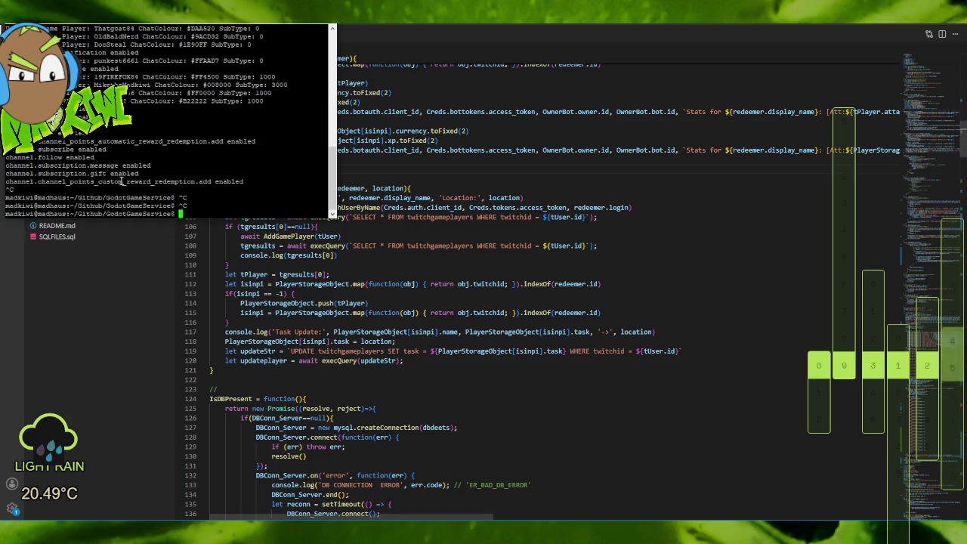
key("Up")
key("Return")
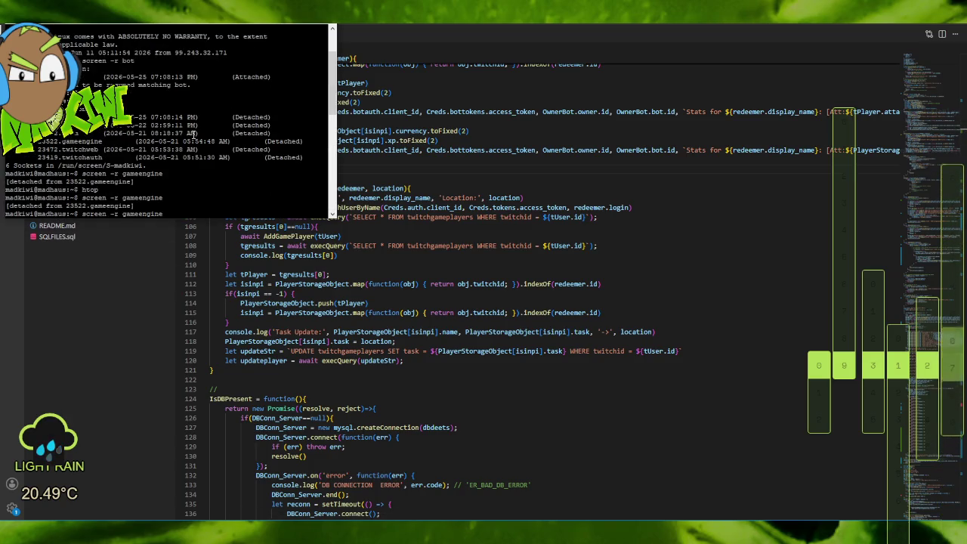
Relaunch node index.js, then select travelLocation's lines 104–120 in VS Code.
key("ctrl+c")
key("ctrl+c")
key("ctrl+c")
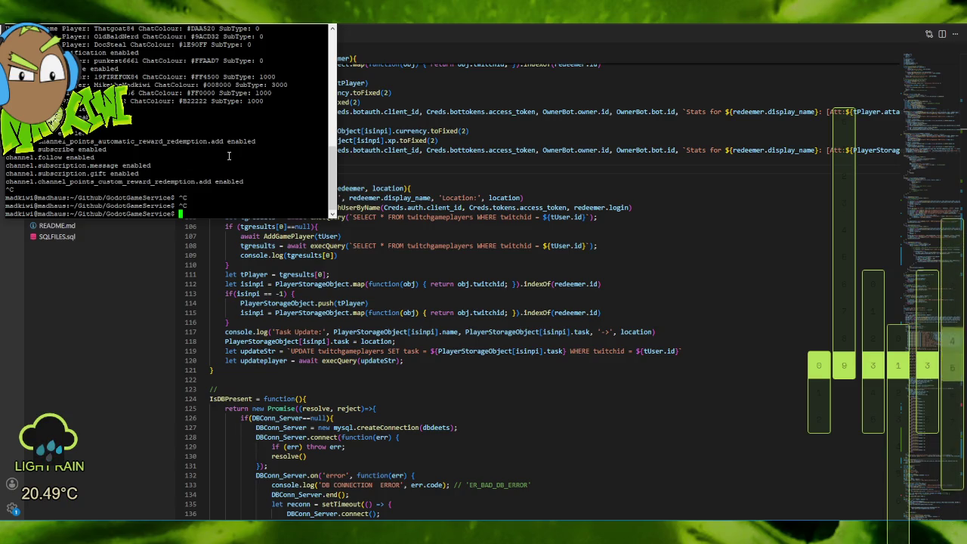
type("node index.js")
key("Up")
key("Return")
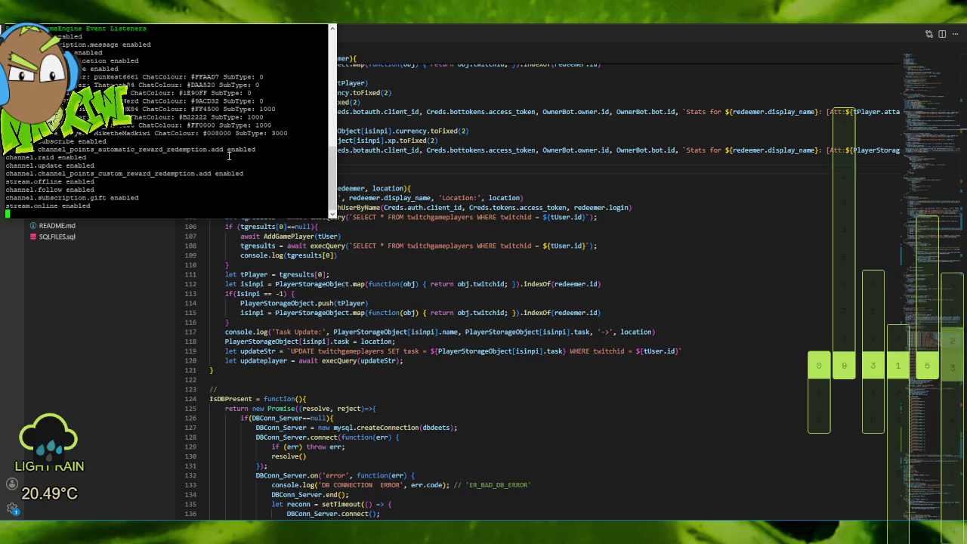
left_click(399, 341)
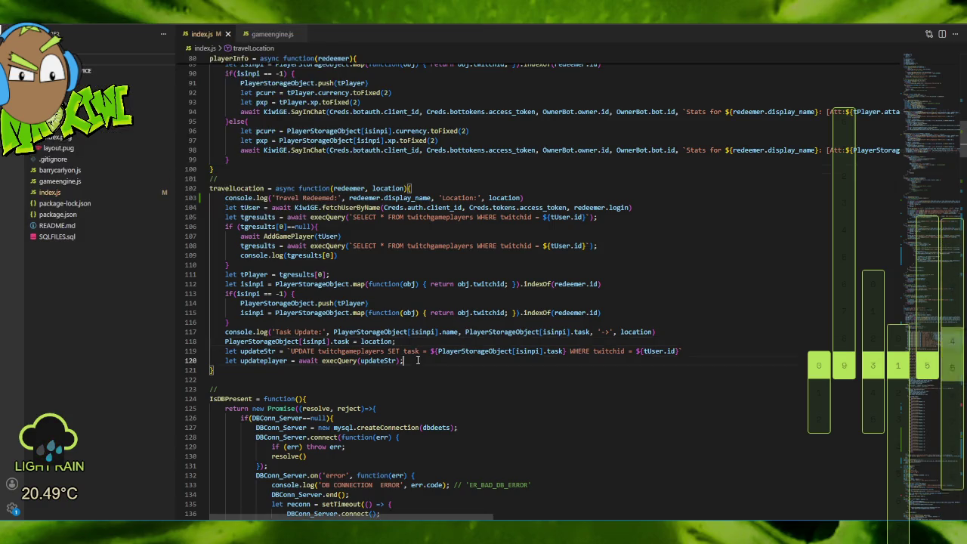
mouse_move(406, 361)
left_mouse_down()
mouse_move(227, 265)
mouse_move(189, 216)
mouse_move(128, 212)
left_mouse_up()
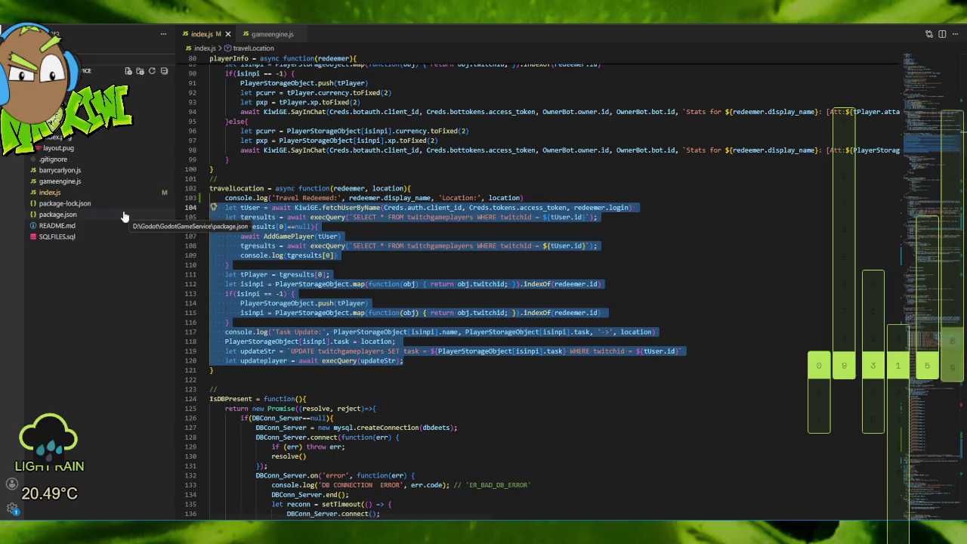
Comment out travelLocation's lines 104–120 with Ctrl+/.
right_click(123, 210)
left_click(616, 218)
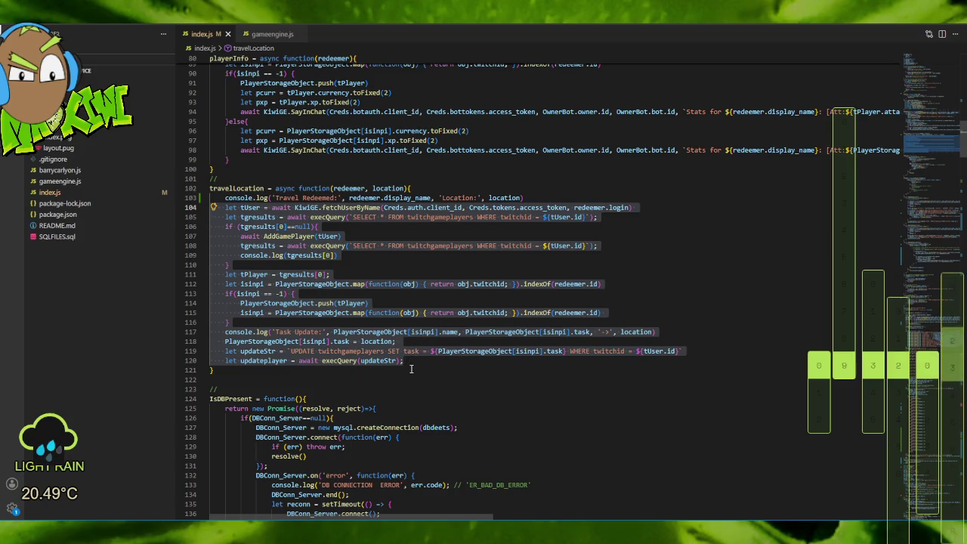
left_click(410, 363)
mouse_move(405, 361)
left_mouse_down()
mouse_move(189, 203)
mouse_move(151, 215)
left_mouse_up()
key("ctrl+slash")
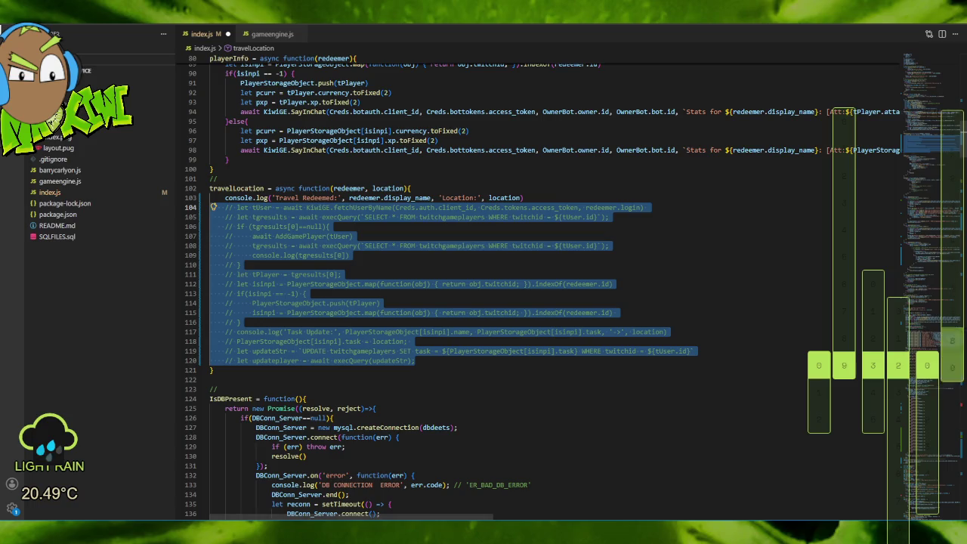
Save all modified files in VS Code.
key("alt+f")
left_click(56, 210)
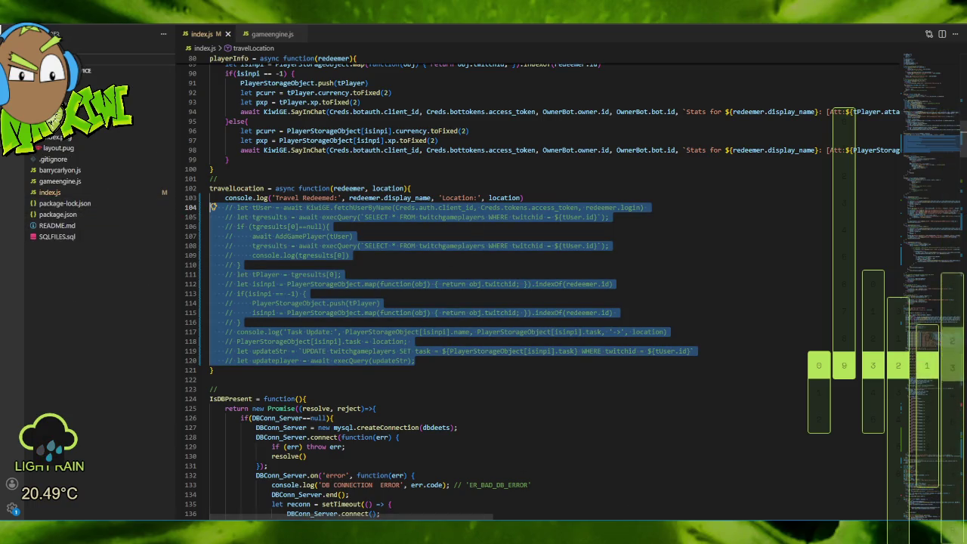
key("alt+Tab")
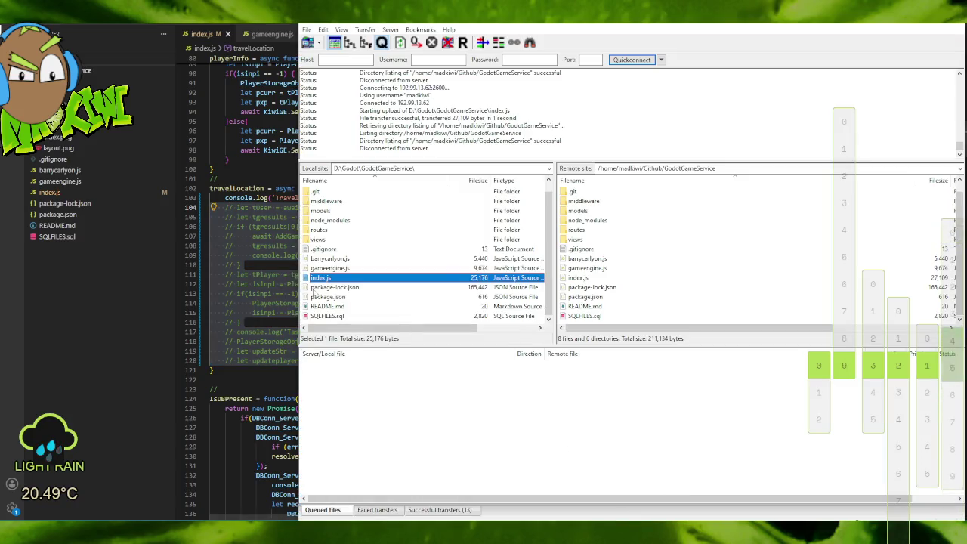
Upload the 27,160-byte index.js, restart node index.js, and bring up the Godot editor.
double_click(321, 278)
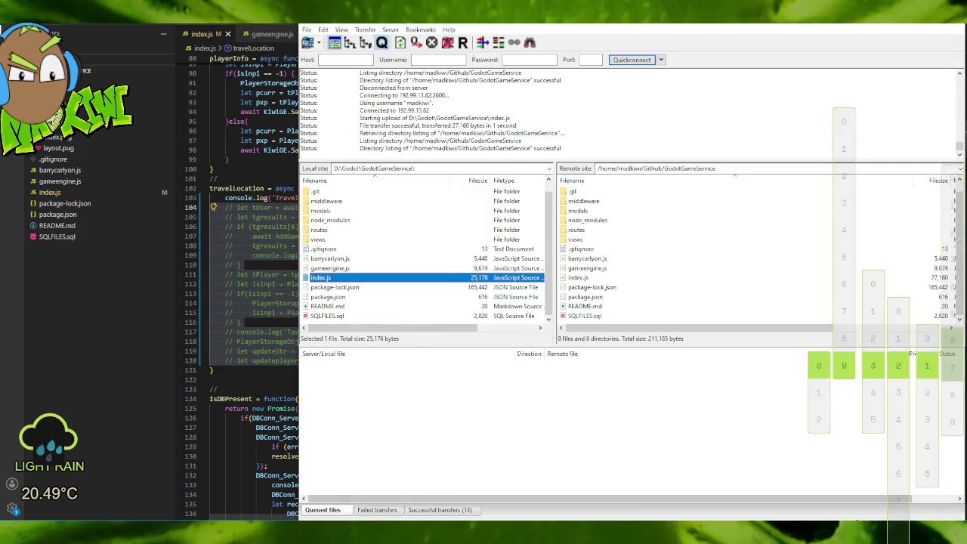
key("alt+Tab")
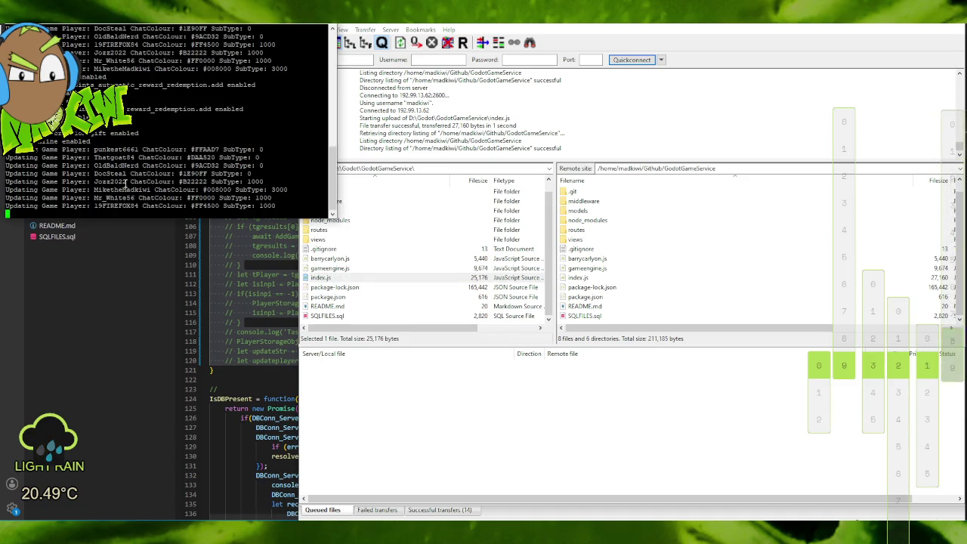
key("ctrl+c")
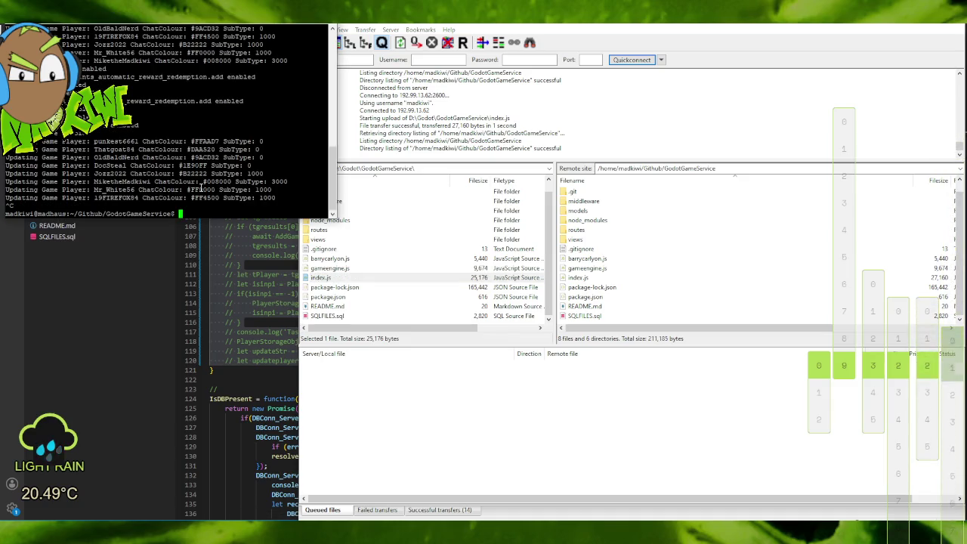
key("Up")
key("Return")
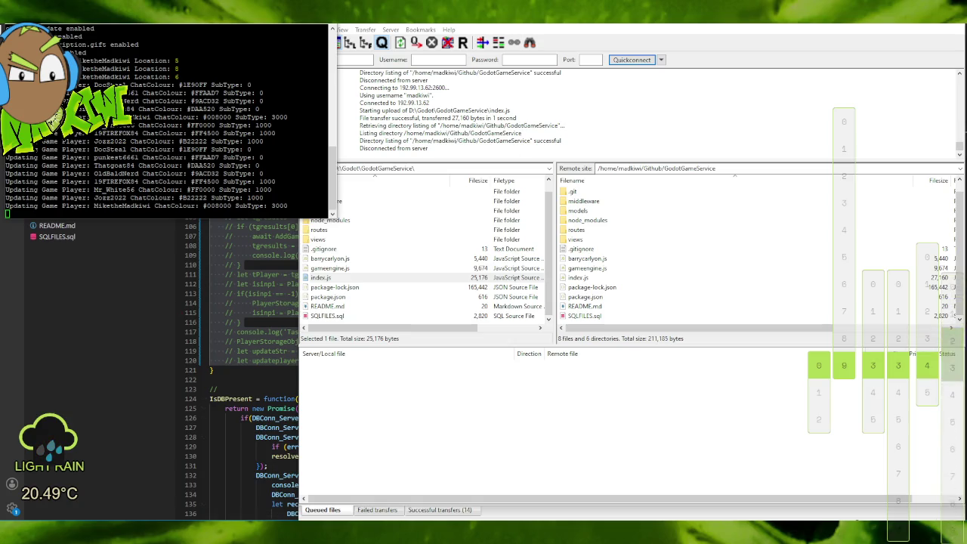
mouse_move(594, 535)
left_click(594, 495)
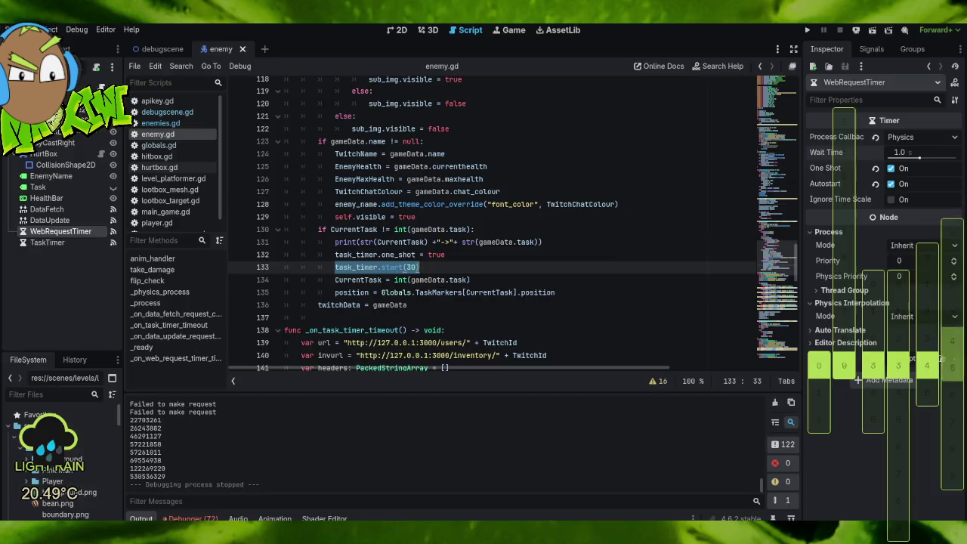
Run the game, move its window aside, and check the server log for redemption locations.
left_click(807, 29)
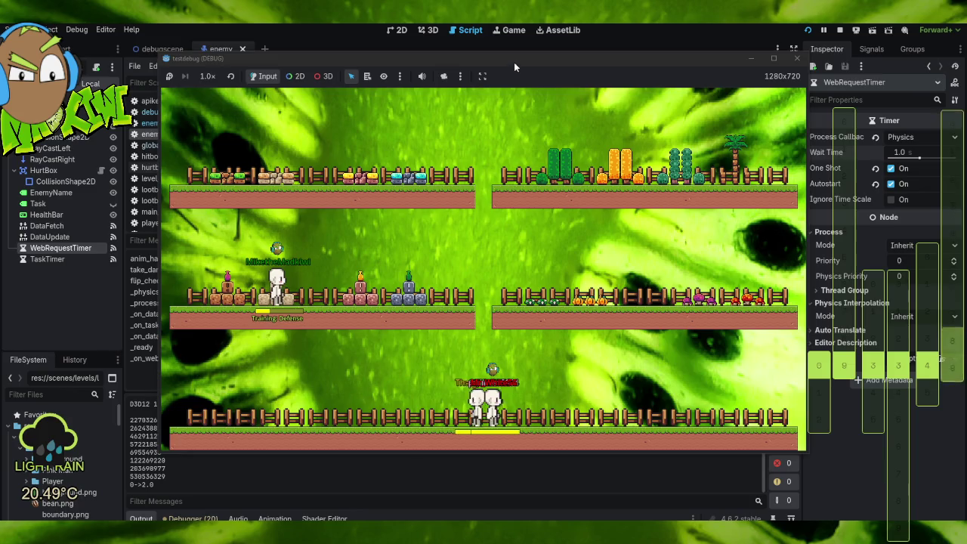
left_click_drag(514, 62, 667, 20)
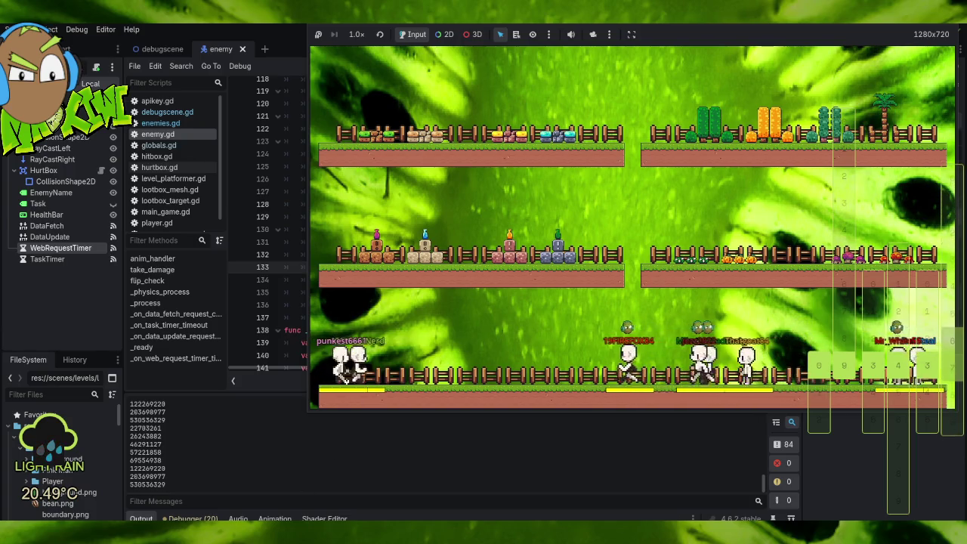
key("alt+Tab")
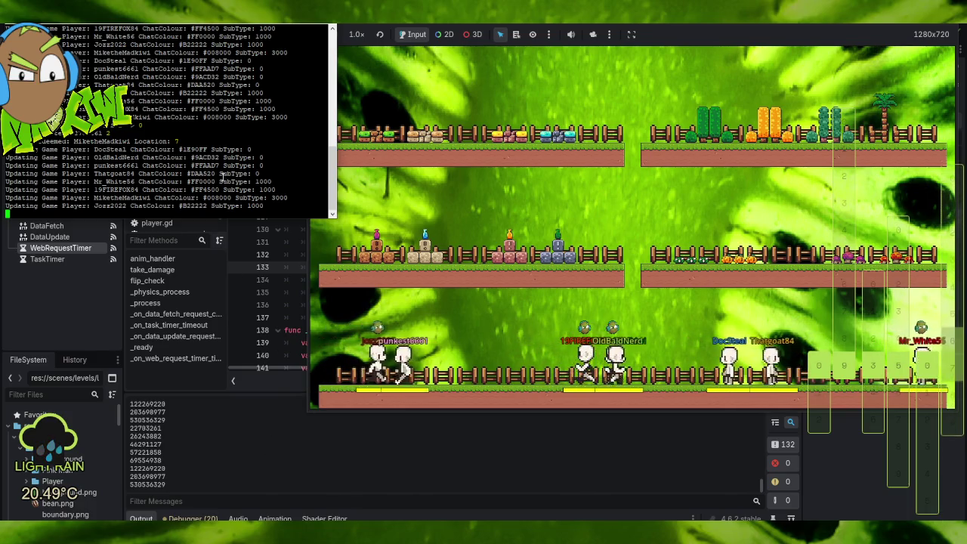
key("alt+Tab")
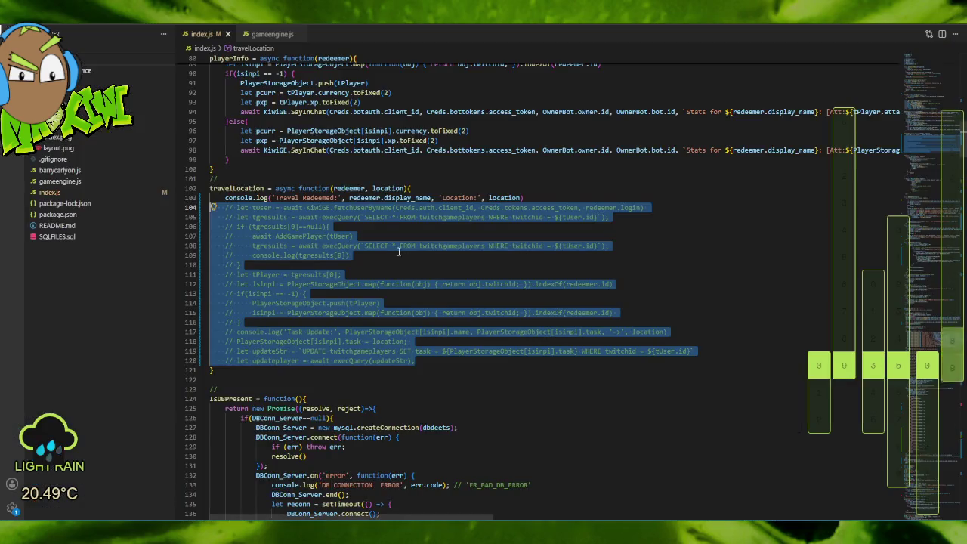
Scroll through index.js looking for the travelLocation function.
left_click(445, 168)
scroll(438, 176, "down", 10)
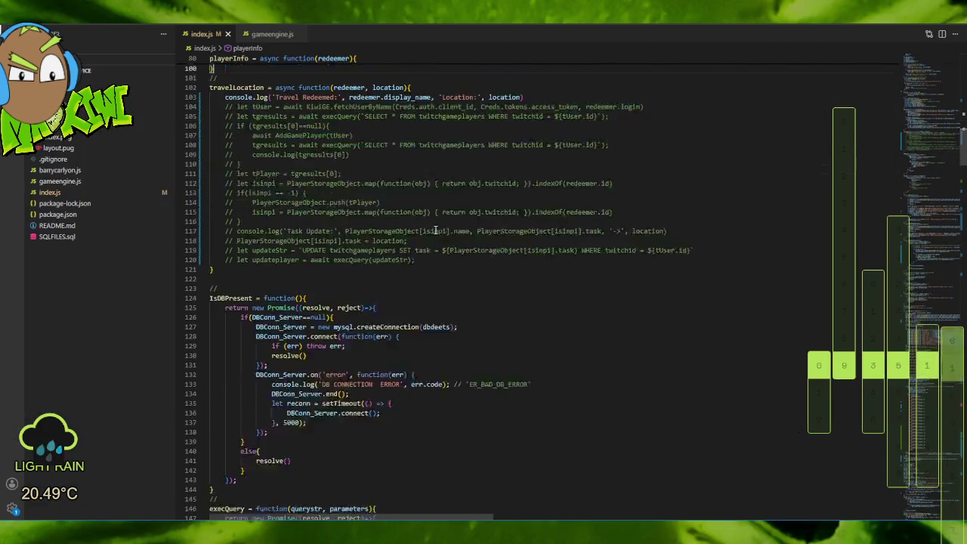
scroll(436, 245, "down", 5)
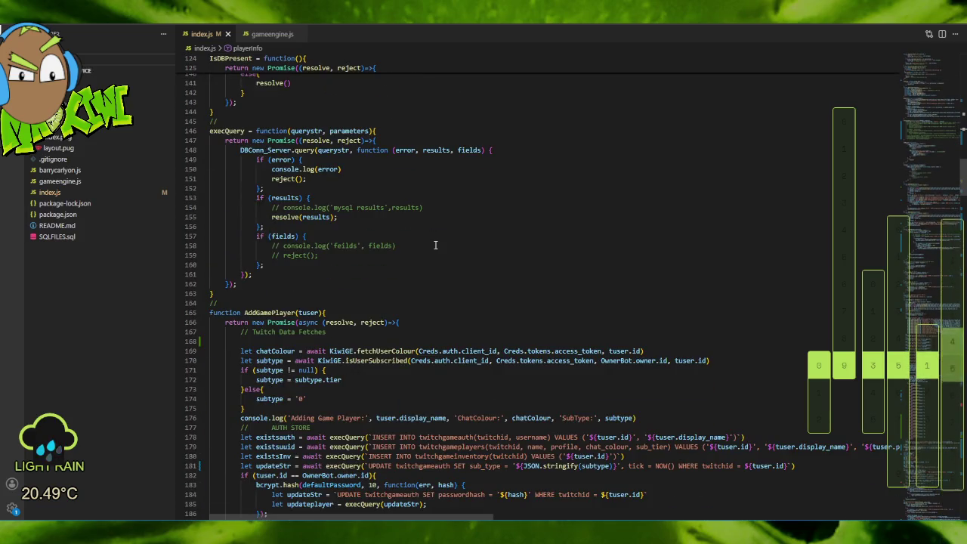
scroll(435, 245, "down", 10)
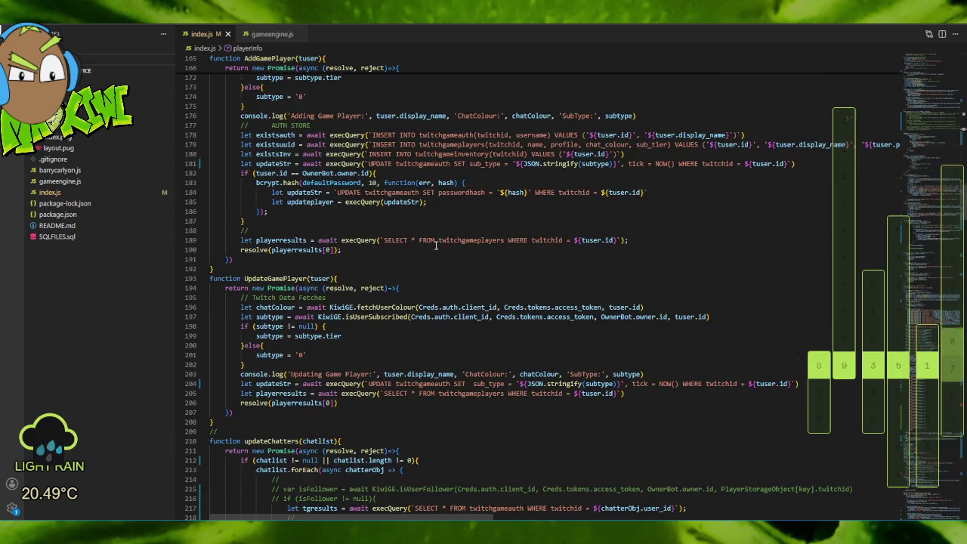
scroll(435, 245, "down", 10)
scroll(433, 254, "down", 15)
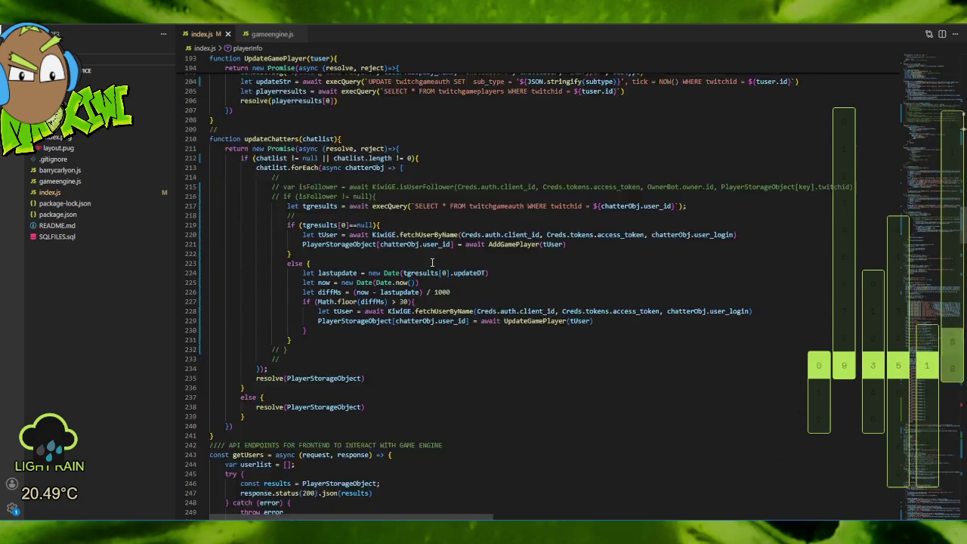
scroll(418, 277, "down", 11)
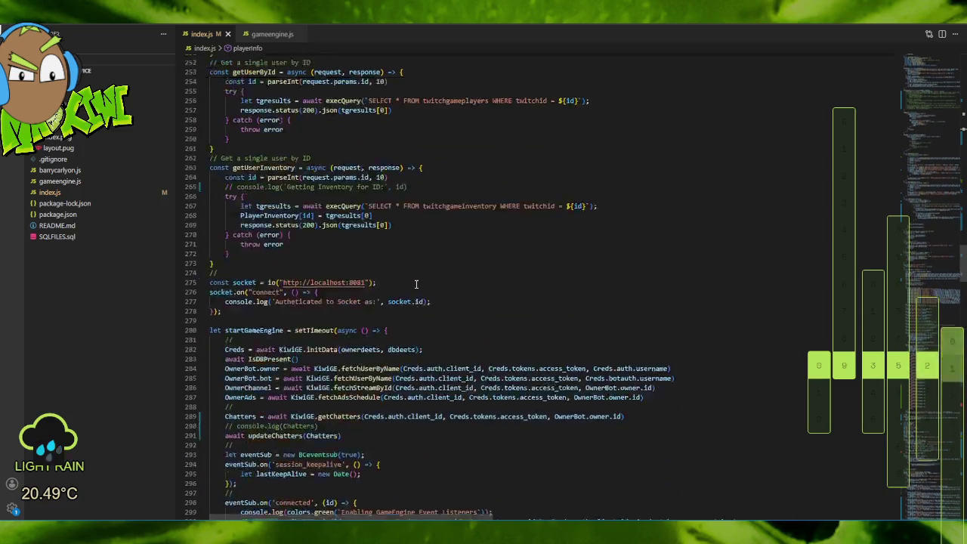
scroll(415, 286, "down", 5)
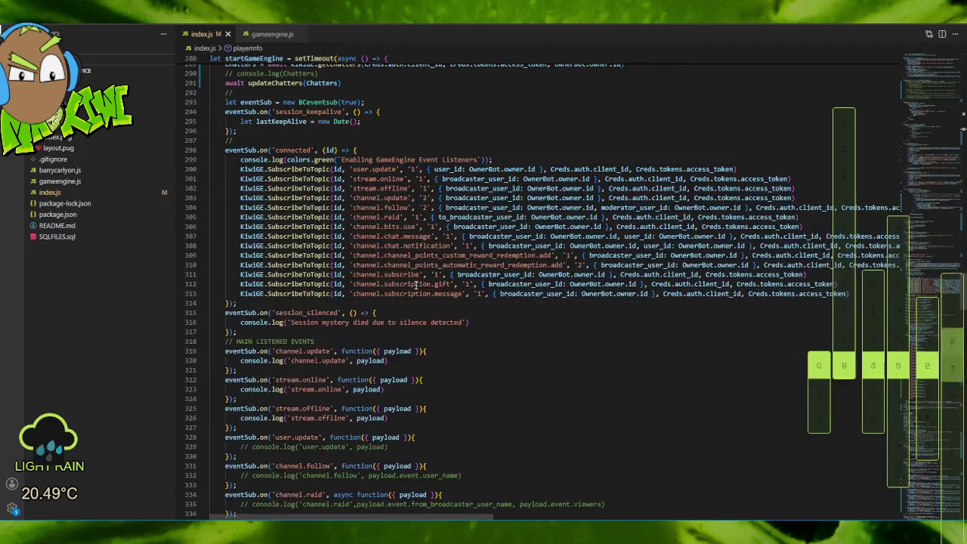
scroll(418, 283, "down", 2)
scroll(418, 283, "down", 3)
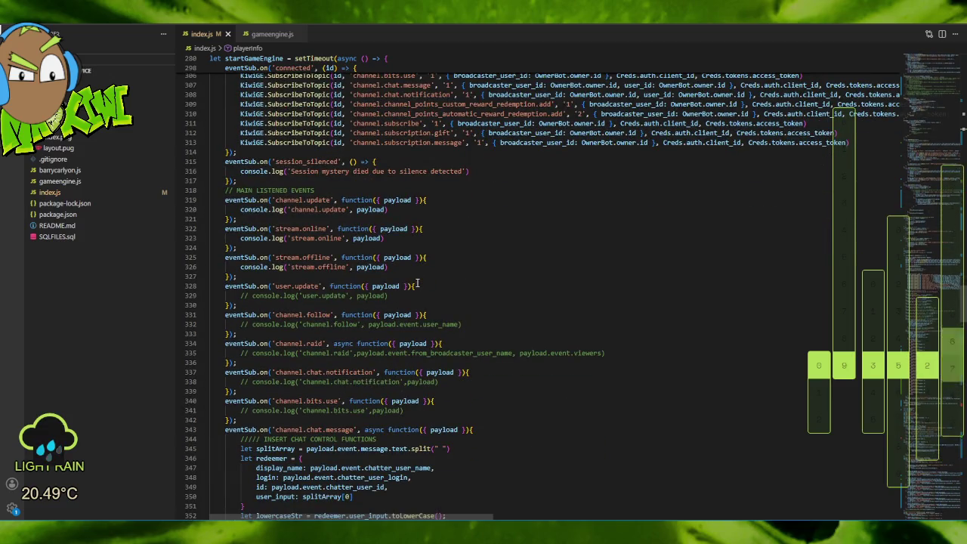
scroll(417, 284, "down", 10)
scroll(418, 284, "down", 6)
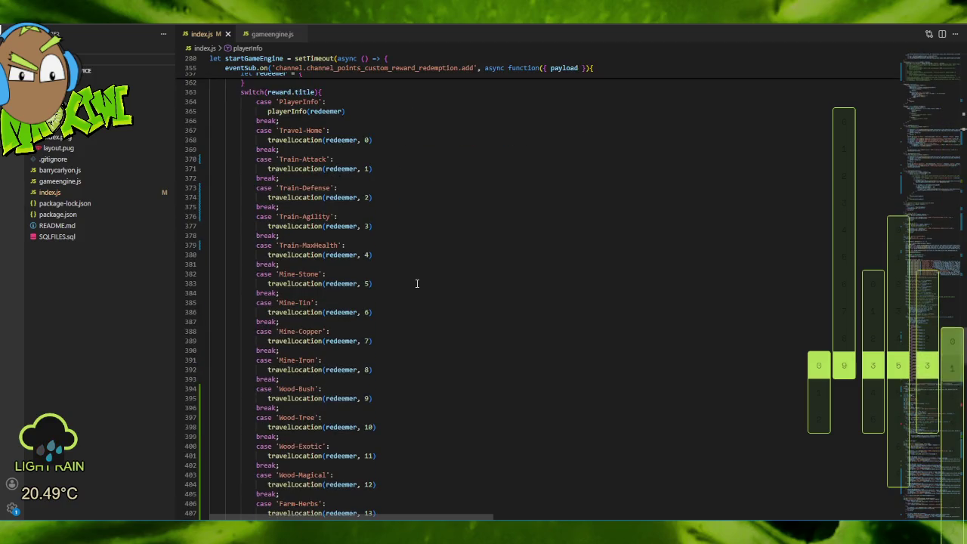
scroll(417, 283, "down", 7)
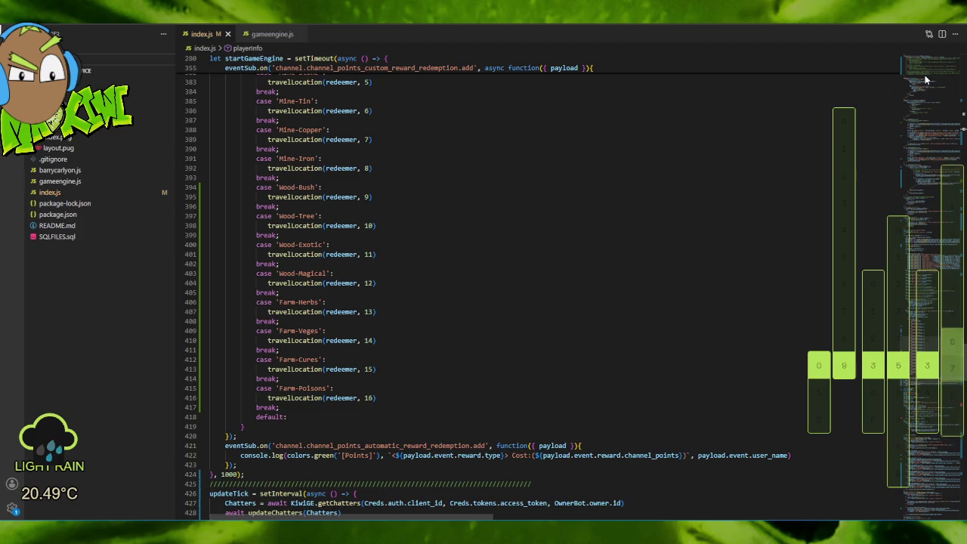
scroll(610, 215, "up", 12)
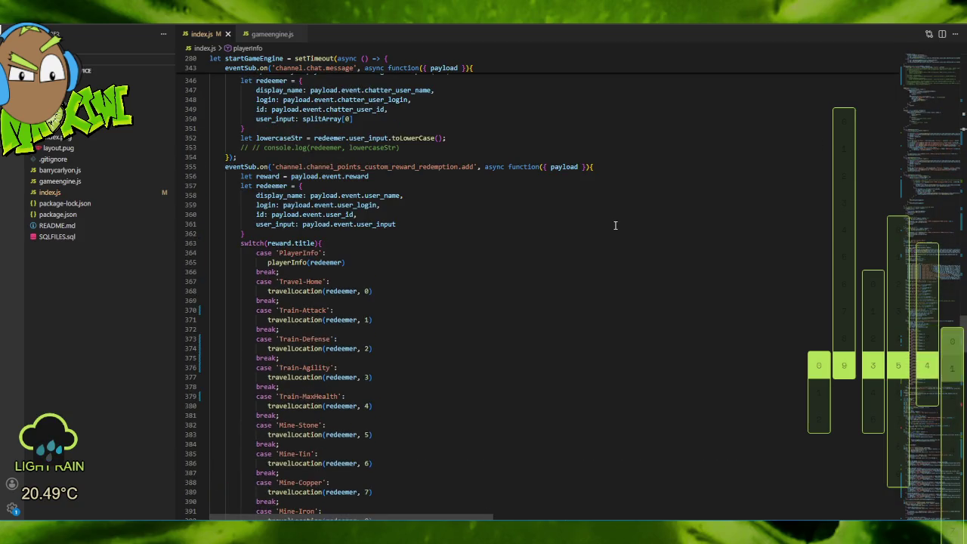
left_click(921, 108)
scroll(429, 280, "down", 15)
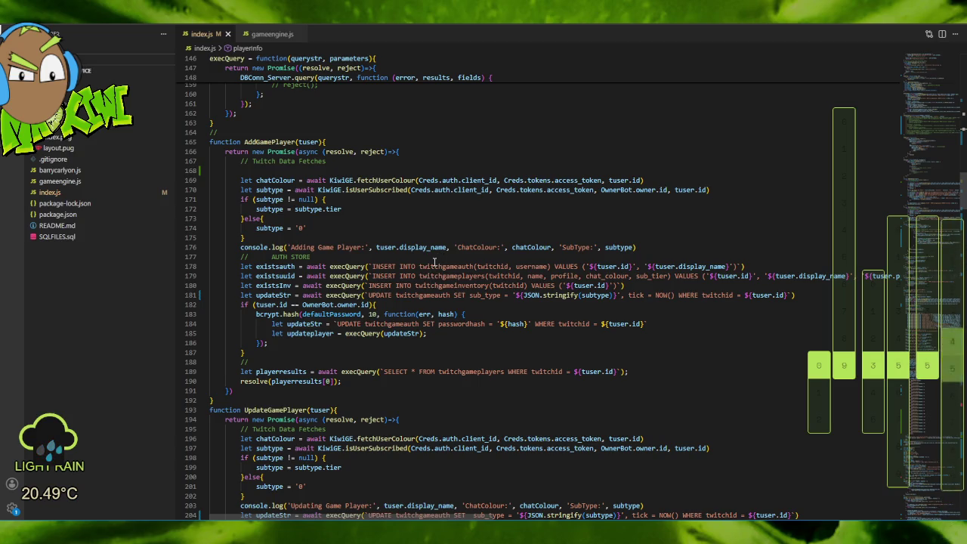
scroll(445, 258, "down", 3)
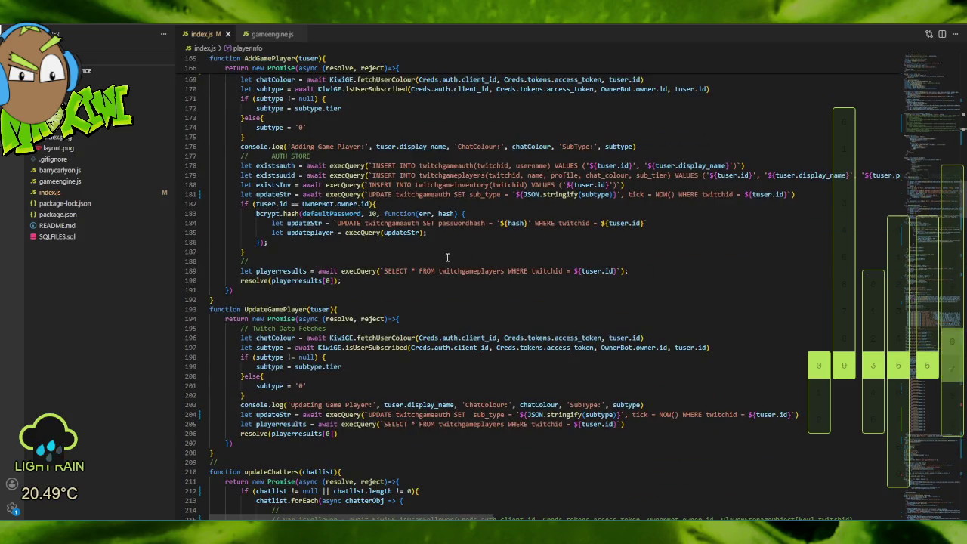
scroll(447, 258, "down", 7)
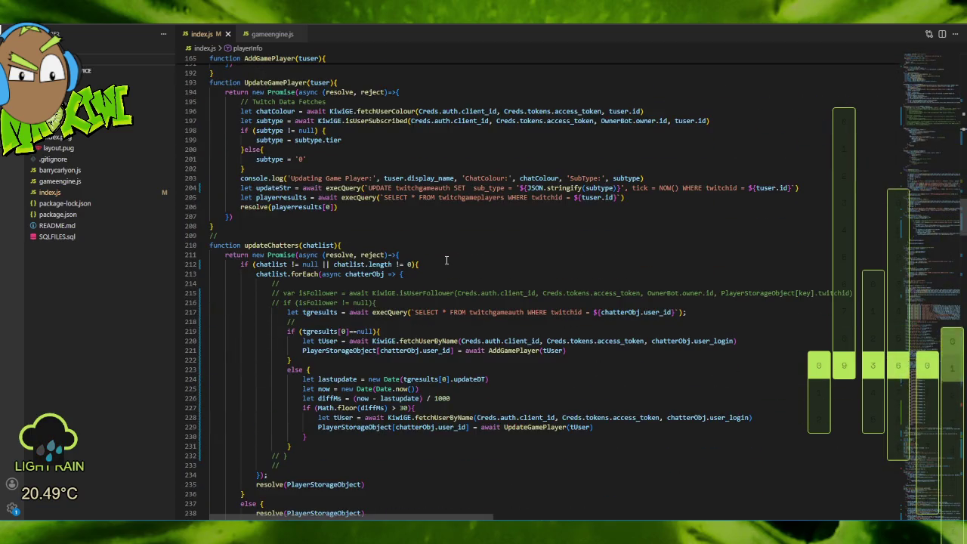
scroll(447, 260, "down", 3)
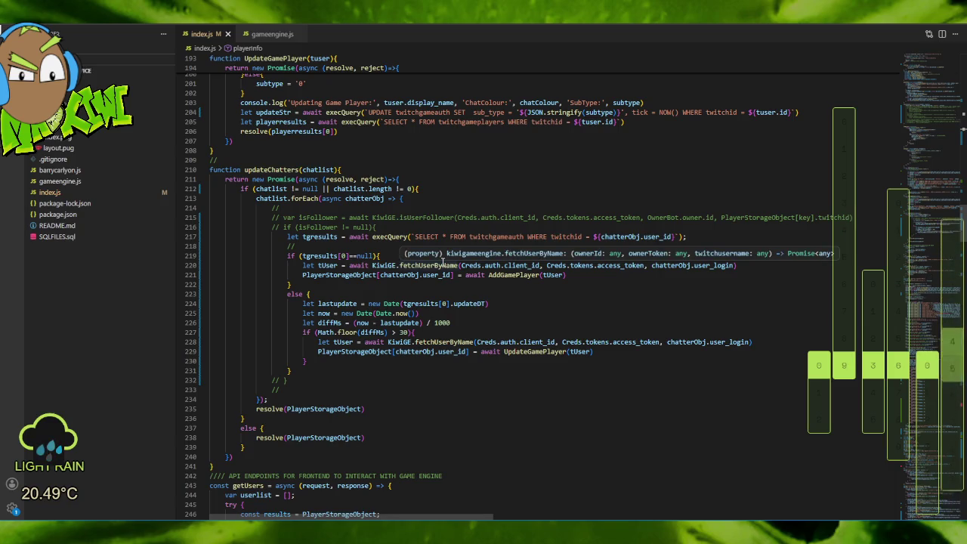
scroll(443, 262, "down", 5)
scroll(442, 262, "up", 3)
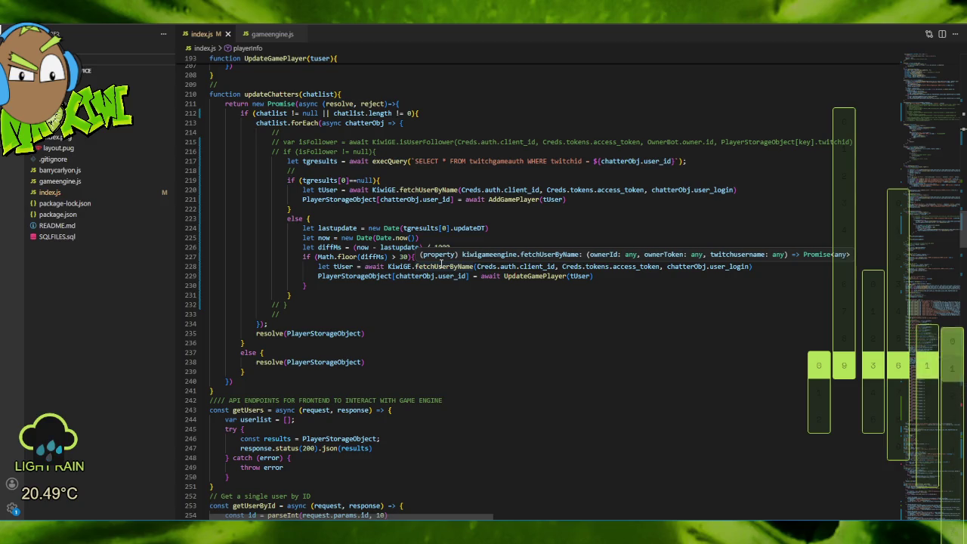
scroll(443, 262, "down", 4)
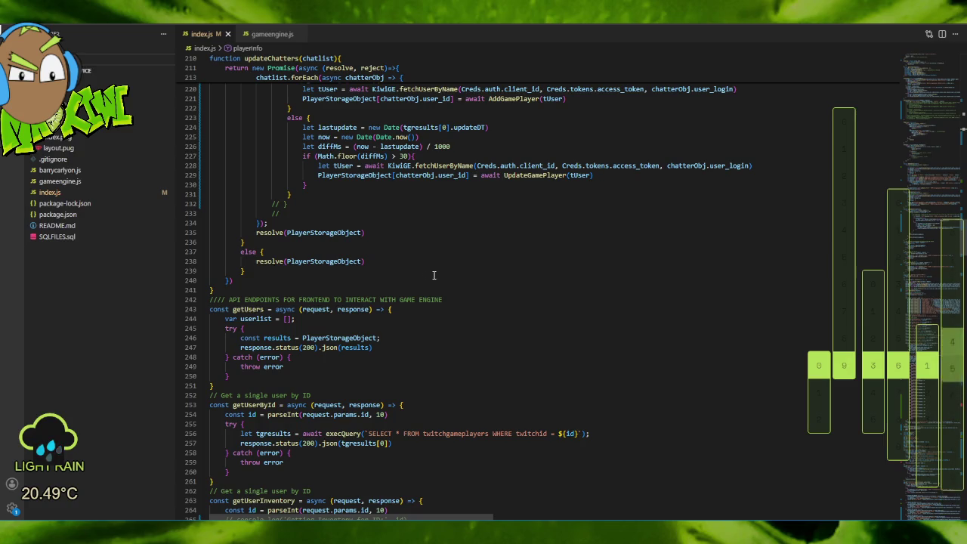
scroll(437, 273, "down", 2)
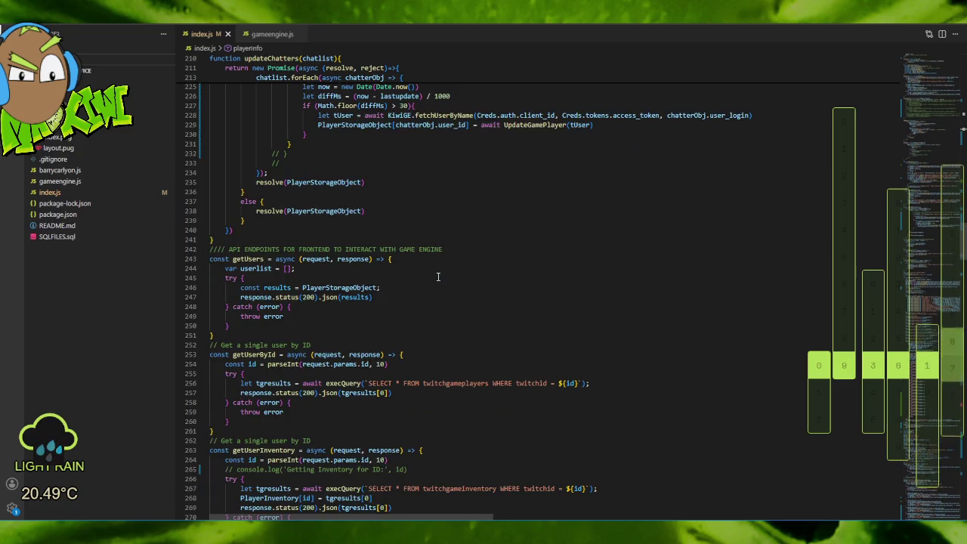
scroll(438, 280, "down", 5)
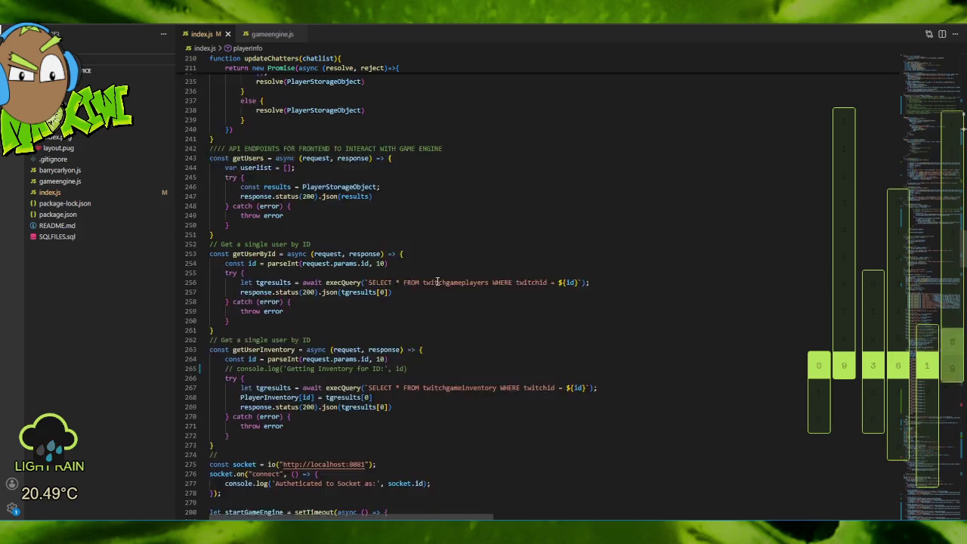
scroll(437, 286, "down", 6)
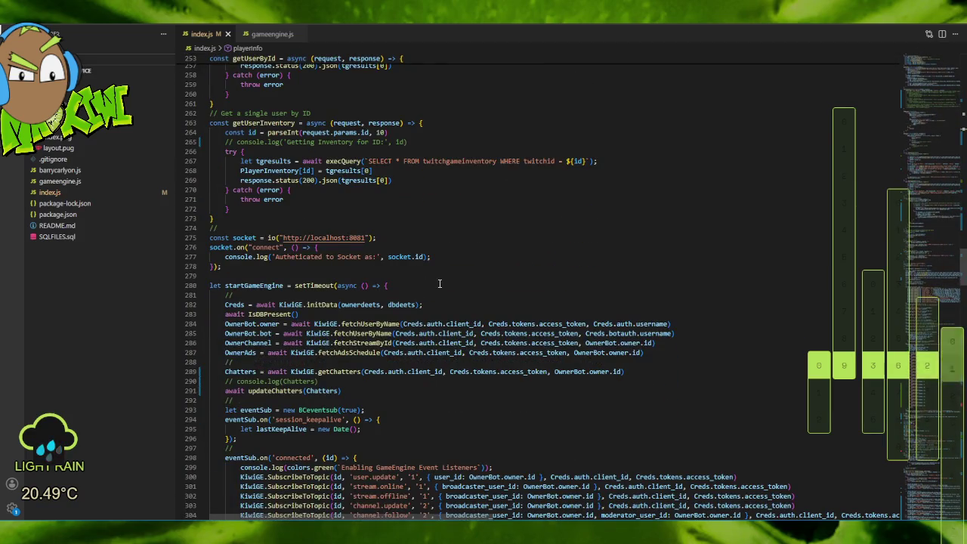
scroll(439, 284, "down", 17)
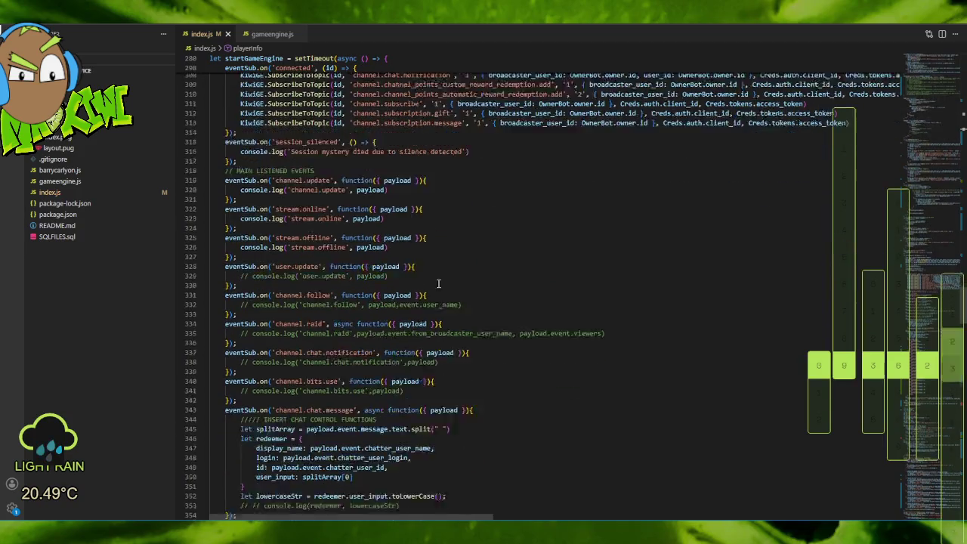
scroll(439, 283, "down", 20)
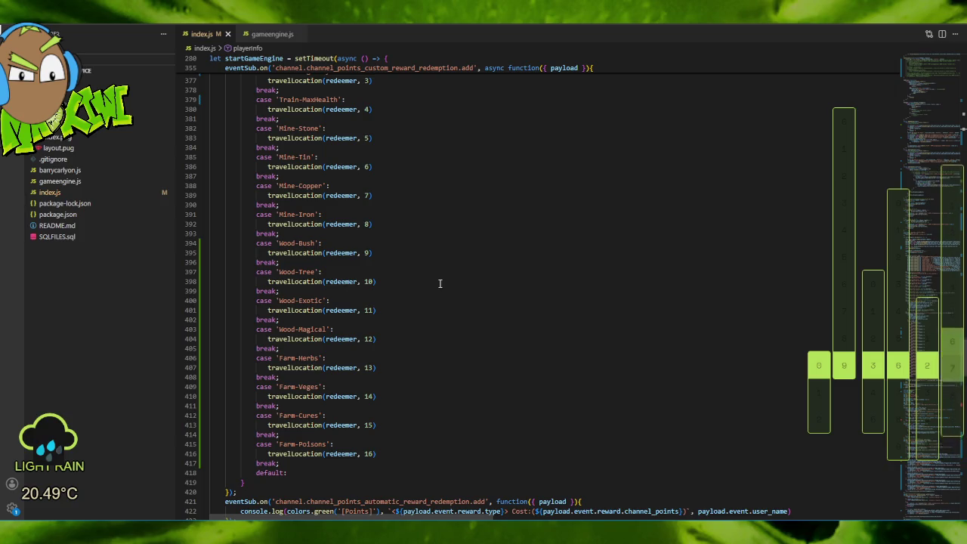
scroll(440, 283, "down", 4)
scroll(440, 283, "up", 5)
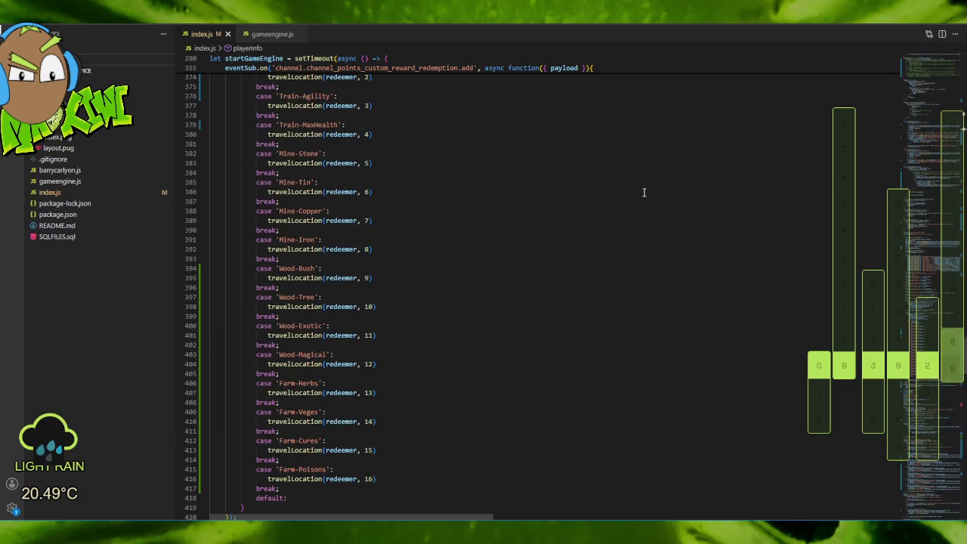
Uncomment the fetchUserByName call on line 104 of travelLocation.
left_click(963, 114)
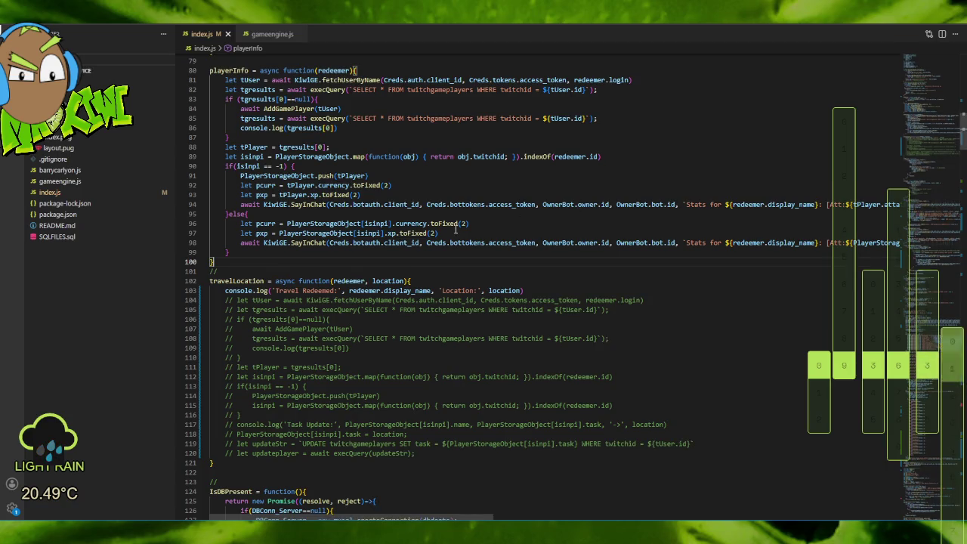
scroll(357, 263, "down", 2)
left_click(651, 225)
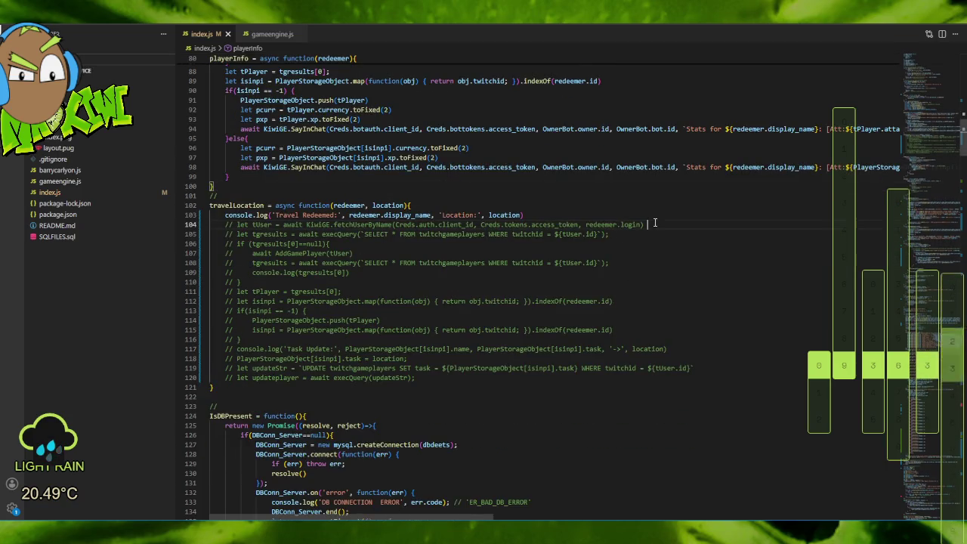
key("ctrl+slash")
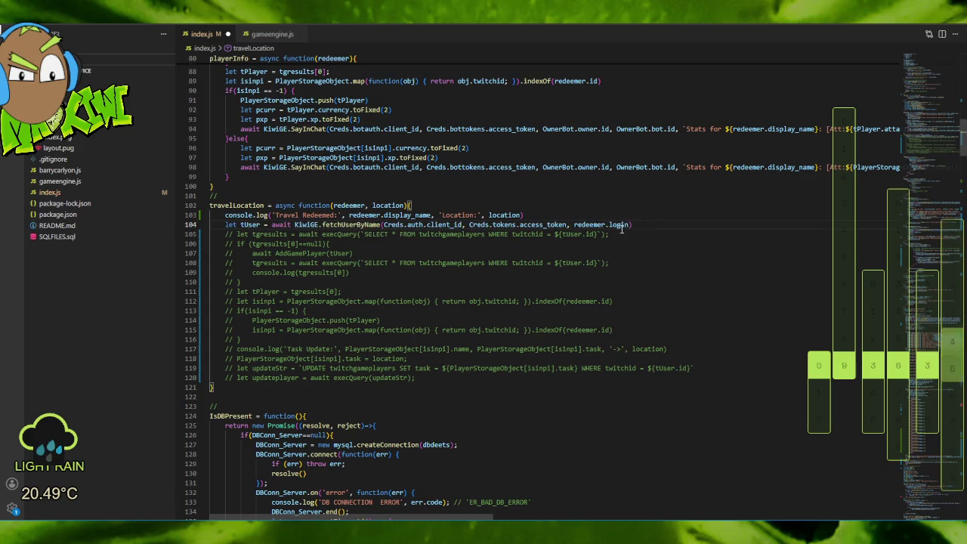
Uncomment the tgresults query, the Task Update log, and the player lookup block on lines 106–116.
left_click(643, 231)
key("ctrl+slash")
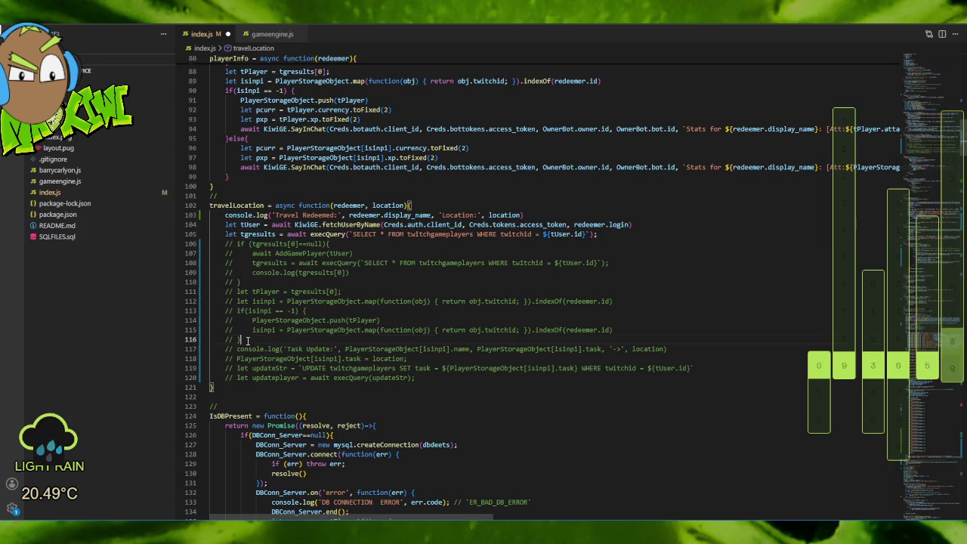
mouse_move(255, 339)
left_mouse_down()
mouse_move(209, 281)
mouse_move(204, 244)
mouse_move(195, 236)
mouse_move(194, 251)
mouse_move(196, 244)
left_mouse_up()
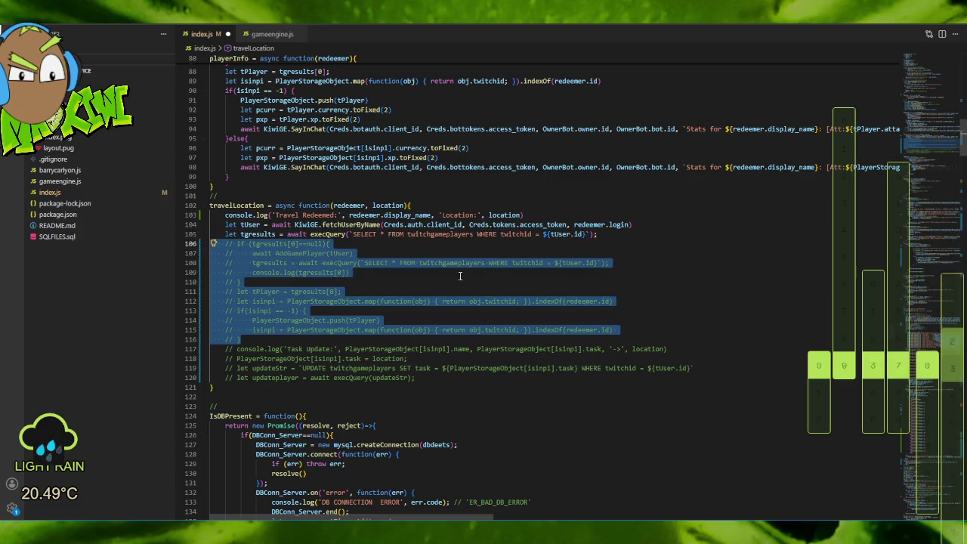
scroll(459, 276, "down", 2)
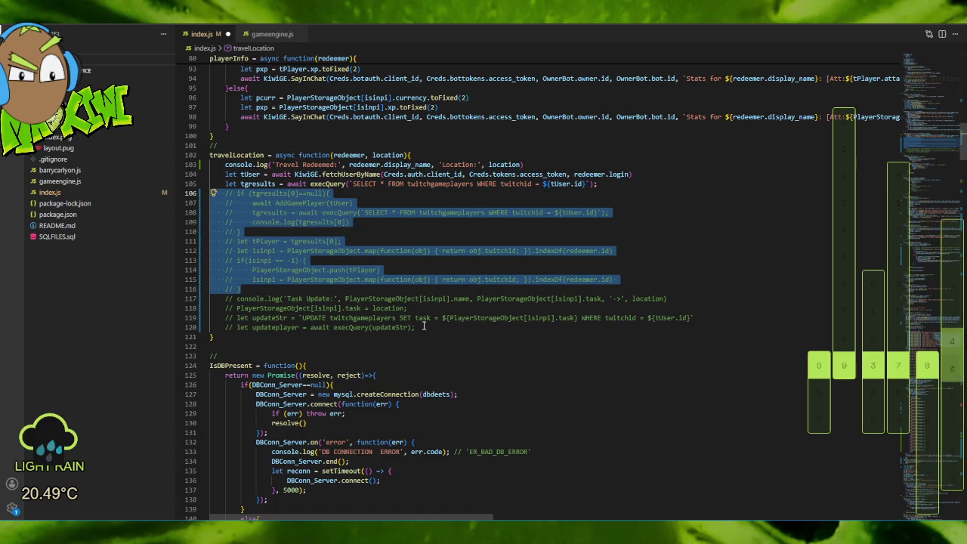
left_click(680, 295)
key("ctrl+slash")
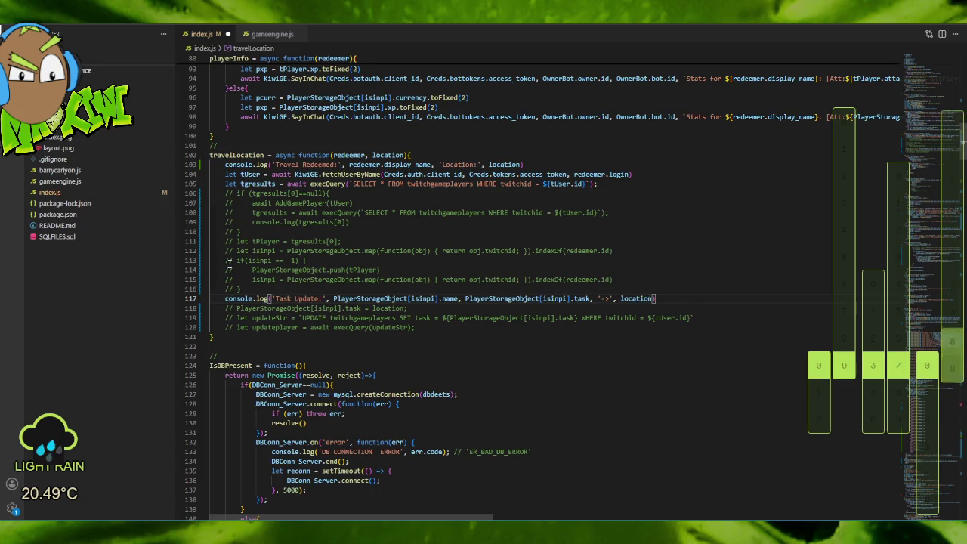
mouse_move(261, 288)
left_mouse_down()
mouse_move(219, 205)
mouse_move(184, 201)
left_mouse_up()
key("ctrl+slash")
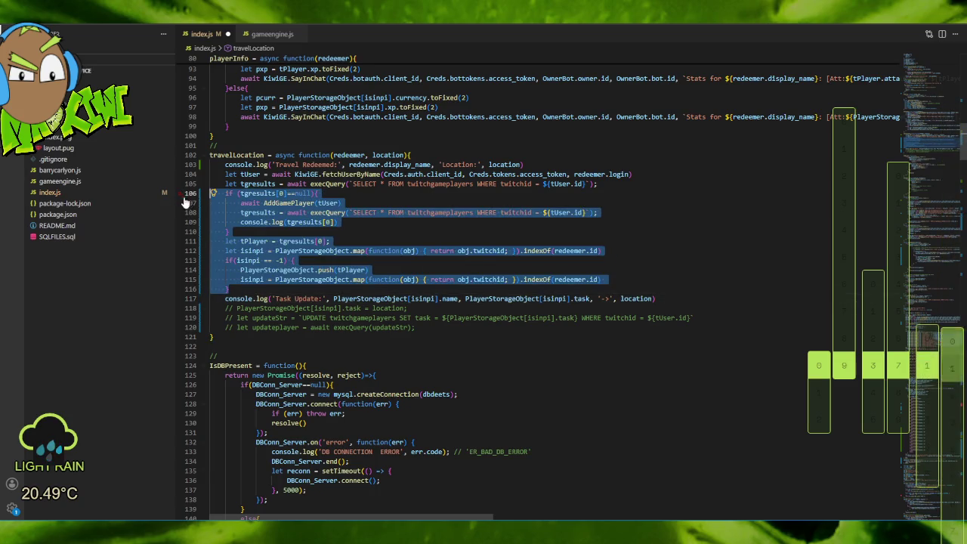
left_click(412, 229)
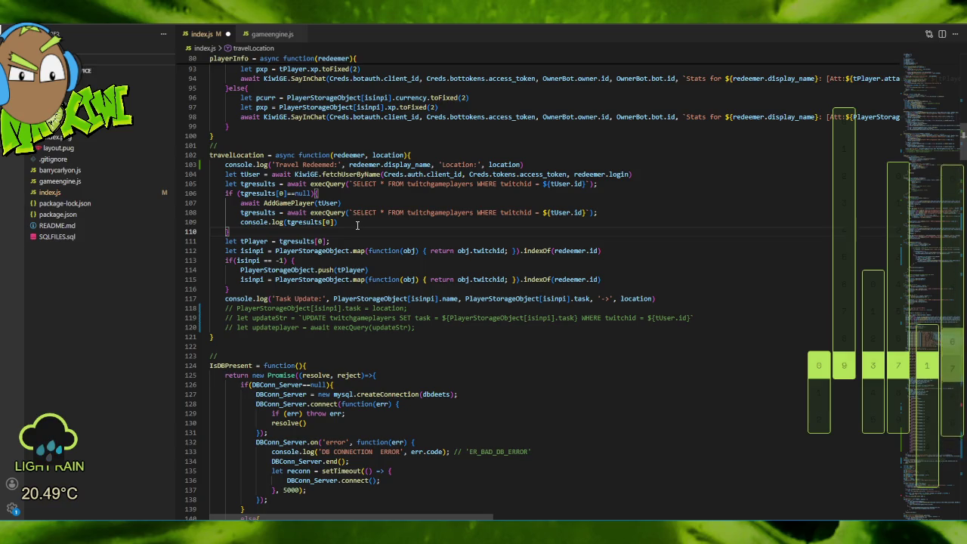
Copy the console.log(tgresults[0]) line onto a new line inside the if block.
left_click_drag(607, 212, 611, 225)
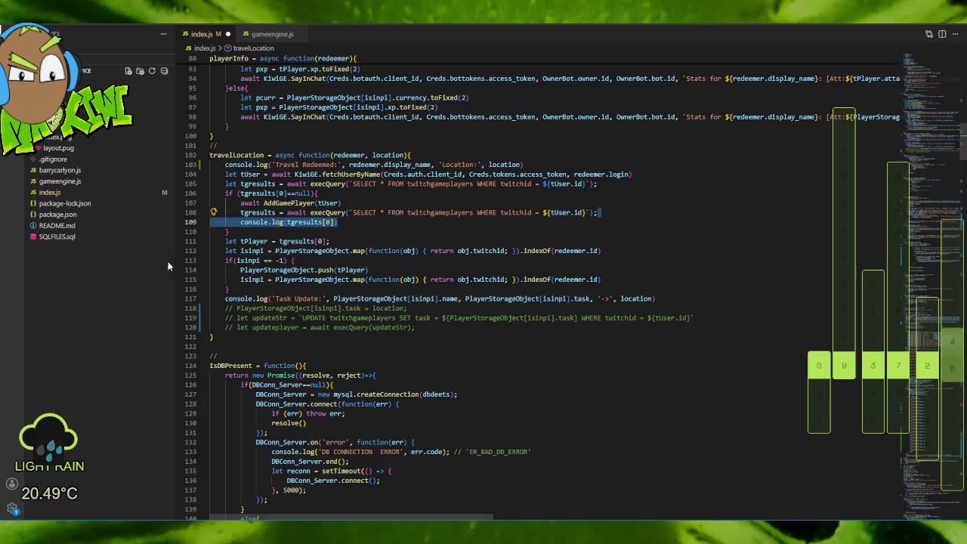
left_click(607, 279)
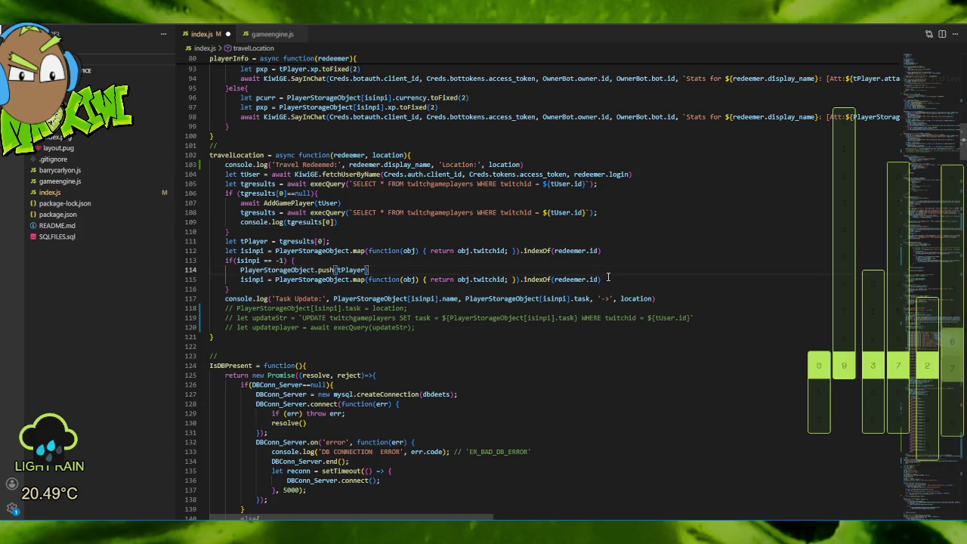
key("Return")
type("console.log(tgresults[0])")
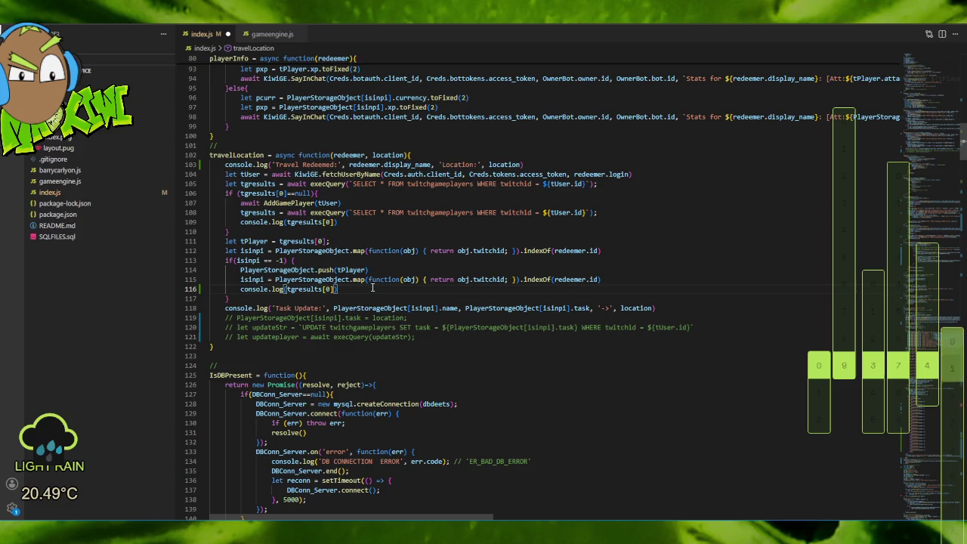
Change the new log on line 116 to console.log(tPlayer).
left_click(350, 269)
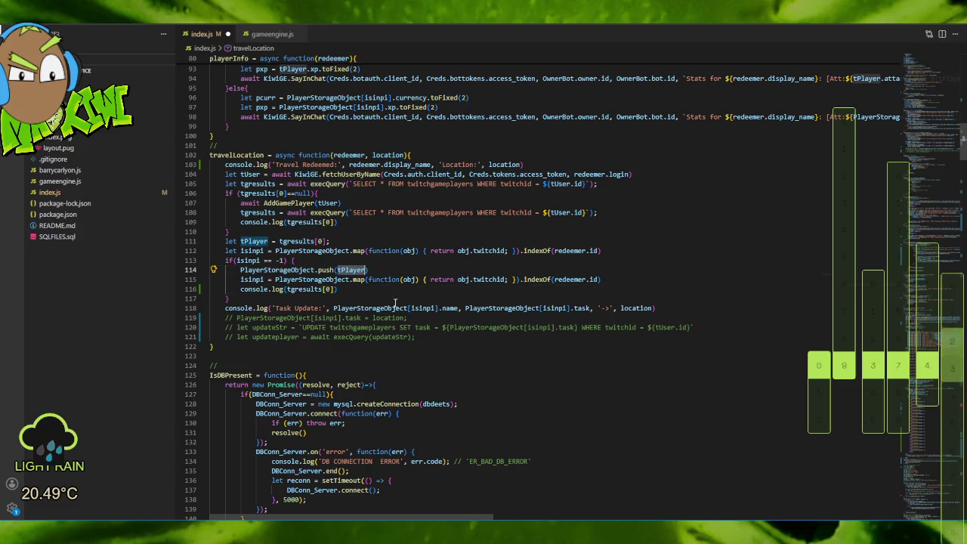
left_click_drag(287, 289, 339, 290)
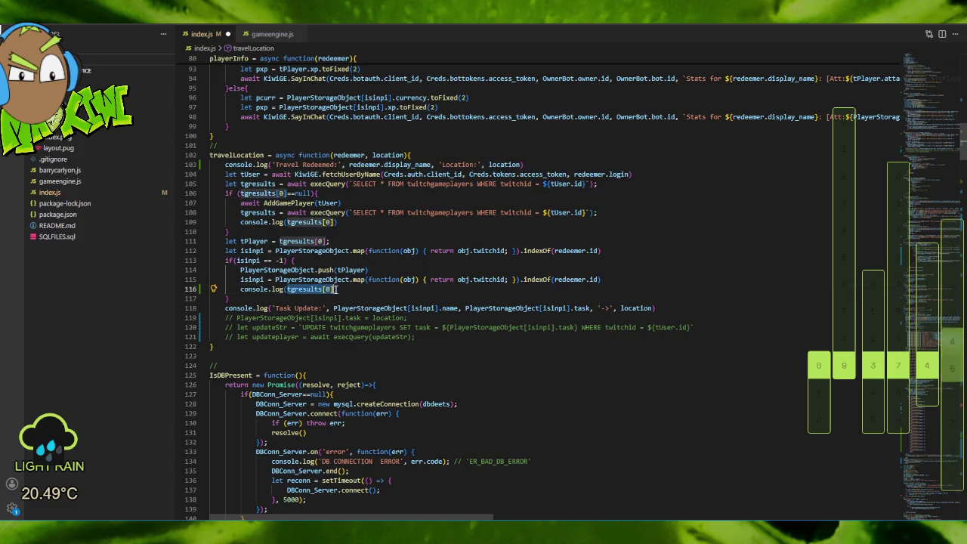
type("tPlayer")
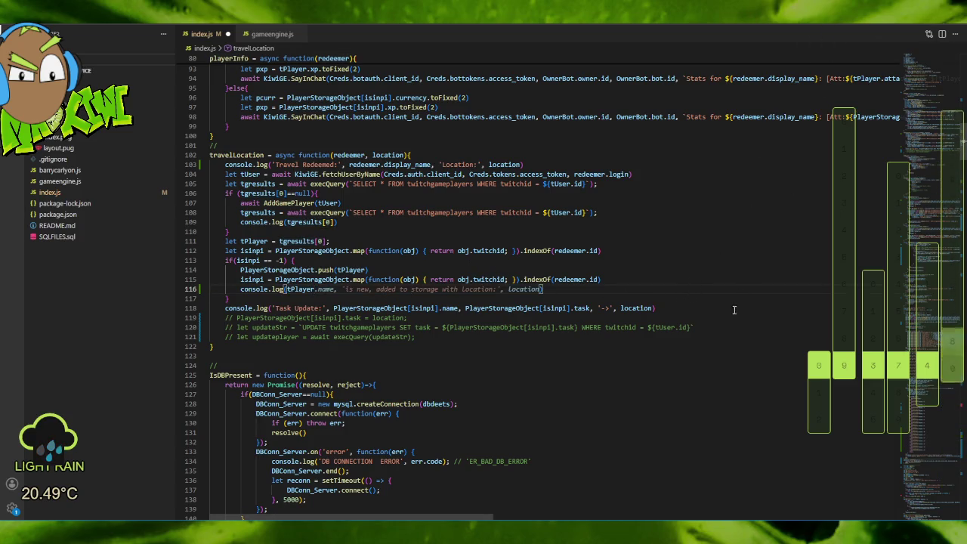
left_click(530, 366)
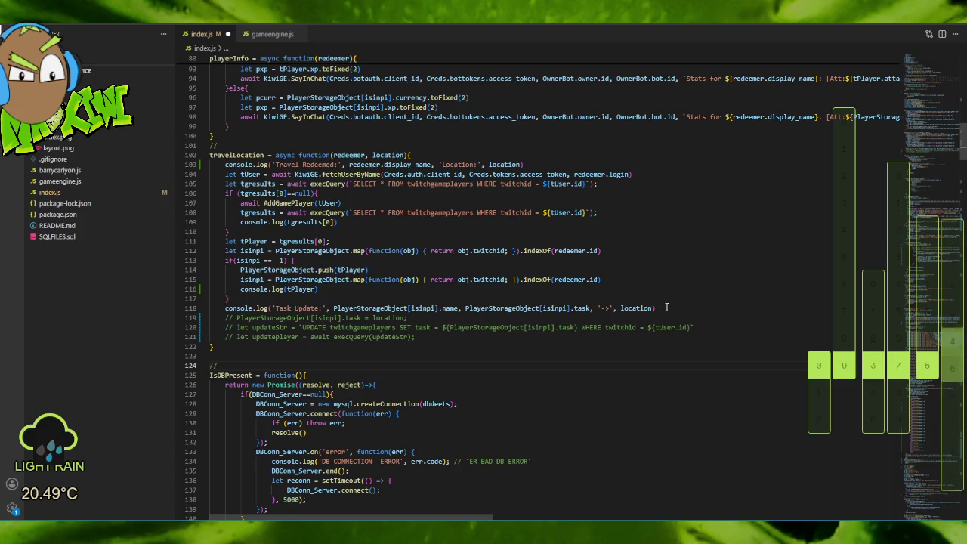
left_click(12, 31)
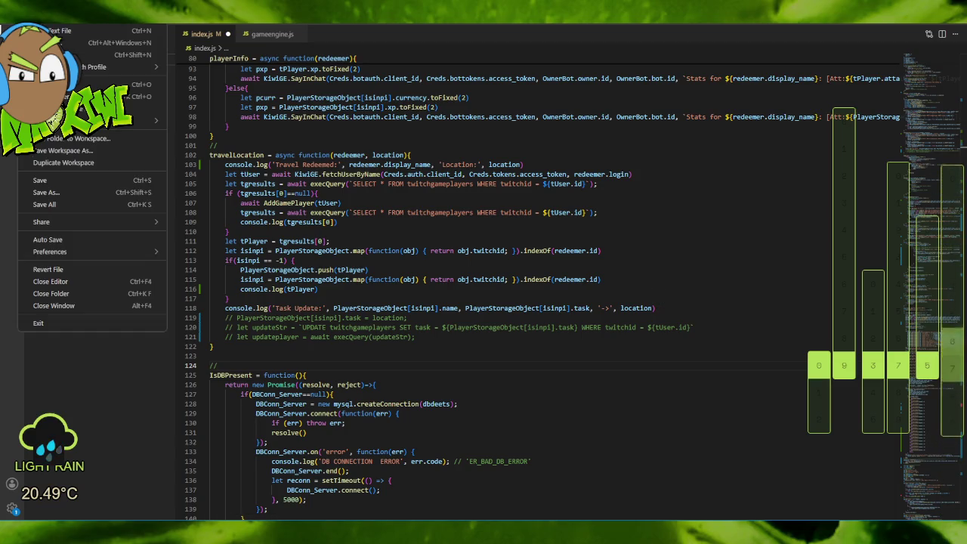
Save index.js, review the file, save it again, and switch to FileZilla.
left_click(42, 180)
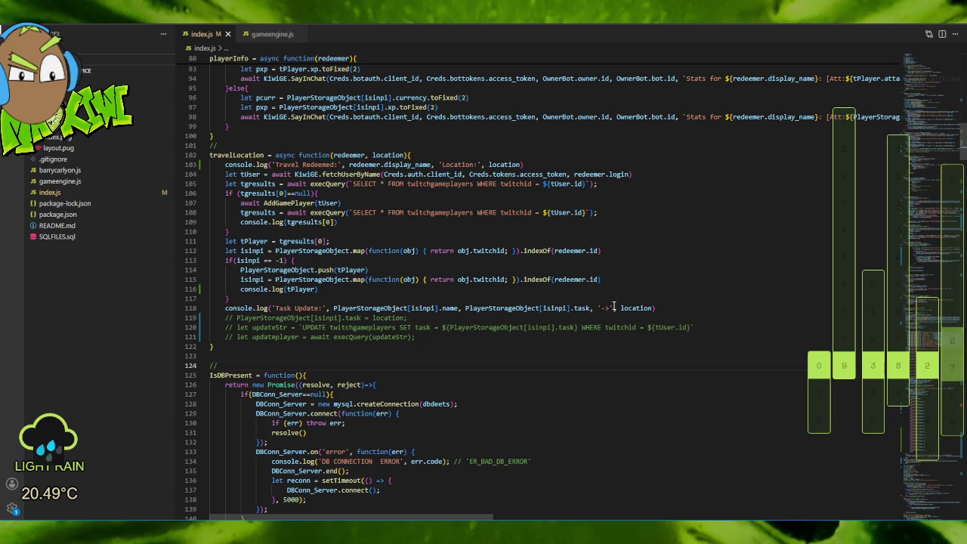
scroll(577, 404, "down", 20)
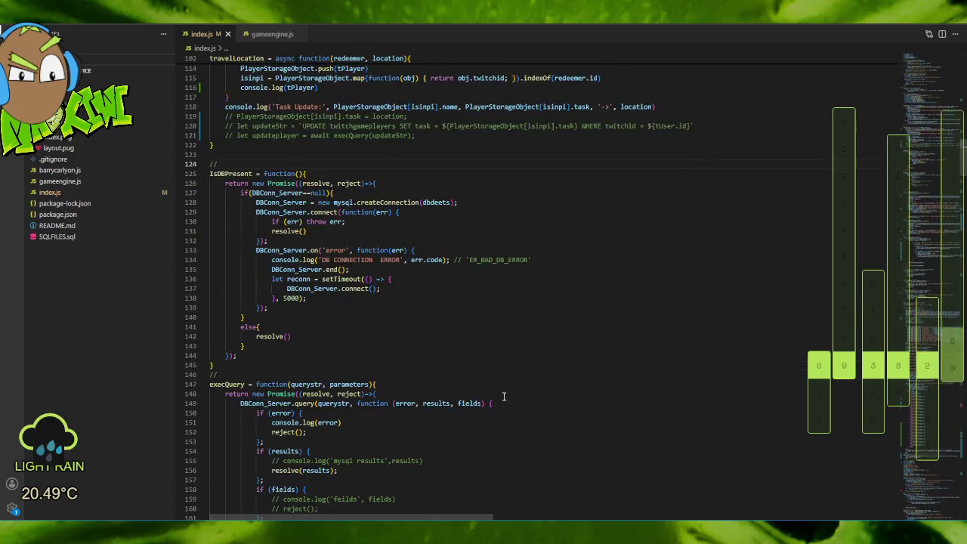
scroll(508, 401, "down", 20)
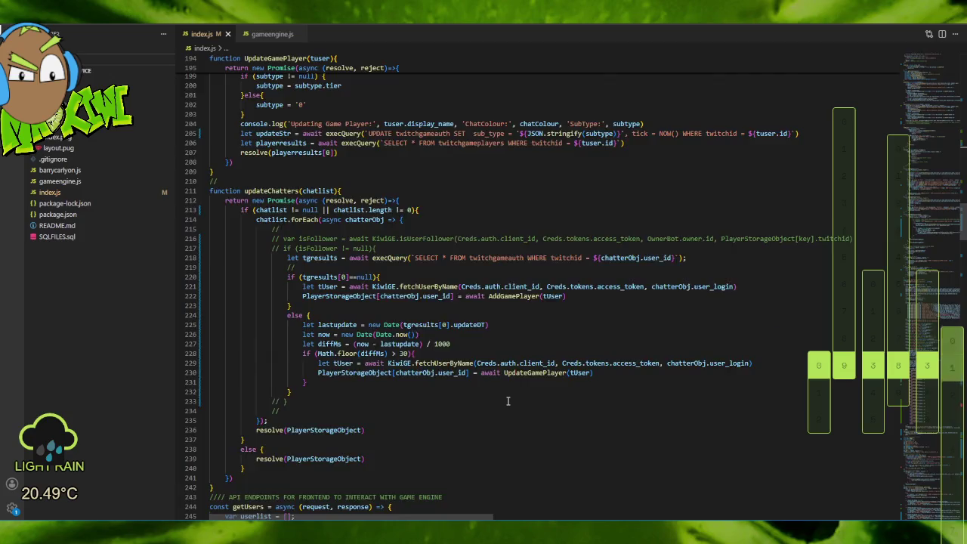
scroll(497, 406, "down", 15)
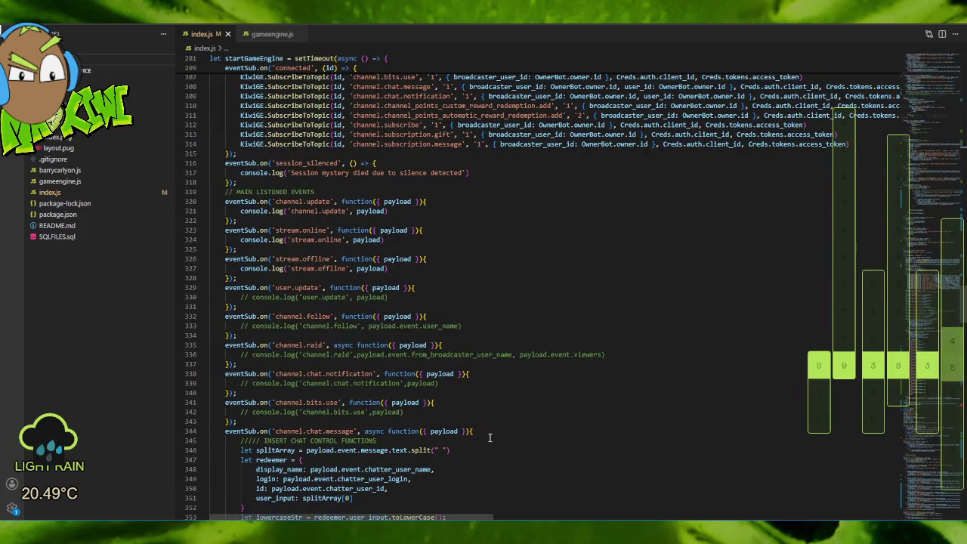
left_click(928, 202)
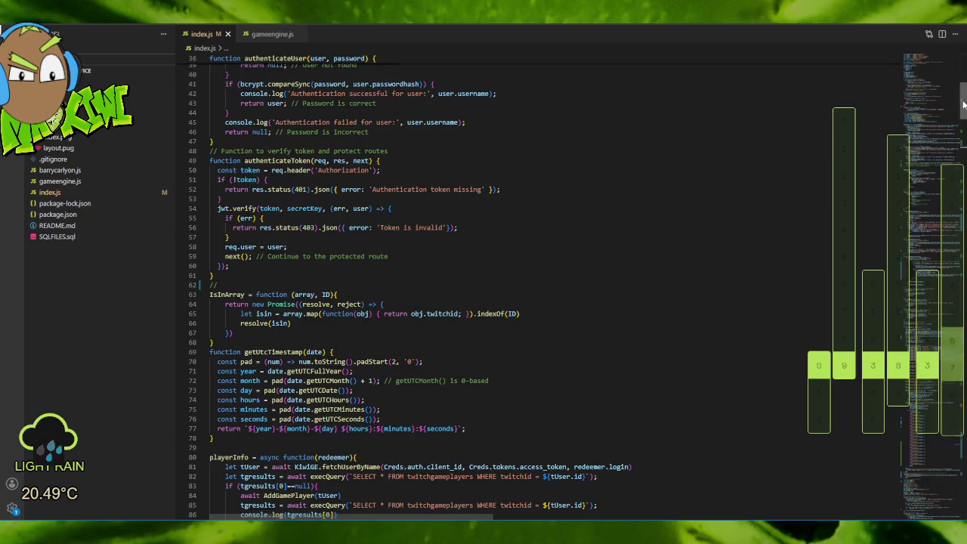
scroll(578, 310, "down", 15)
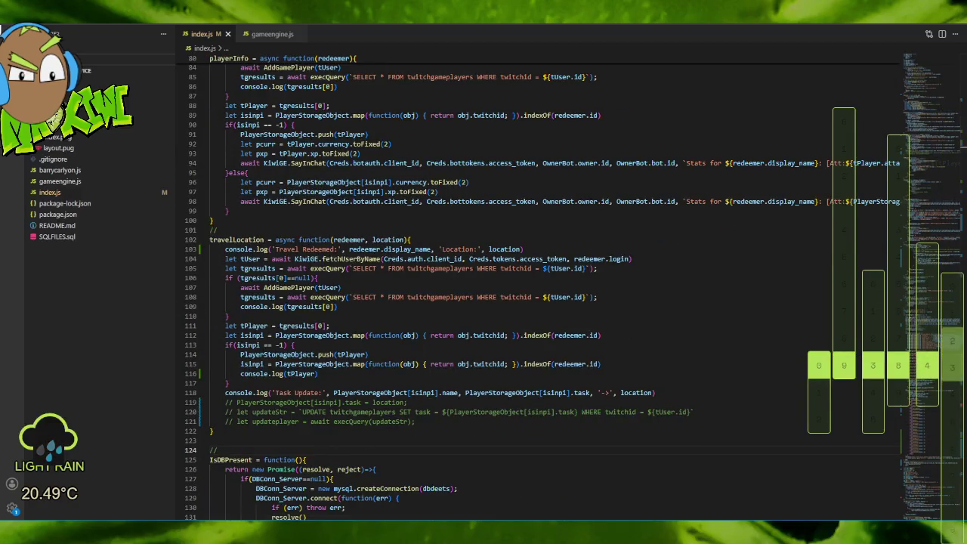
left_click(28, 11)
left_click(53, 183)
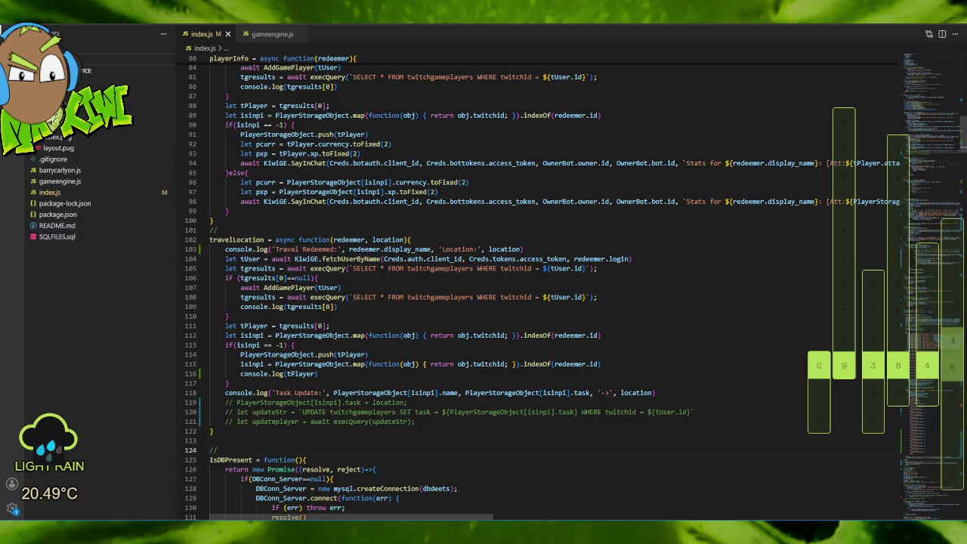
key("alt+Tab")
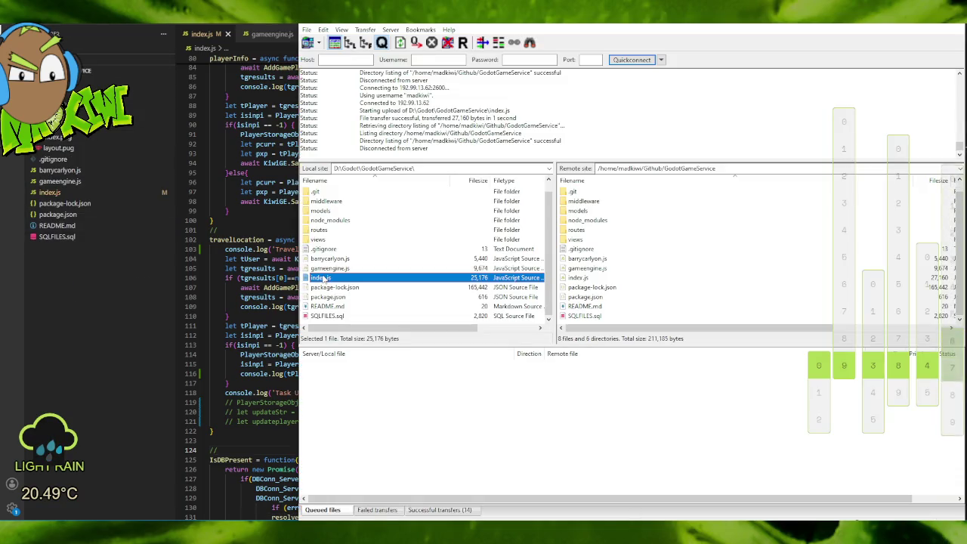
Upload index.js to the server and restart the Node service with node index.js.
double_click(328, 280)
key("alt+Tab")
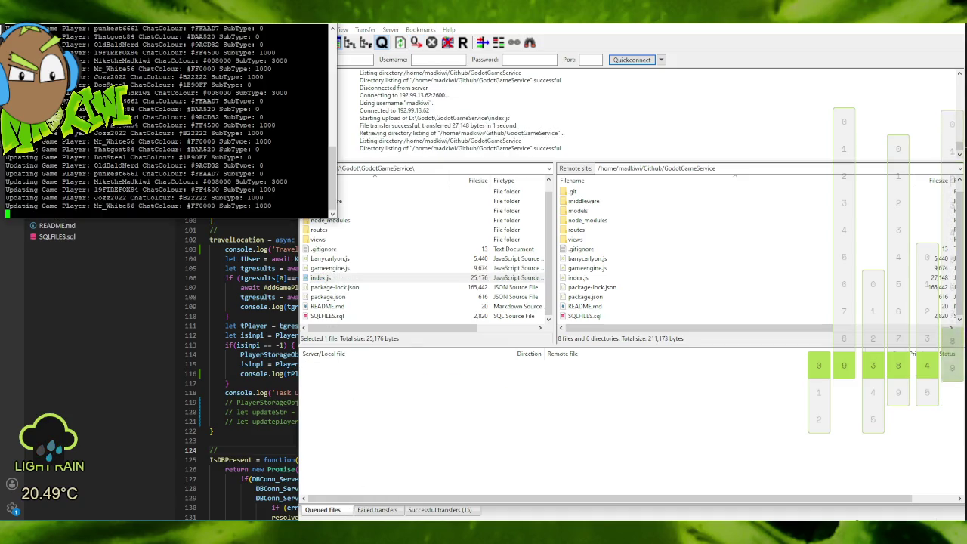
key("ctrl+c")
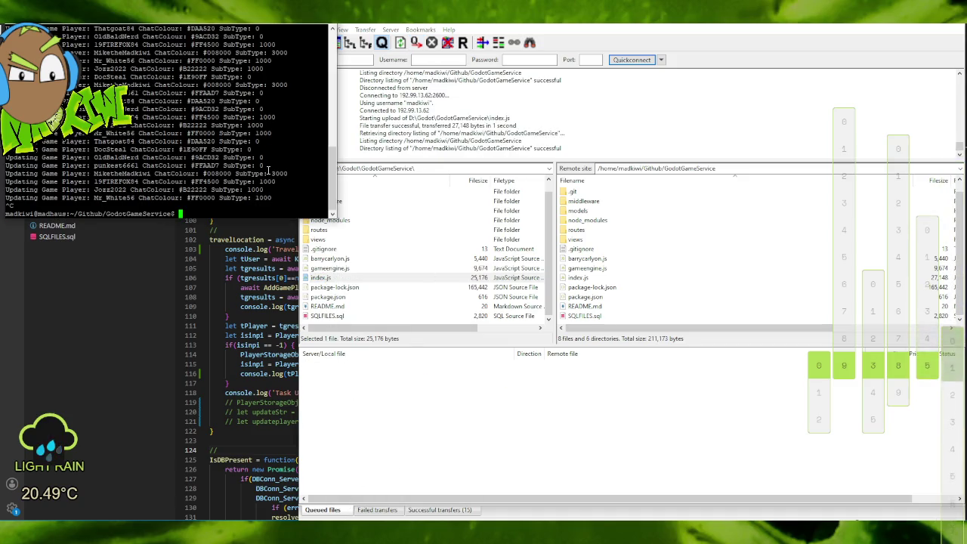
type("node index.js")
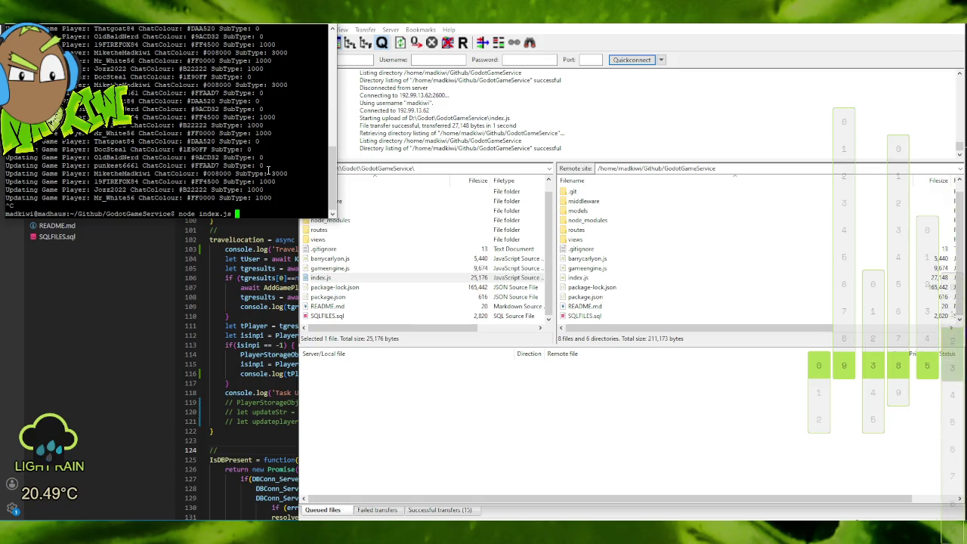
key("Return")
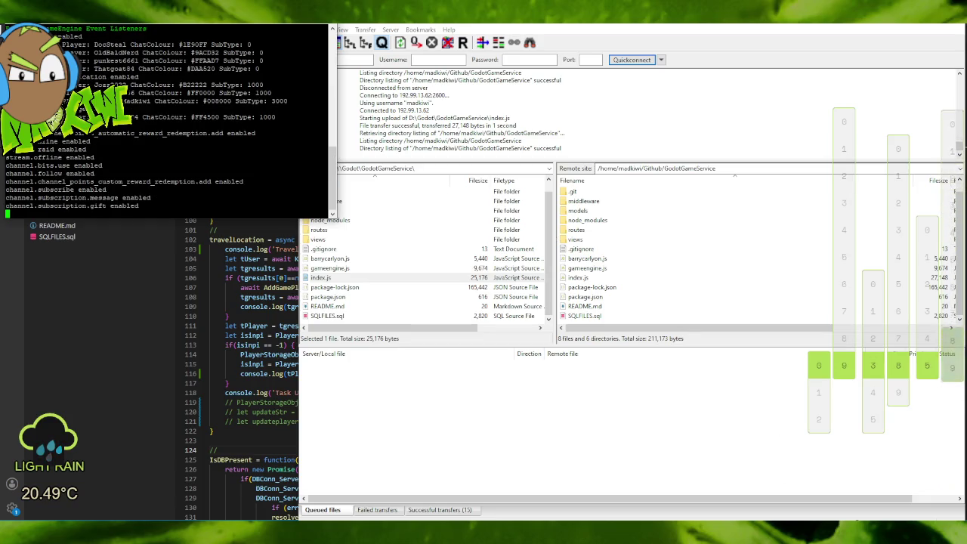
Bring the game window and FileZilla forward, then return to the Godot editor.
mouse_move(703, 538)
left_click(703, 495)
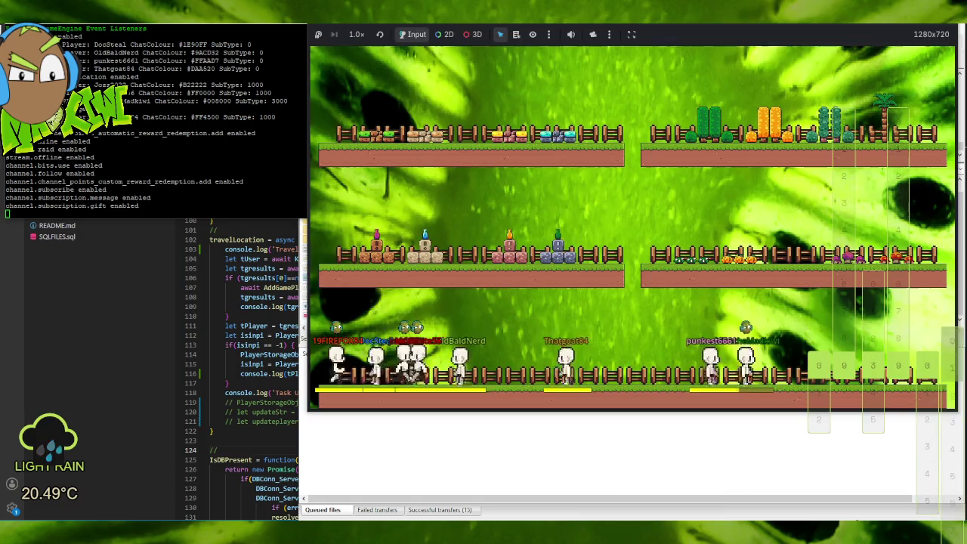
left_click(578, 484)
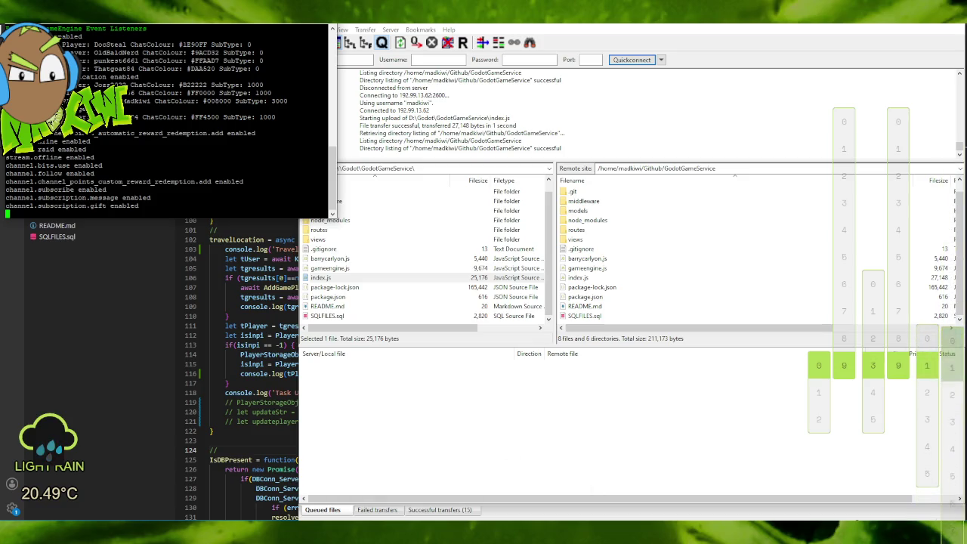
key("alt+Tab")
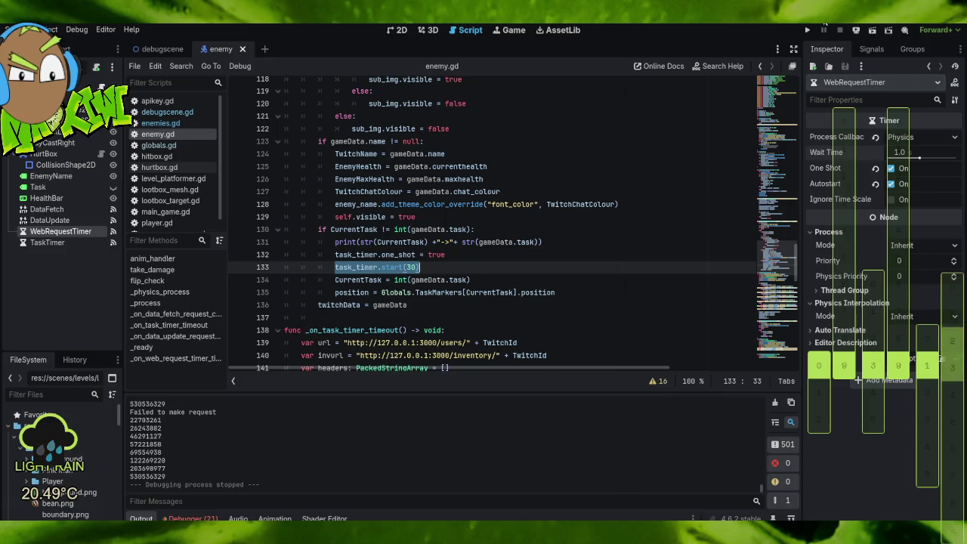
Run the project, move the game window aside, watch travel redemptions, then stop the Node server.
left_click(807, 30)
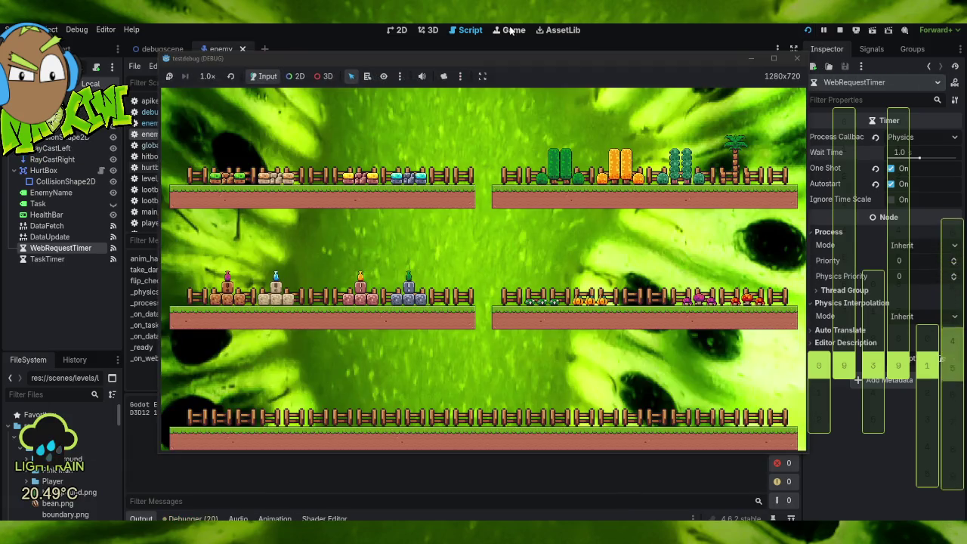
left_click_drag(506, 59, 656, 29)
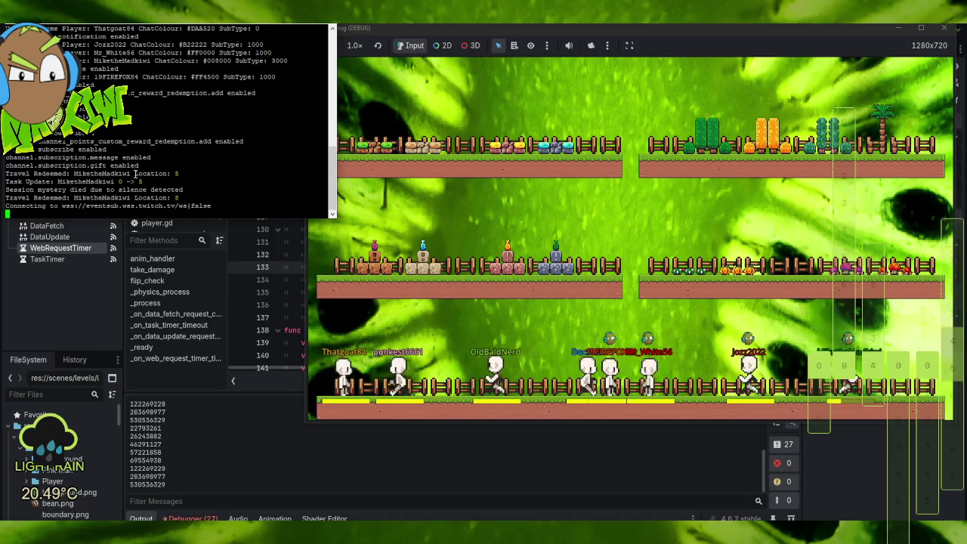
key("ctrl+c")
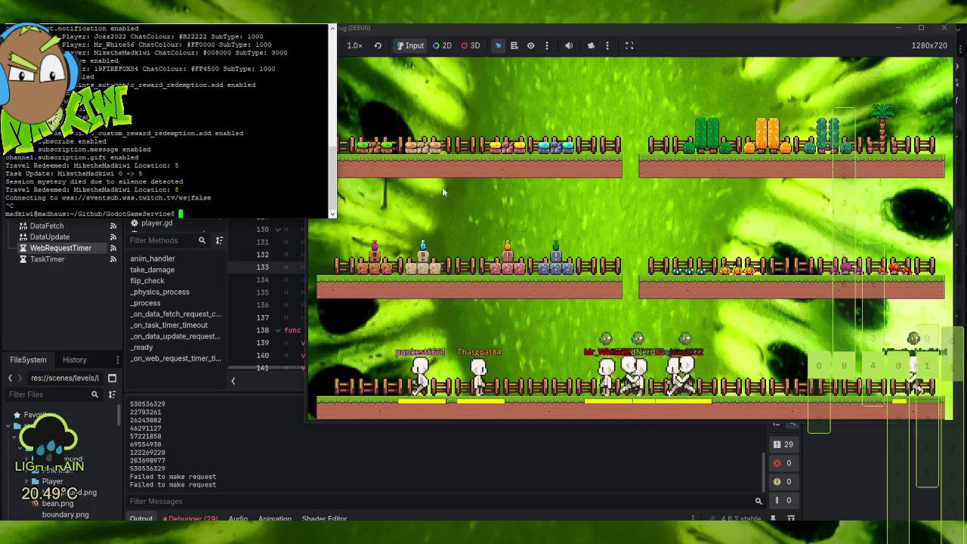
Stop the game and scroll enemy.gd to _ready and _on_web_request_timer_timeout.
left_click(944, 27)
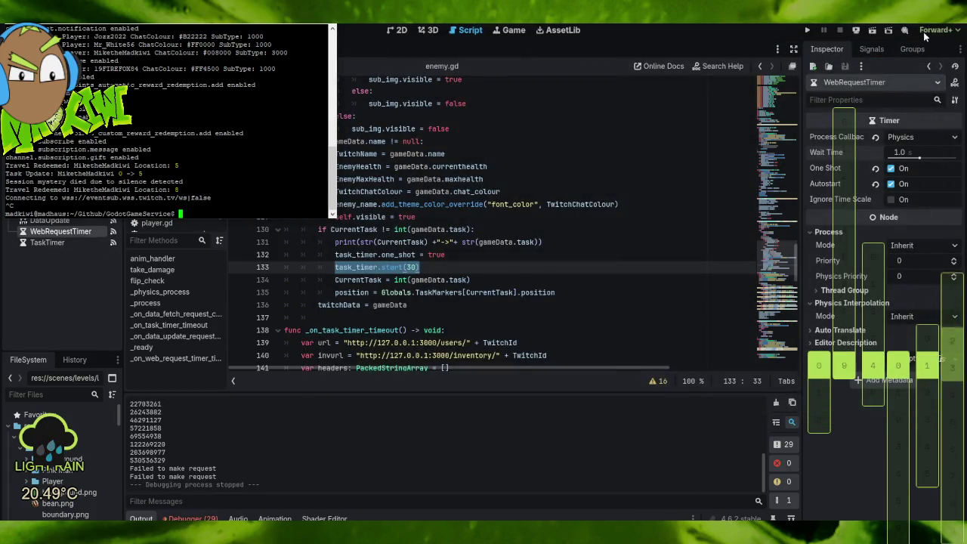
left_click(431, 173)
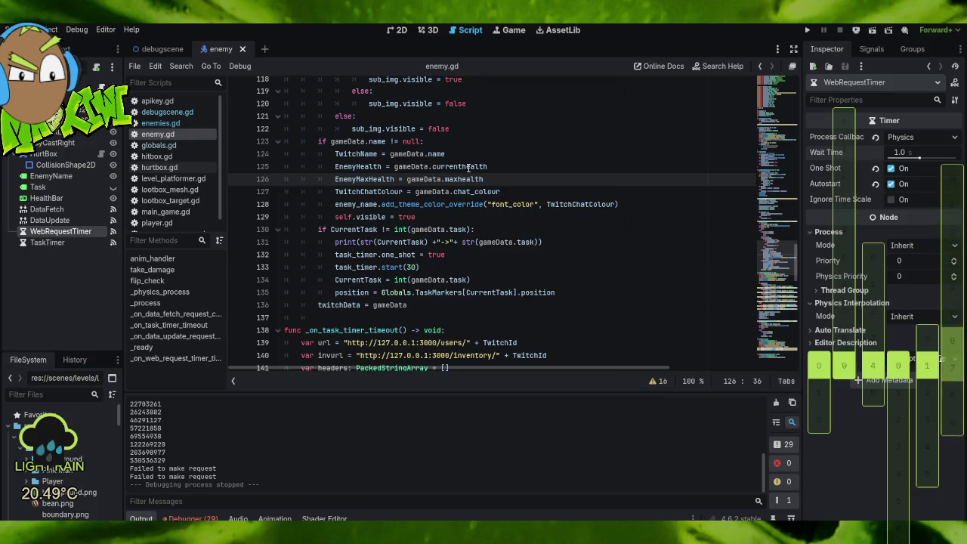
scroll(470, 166, "down", 9)
scroll(463, 167, "down", 4)
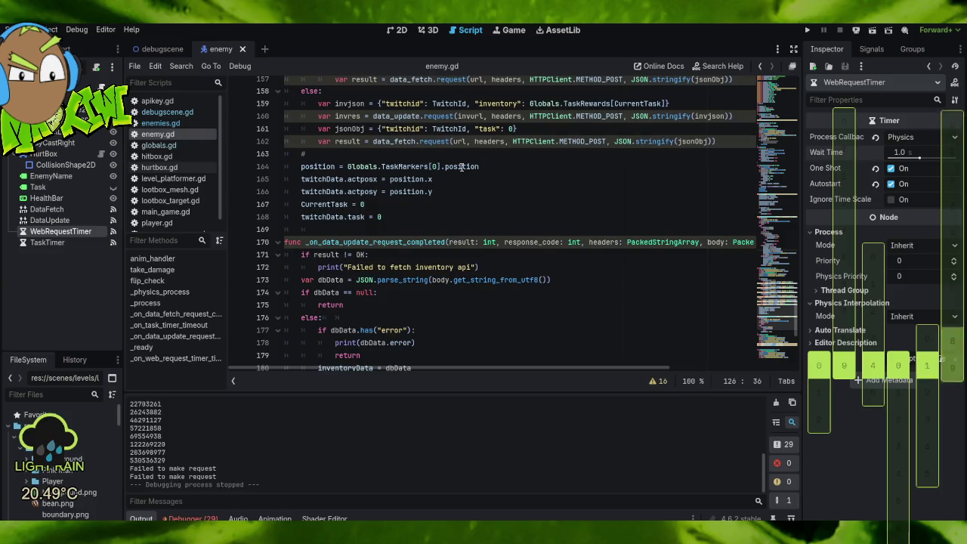
scroll(463, 167, "down", 7)
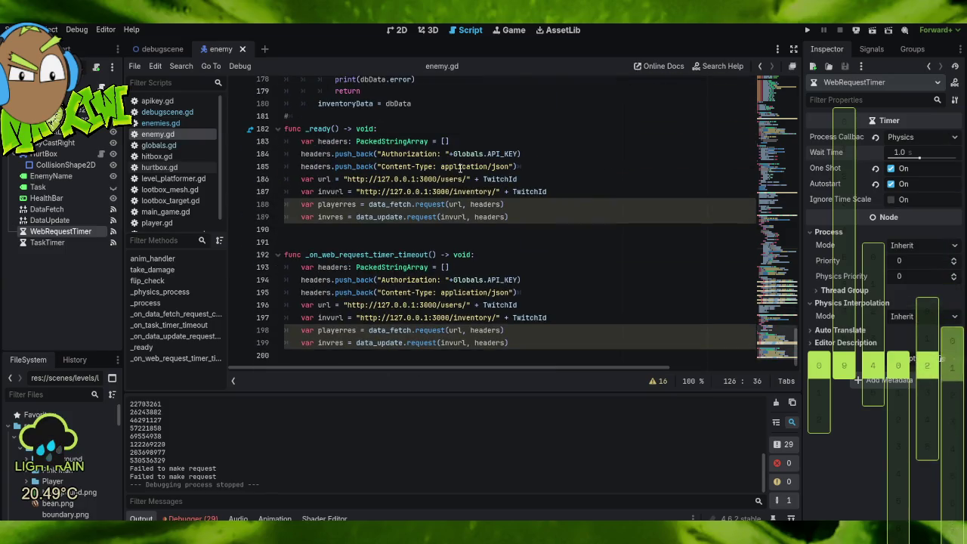